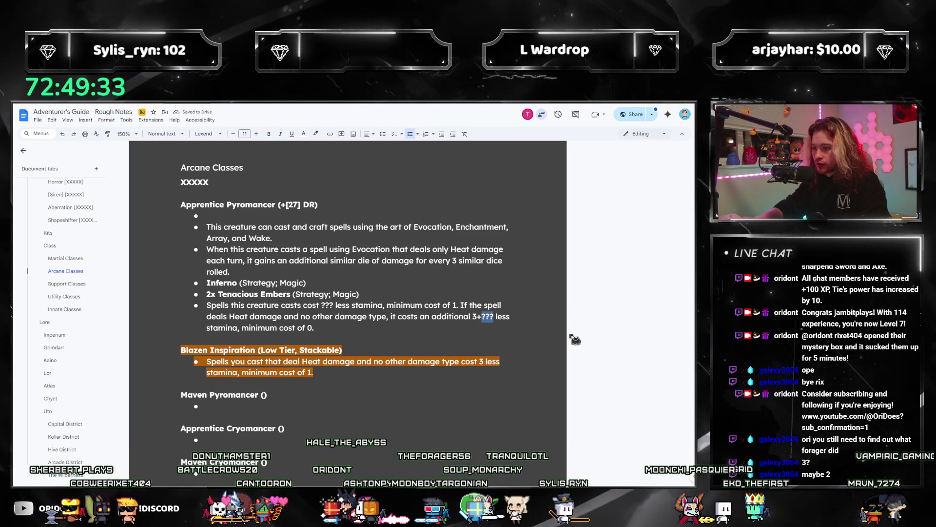
Step: Set the extra Heat cost to 12, unbracket 27, and delete the Blazen Inspiration heading and bullet
text(9)
text(12)
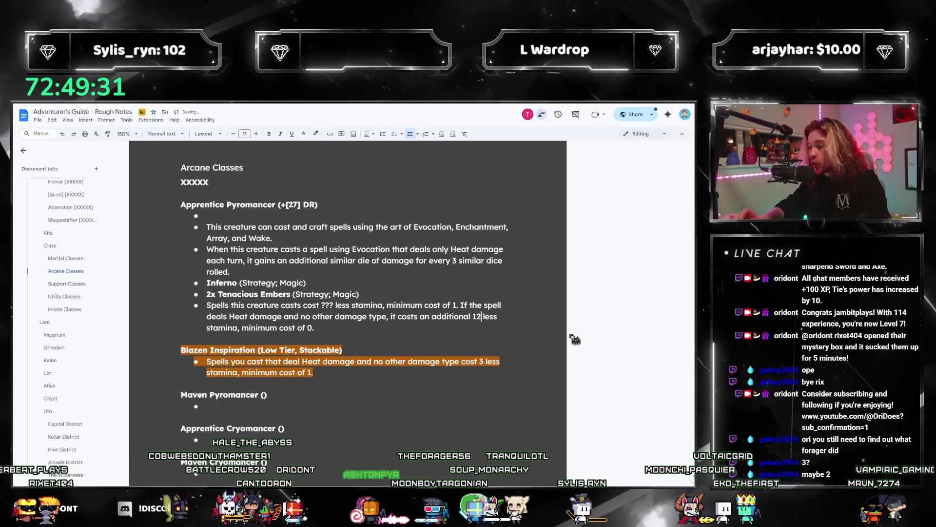
click(301, 204)
key(BackSpace)
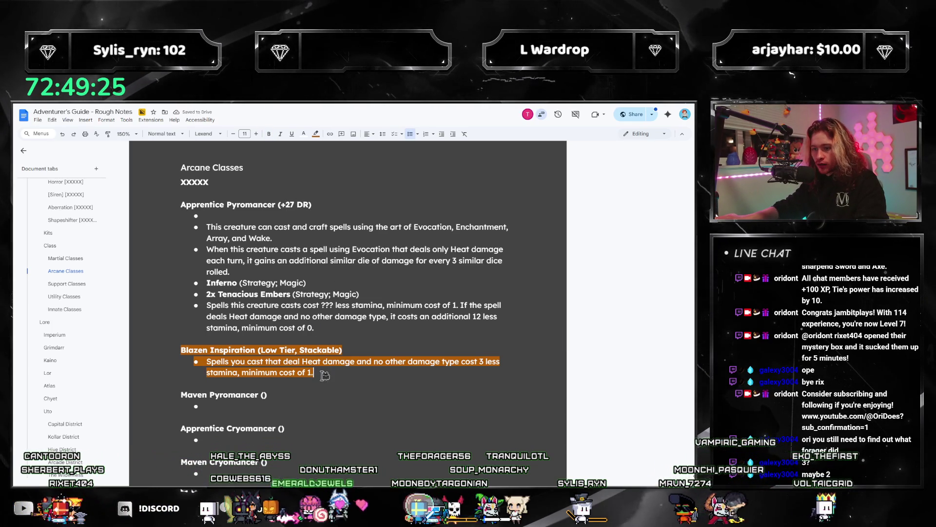
key(BackSpace)
key(BackSpace)
key(BackSpace)
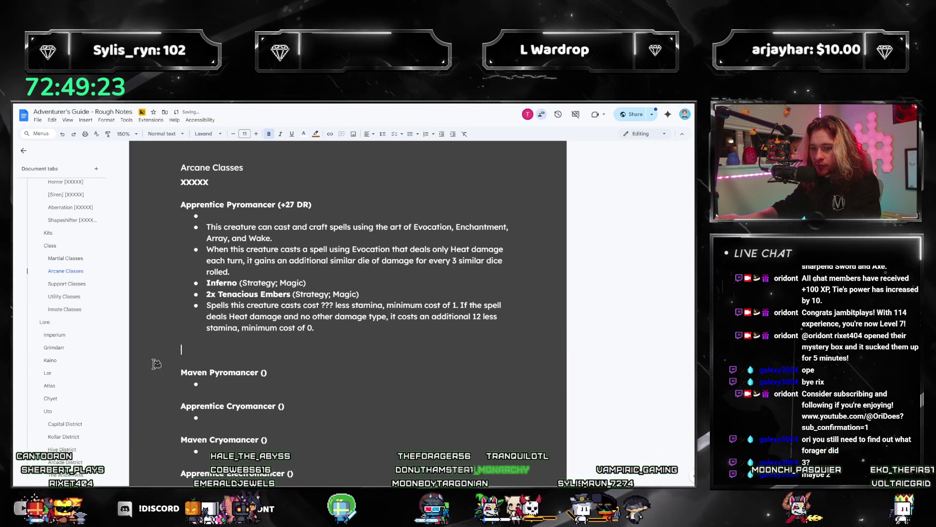
Step: Change the Apprentice Pyromancer heading from +27 DR to +24 DR
double_click(477, 316)
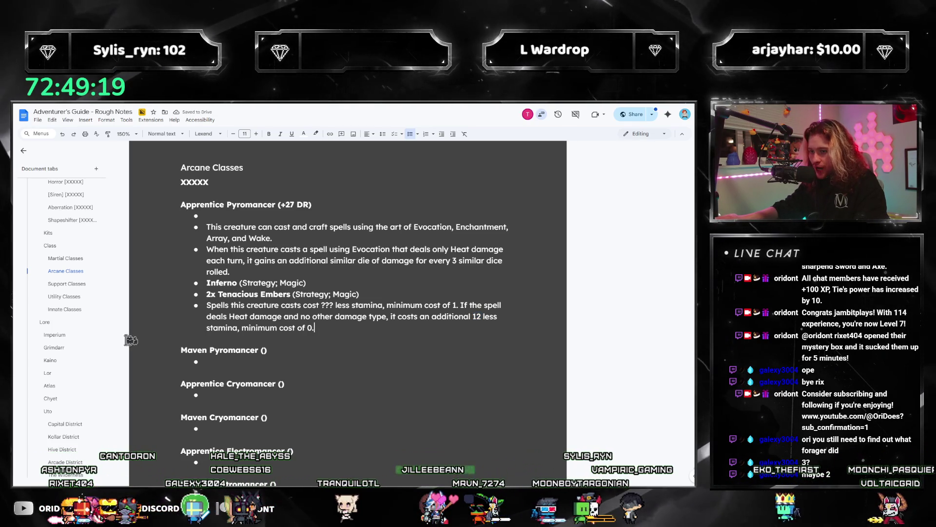
click(423, 309)
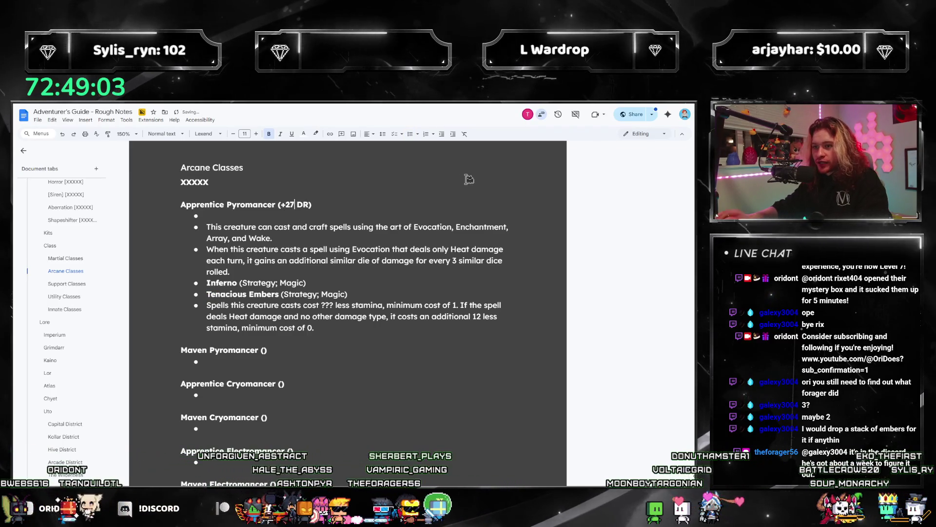
key(BackSpace)
text(4)
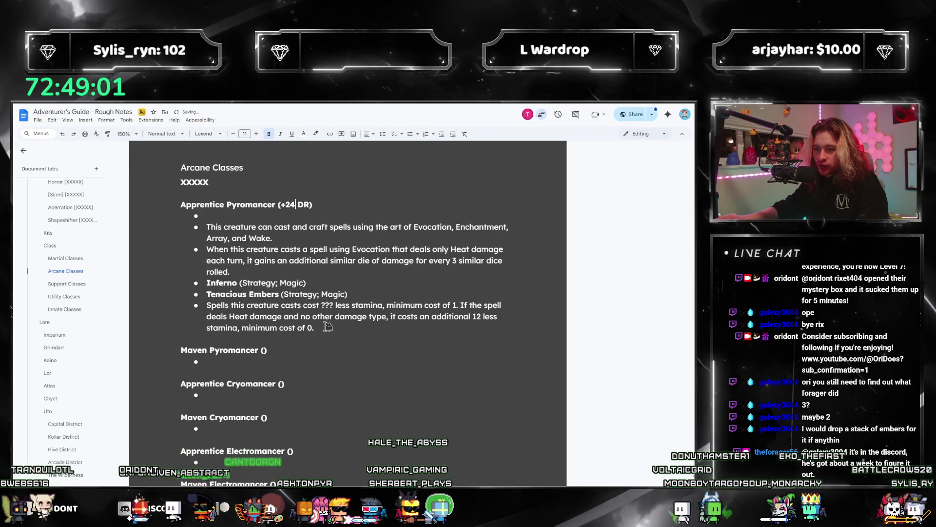
click(331, 328)
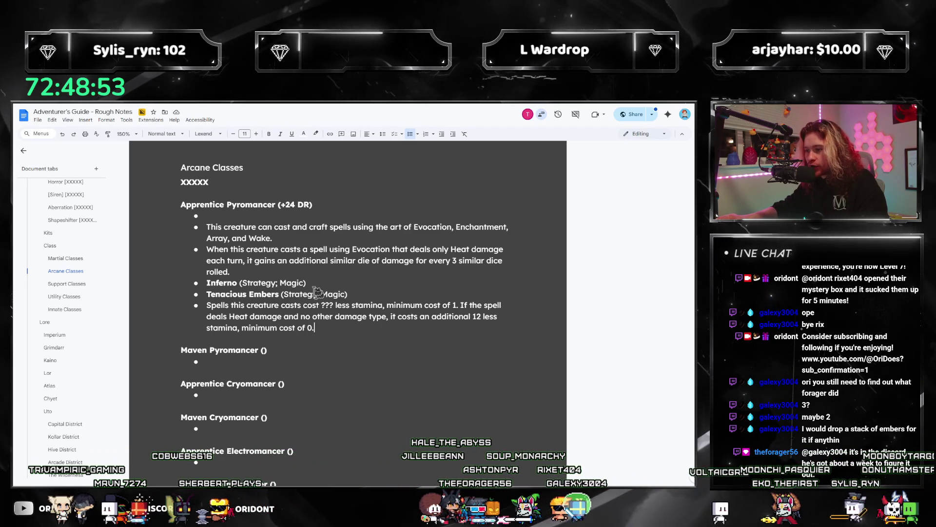
click(209, 215)
scroll(275, 247, up, 15)
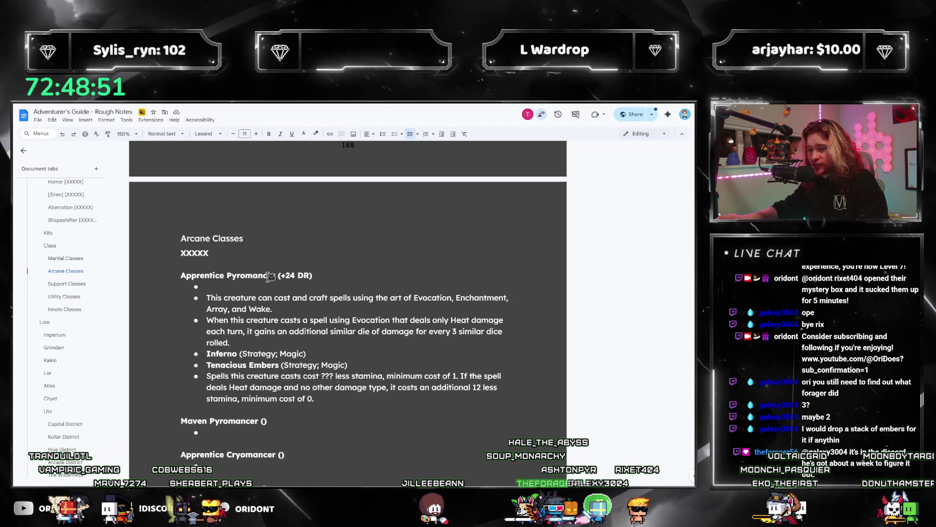
scroll(274, 299, up, 5)
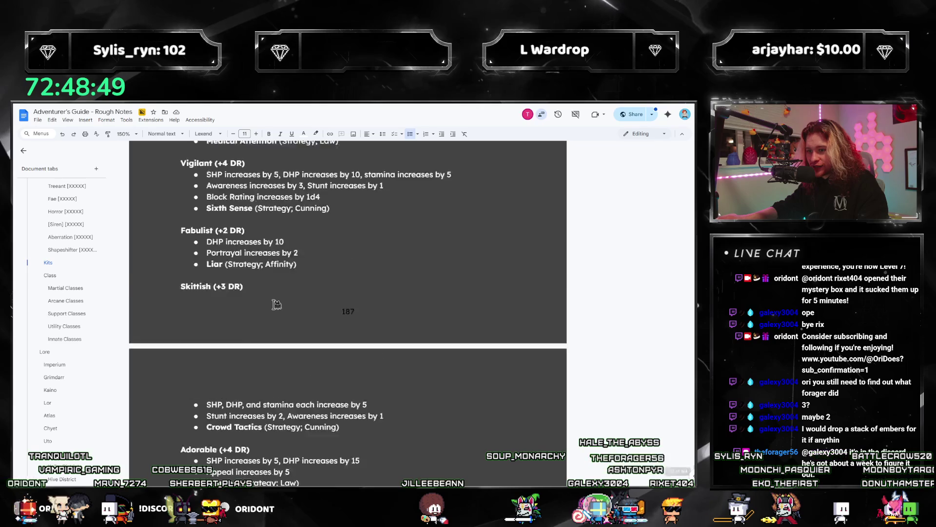
scroll(270, 288, down, 6)
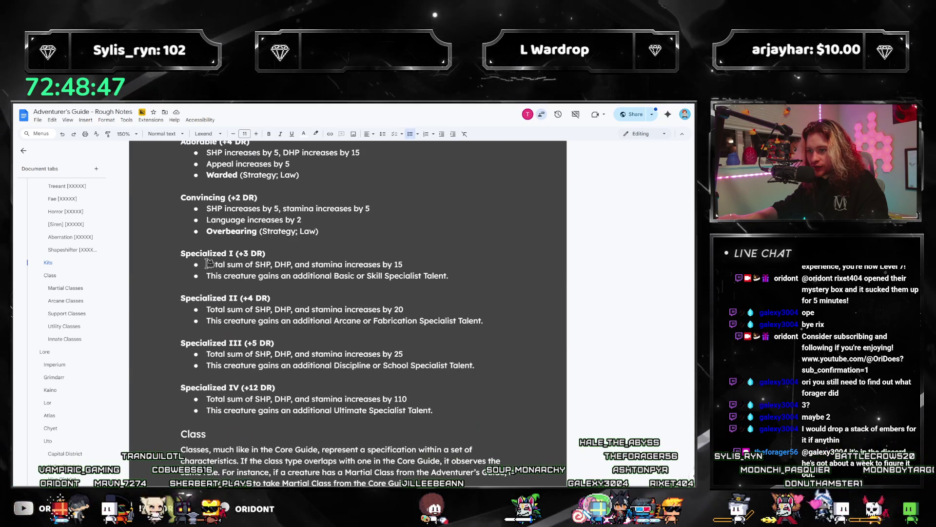
scroll(209, 263, up, 12)
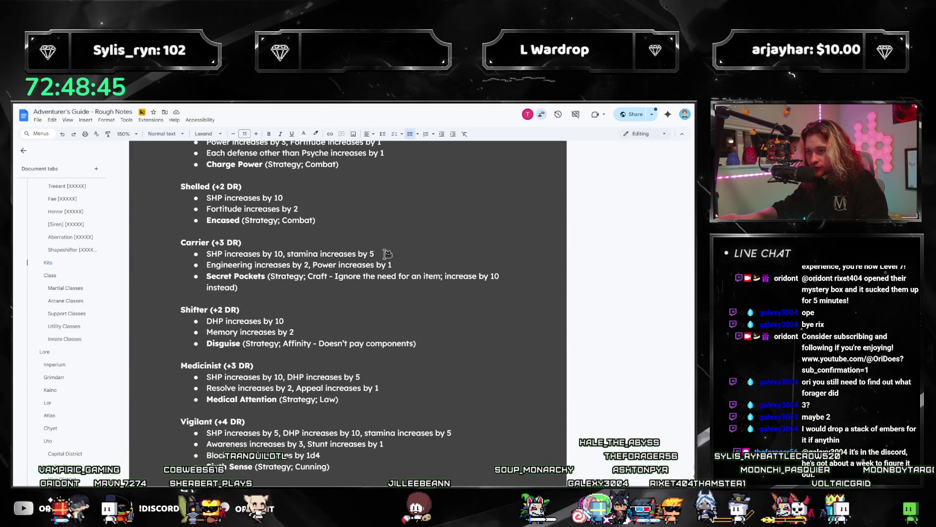
click(66, 300)
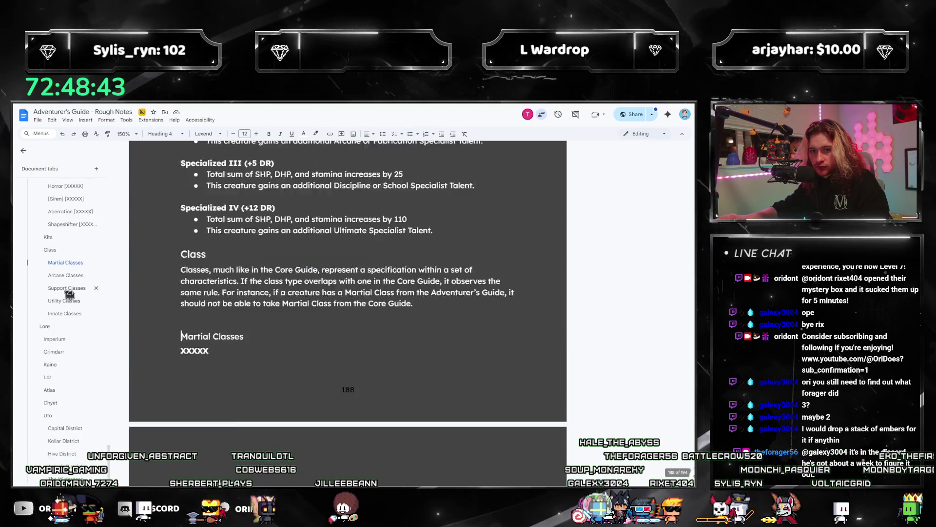
click(248, 215)
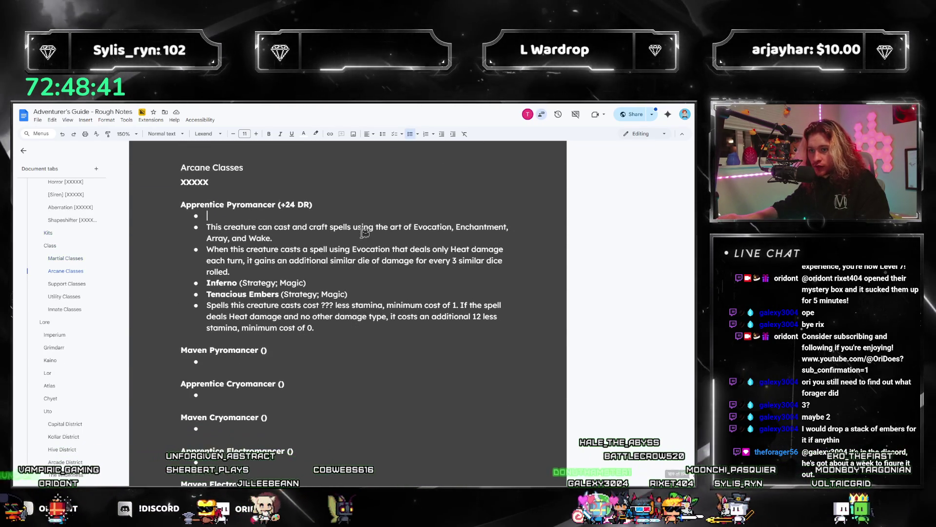
Step: Add bullets 'SHP increases by 10, stamina increases by 5' and 'Resolve increases by X', then switch to Calculator
text(SHP increases by 10, stamina increases by 5)
key(Return)
text(XXX increases by X)
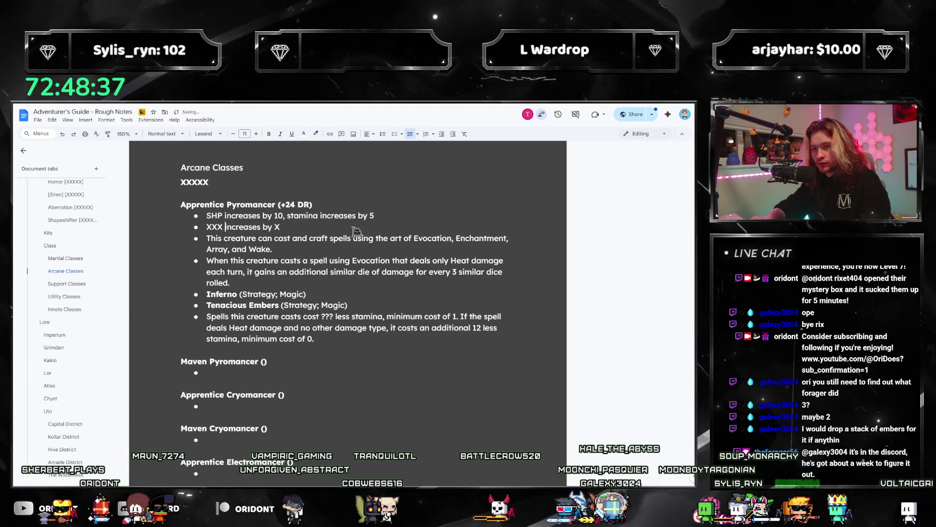
key(shift+Right)
key(shift+Right)
key(shift+Right)
text(Reso)
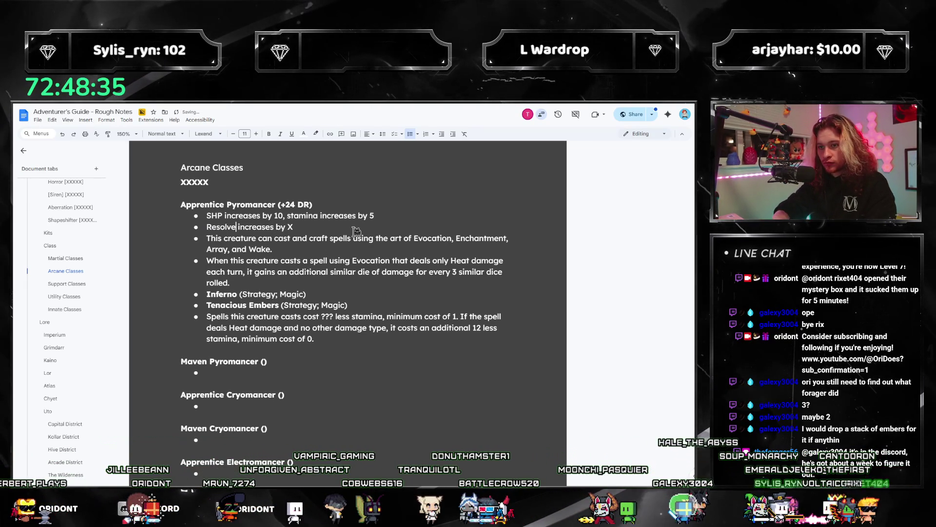
key(Return)
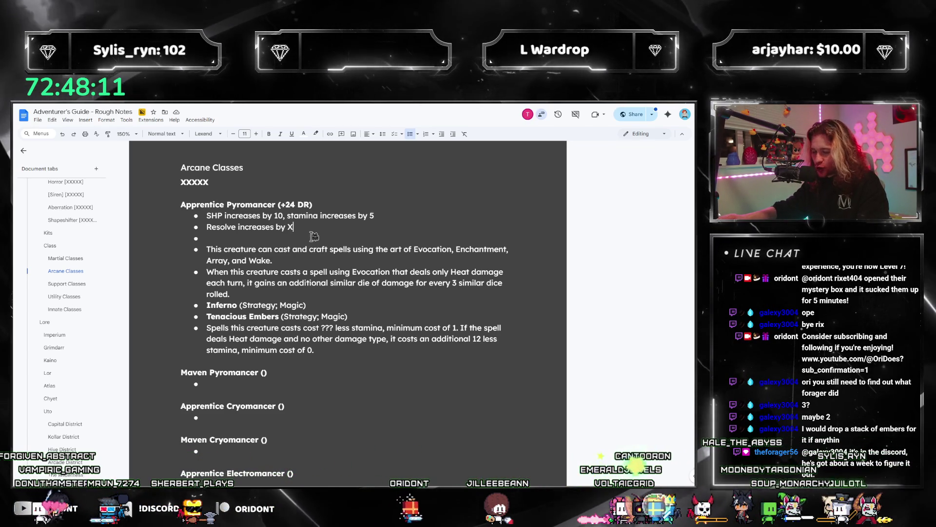
click(291, 236)
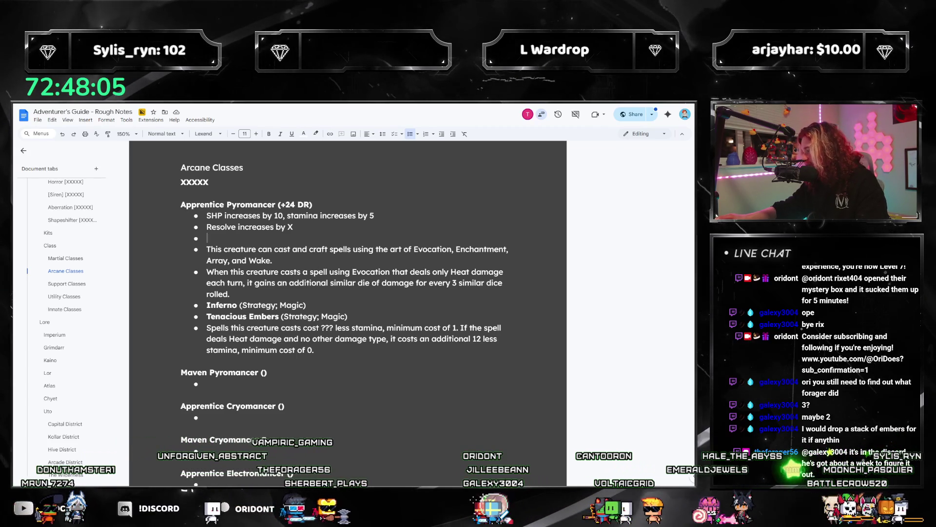
key(alt+Tab)
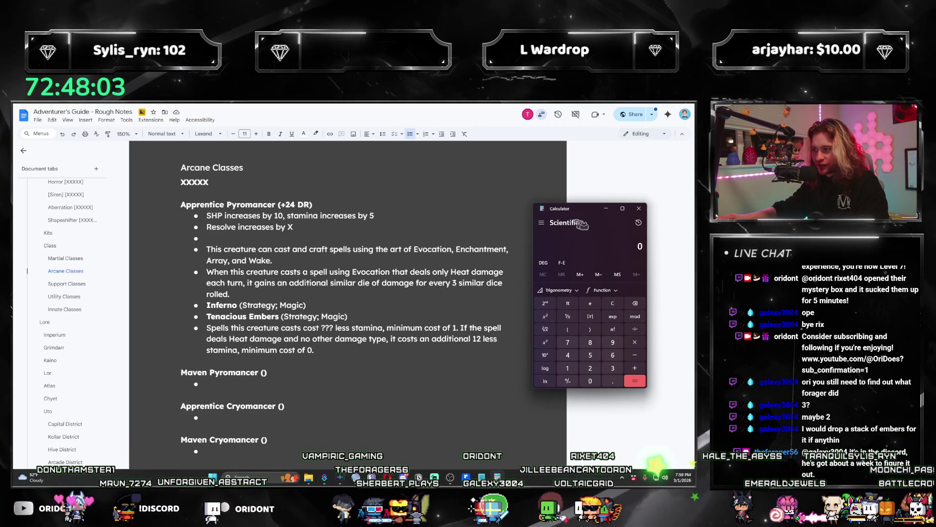
Step: Calculate 24*24 in Calculator, getting 576
text(24*)
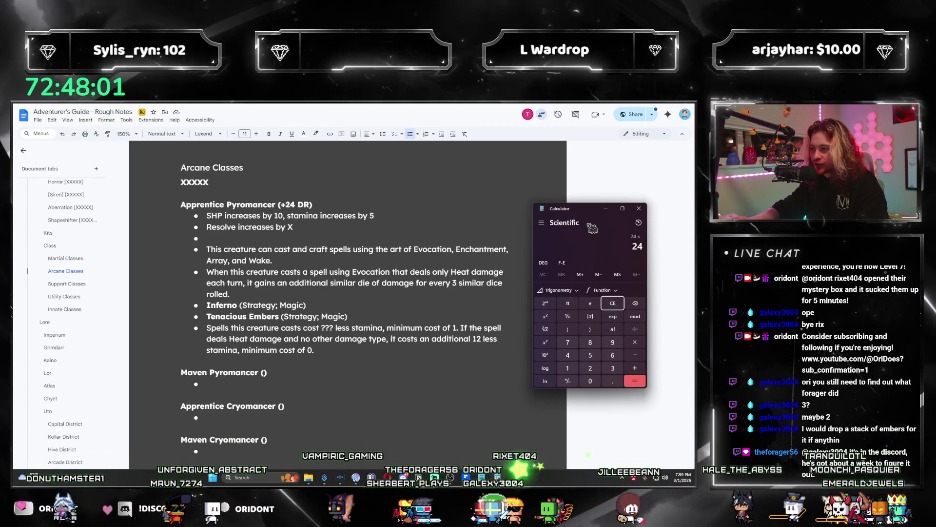
text(24)
key(Return)
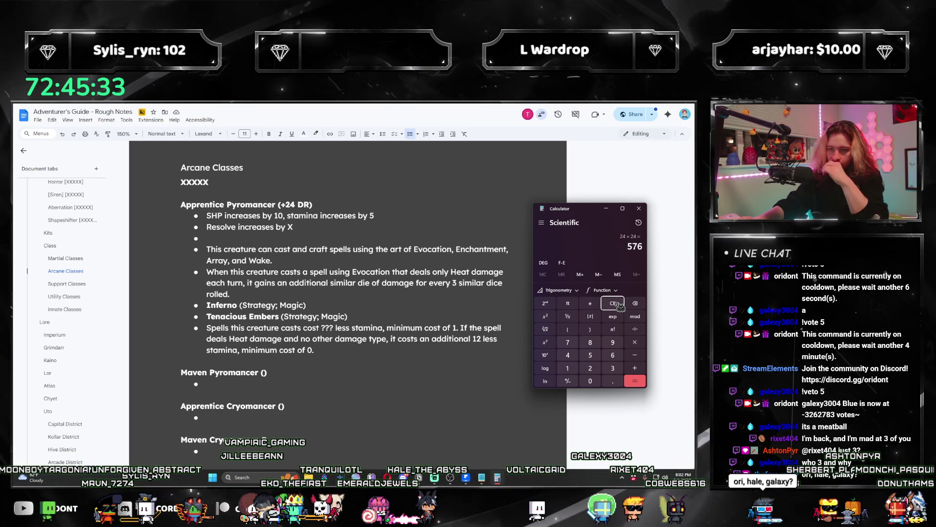
Step: Divide 576 by 4 and by 8 (144 and 72), then go back to the document
key(minus)
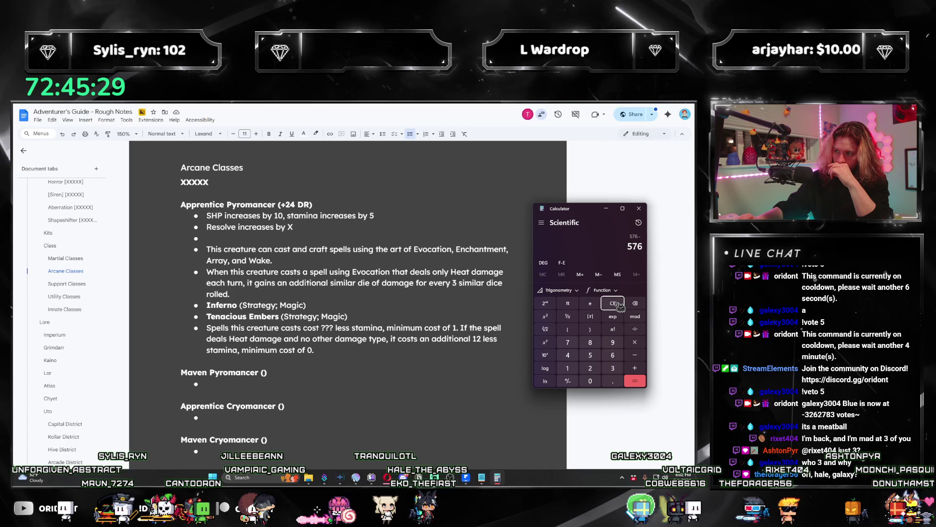
key(plus)
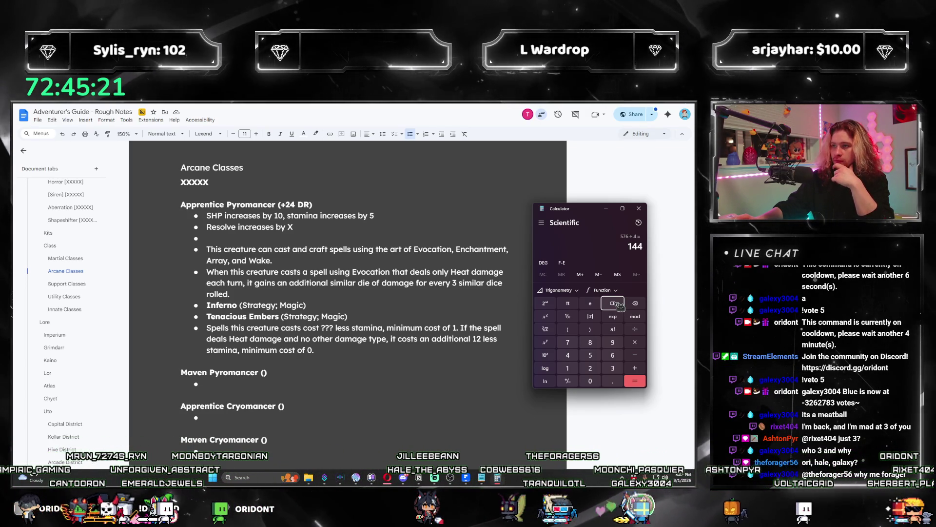
click(616, 303)
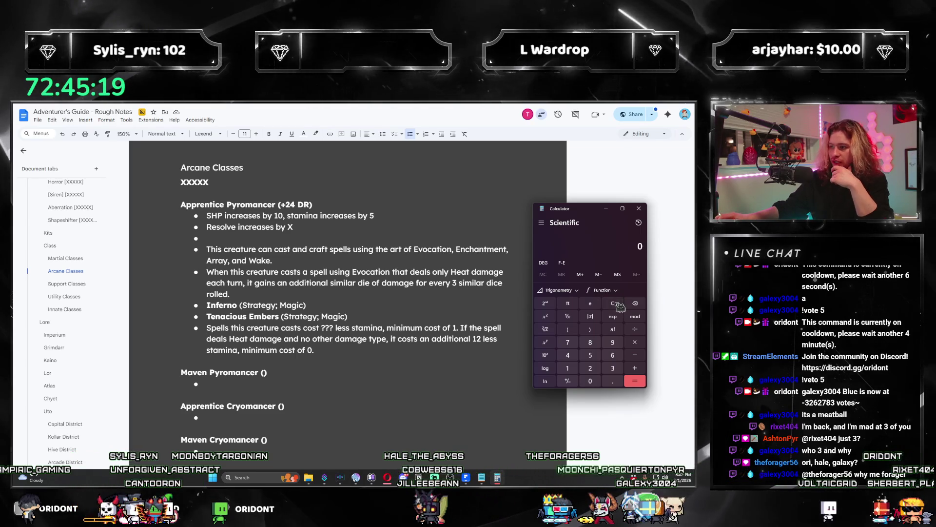
text(576/)
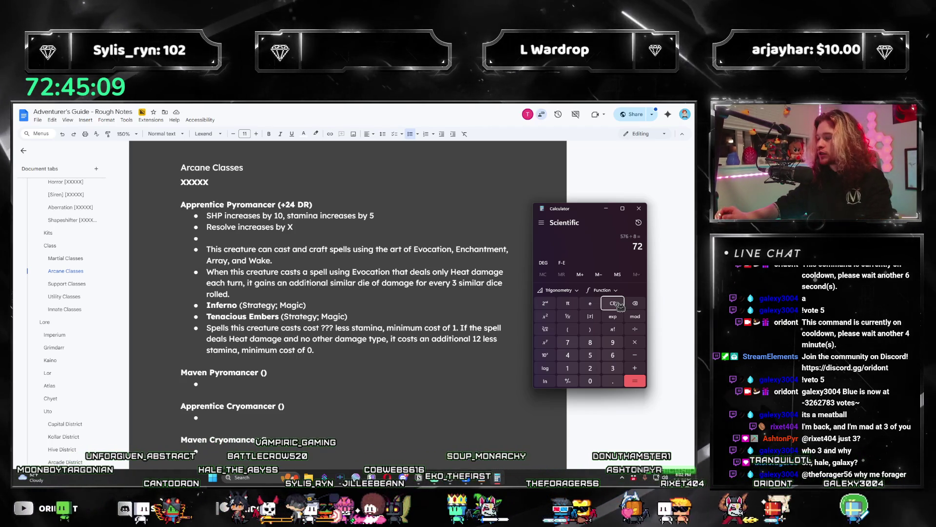
click(316, 275)
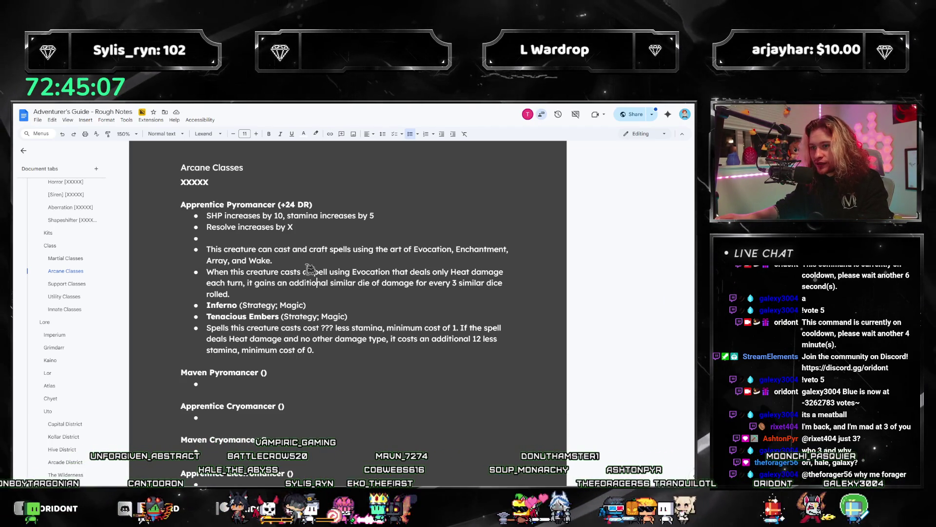
click(473, 330)
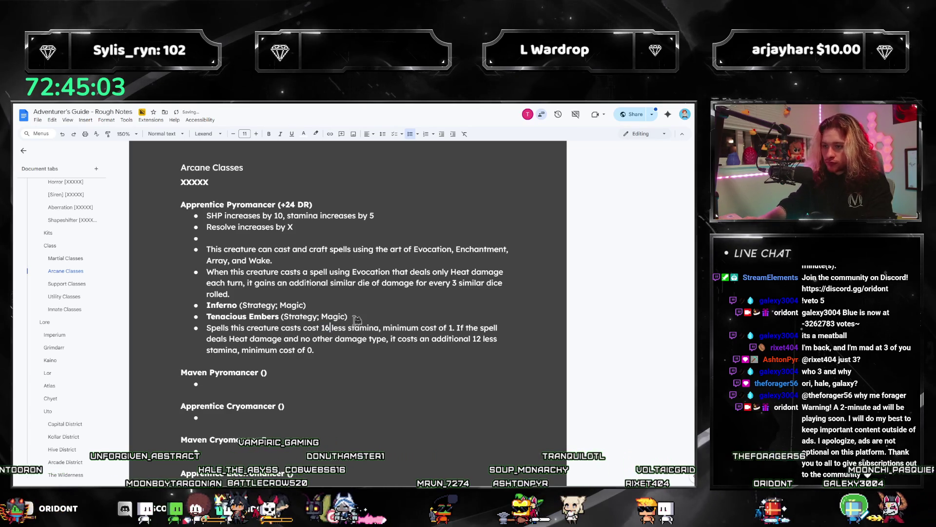
click(370, 239)
key(BackSpace)
key(BackSpace)
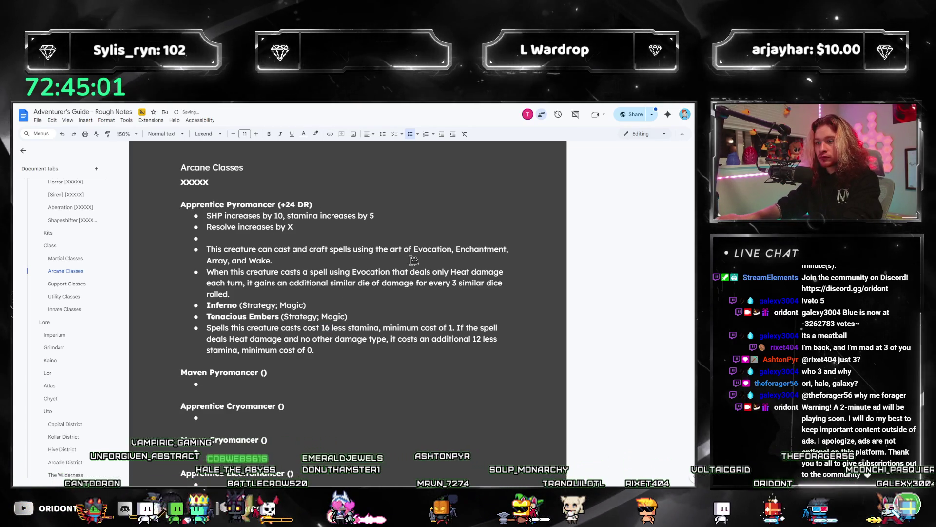
key(BackSpace)
key(shift+Left)
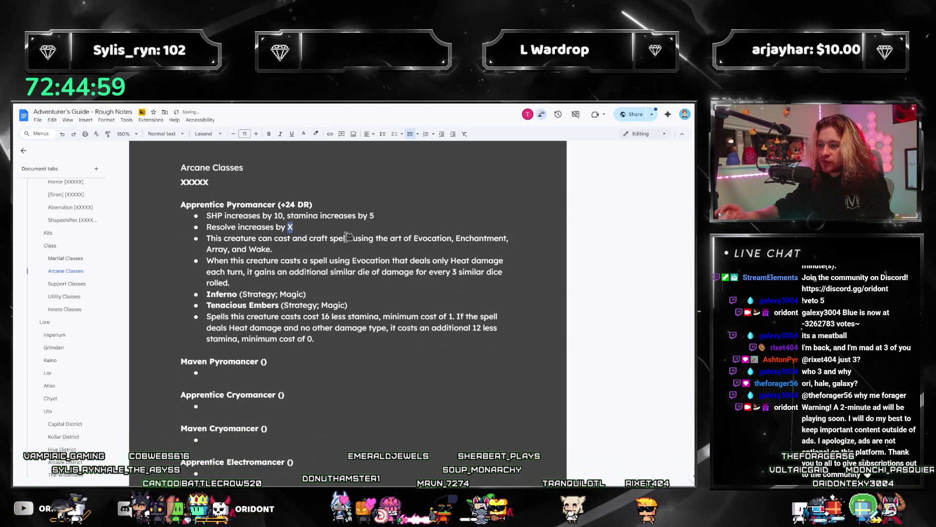
drag(294, 317, 373, 317)
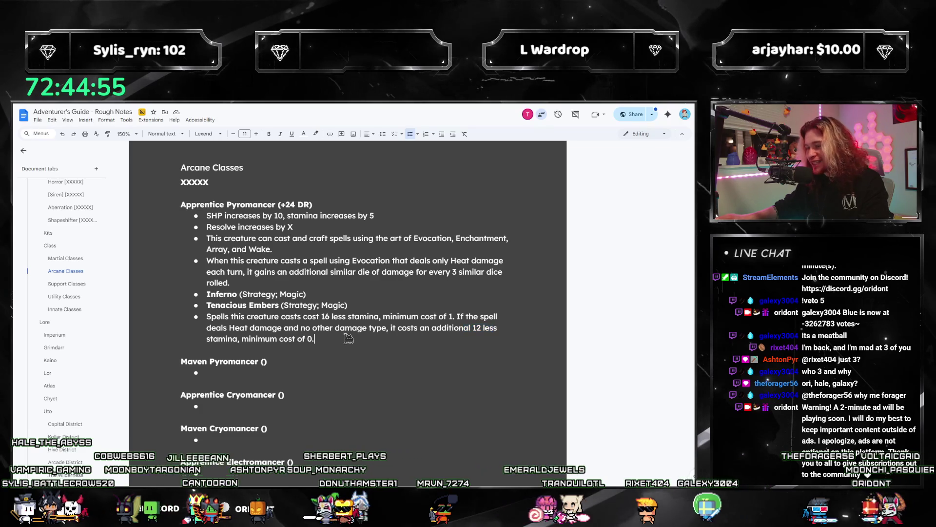
click(439, 321)
mouse_move(367, 317)
mouse_down()
mouse_move(456, 328)
mouse_move(472, 317)
mouse_up()
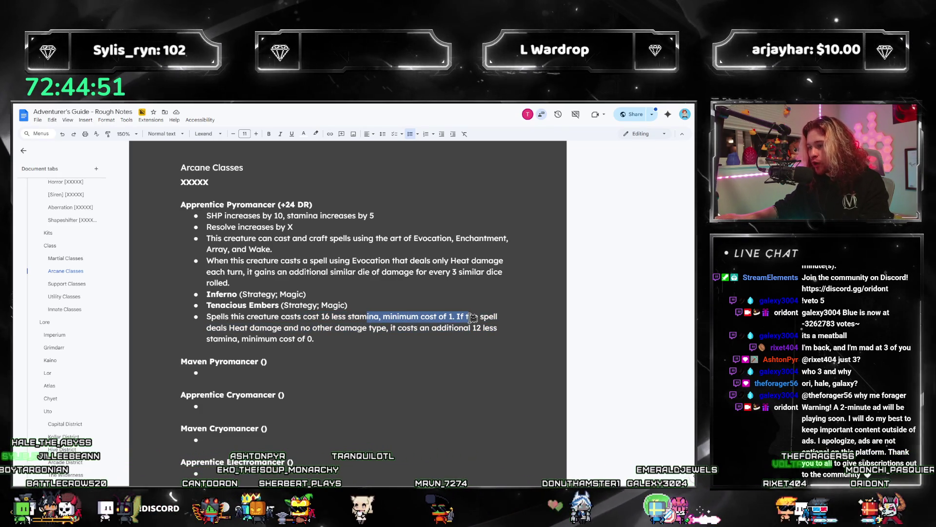
click(373, 283)
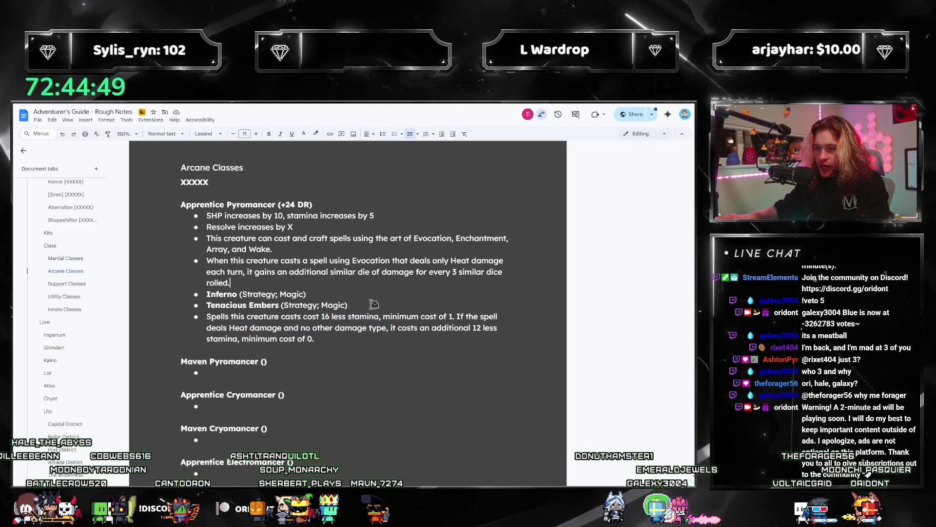
shift+click(373, 304)
click(328, 305)
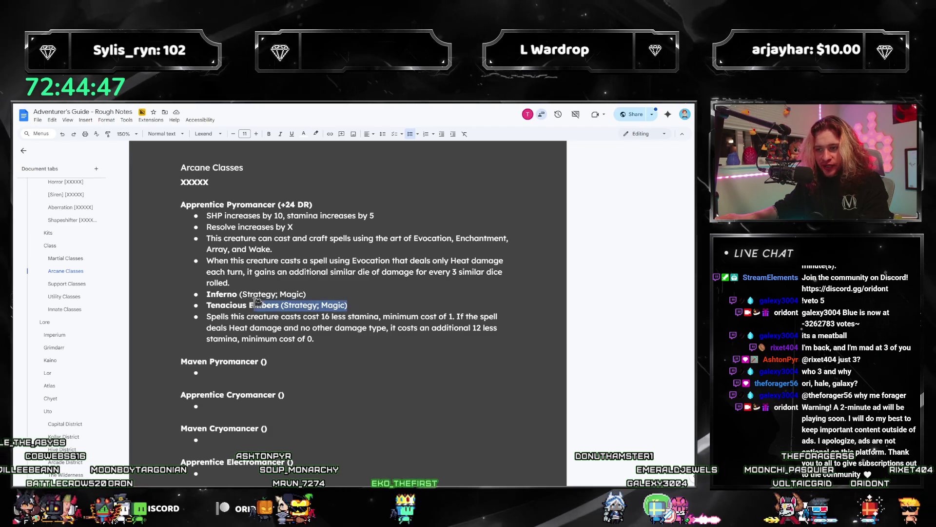
drag(365, 304, 184, 303)
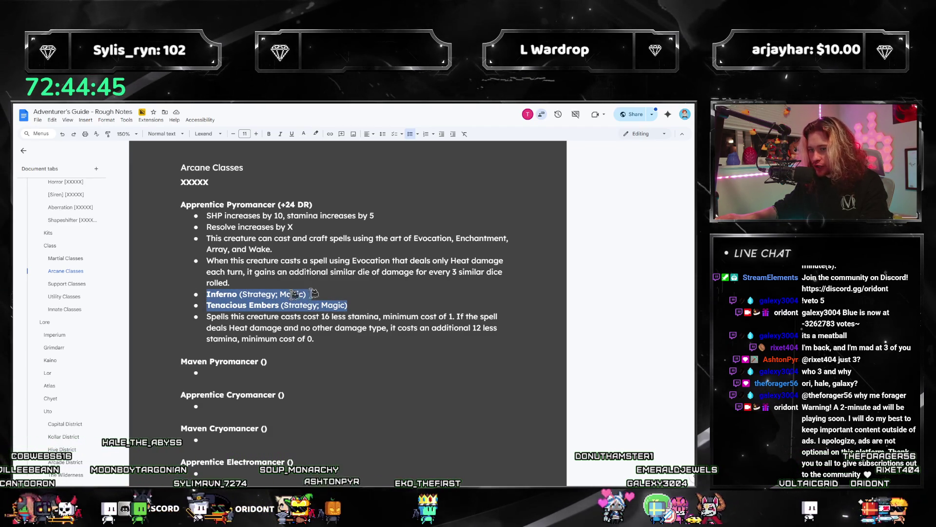
click(389, 296)
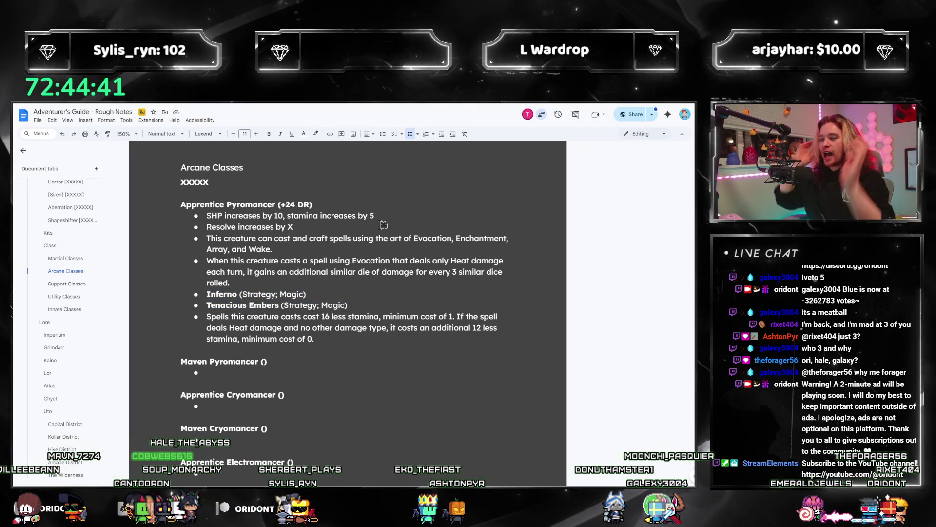
key(shift+Left)
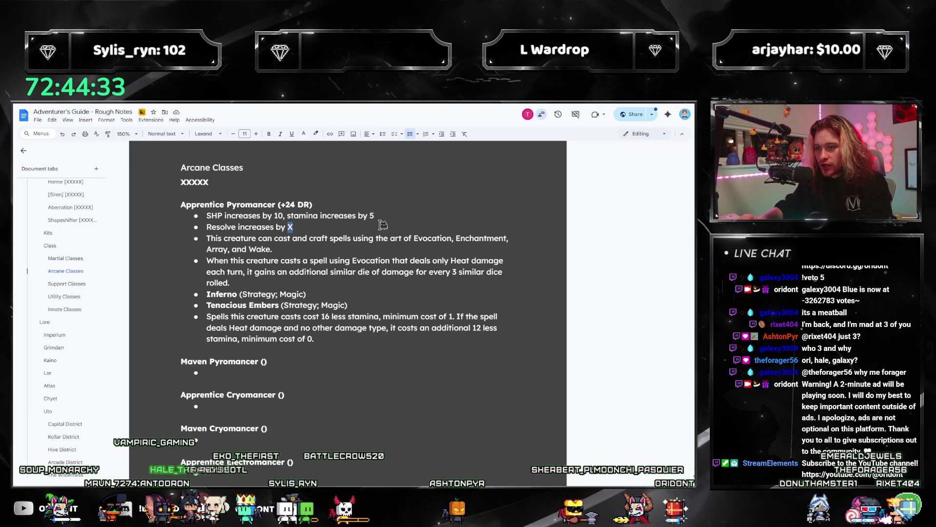
Step: Make the bullet read 'Resolve increases by 18, Portrayal increases by 6'
text(16)
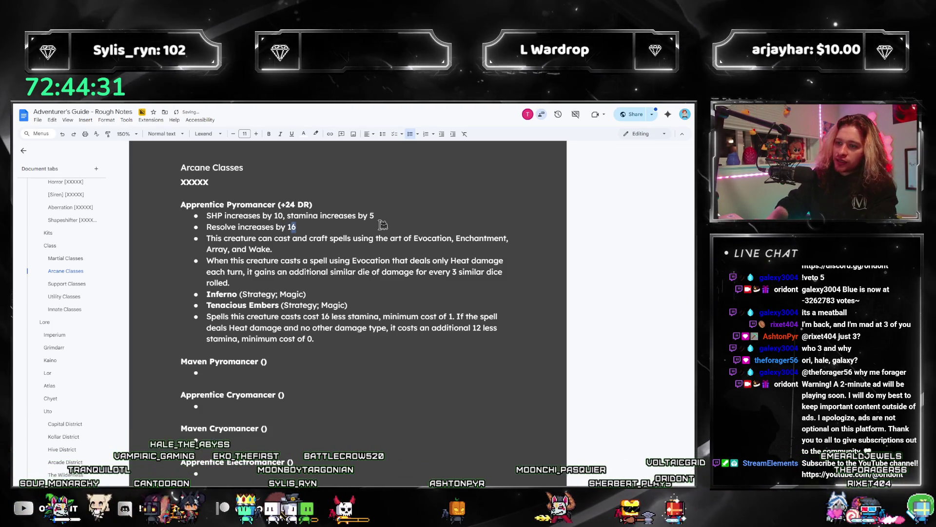
text(8,)
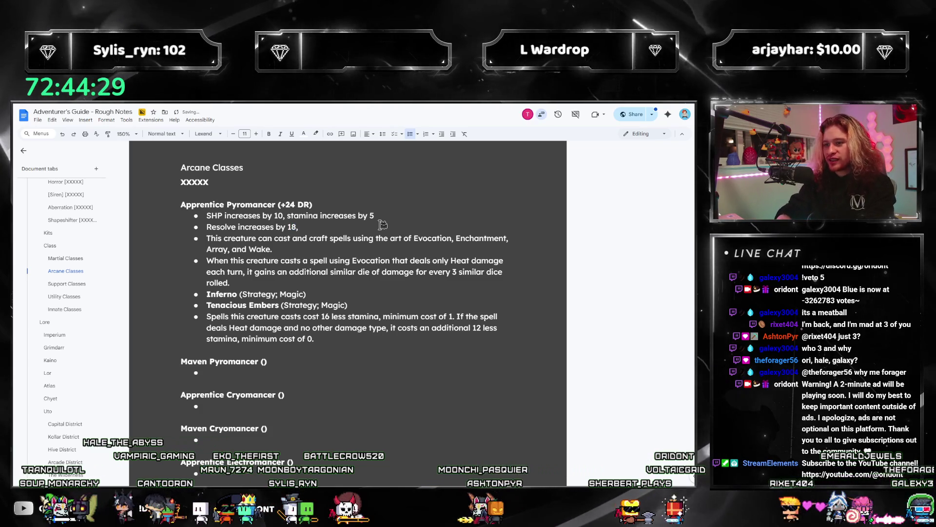
text( Portrayal in)
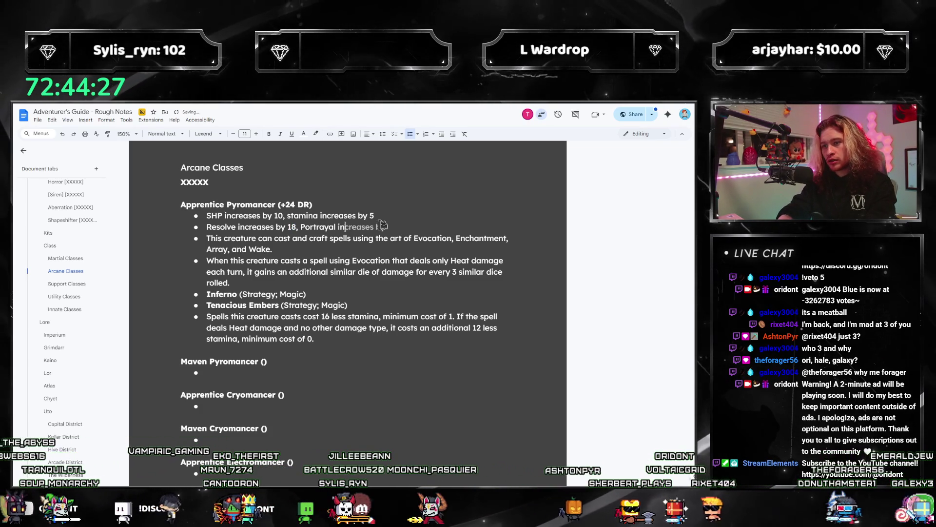
text(6)
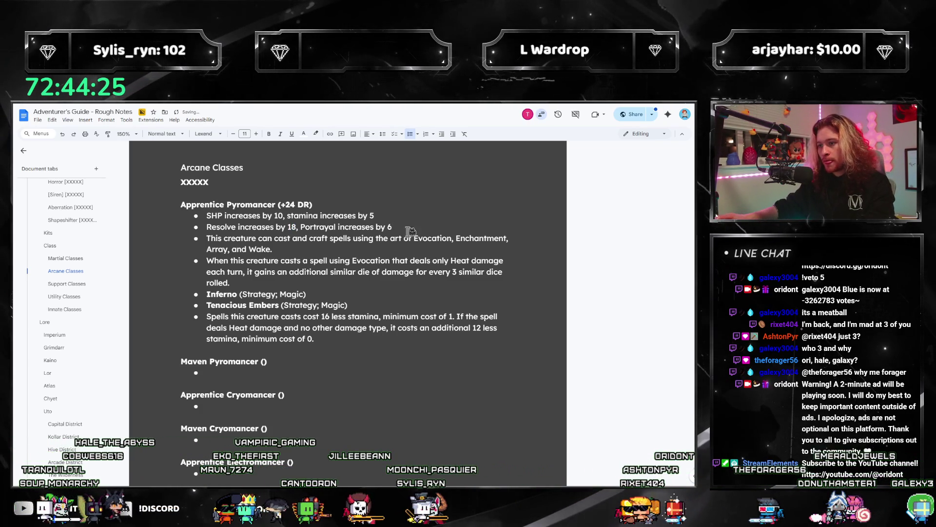
mouse_move(423, 223)
mouse_down()
mouse_move(322, 215)
mouse_move(336, 215)
mouse_move(300, 226)
mouse_move(413, 227)
mouse_move(299, 227)
mouse_move(438, 228)
mouse_up()
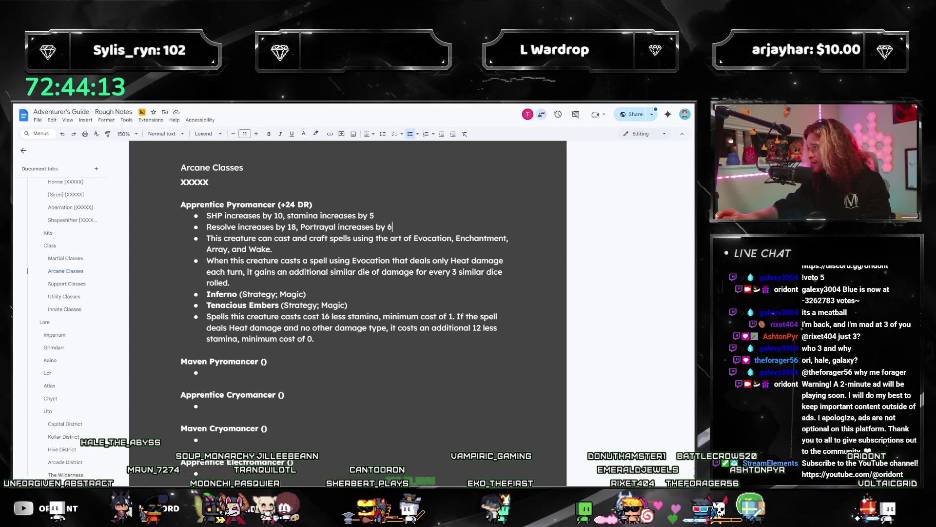
scroll(363, 242, down, 1)
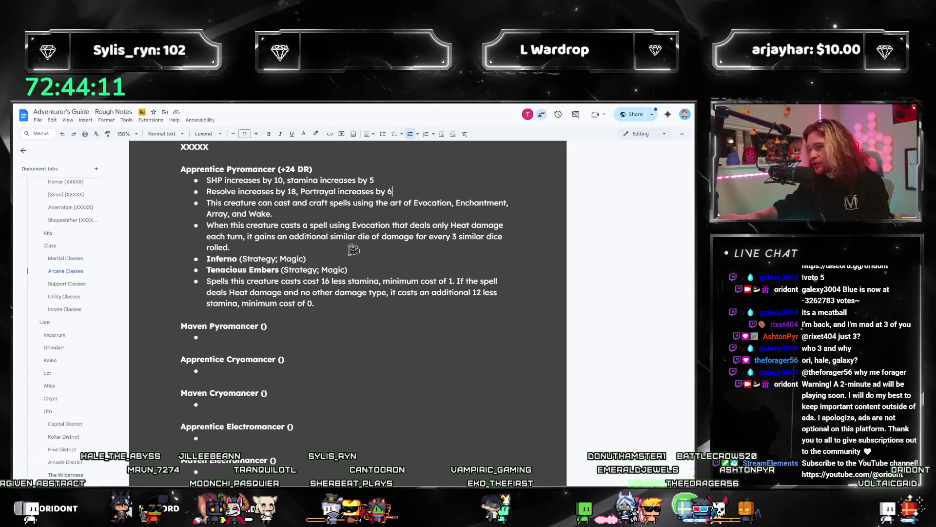
scroll(349, 287, up, 1)
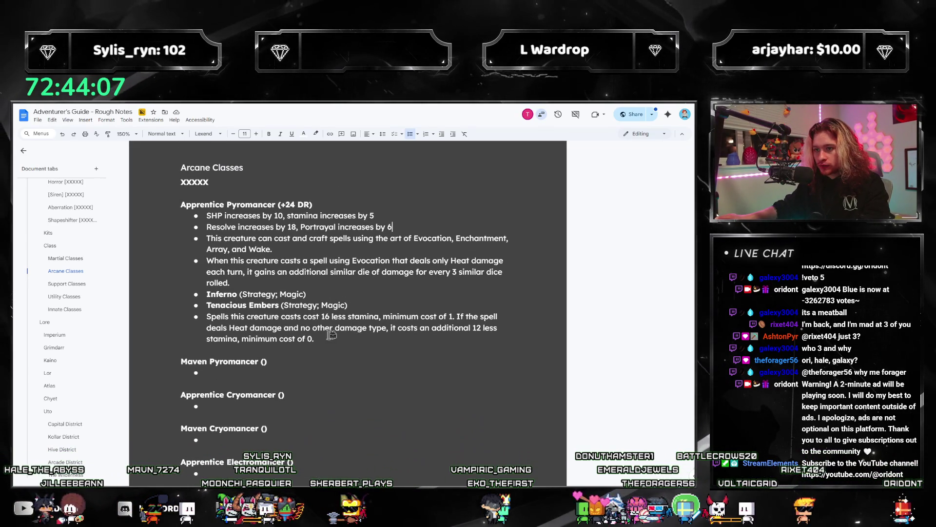
Step: Rewrite the first stat bullet as SHP 20, DHP 30, stamina 100, then switch back to Calculator
click(285, 215)
key(alt+Tab)
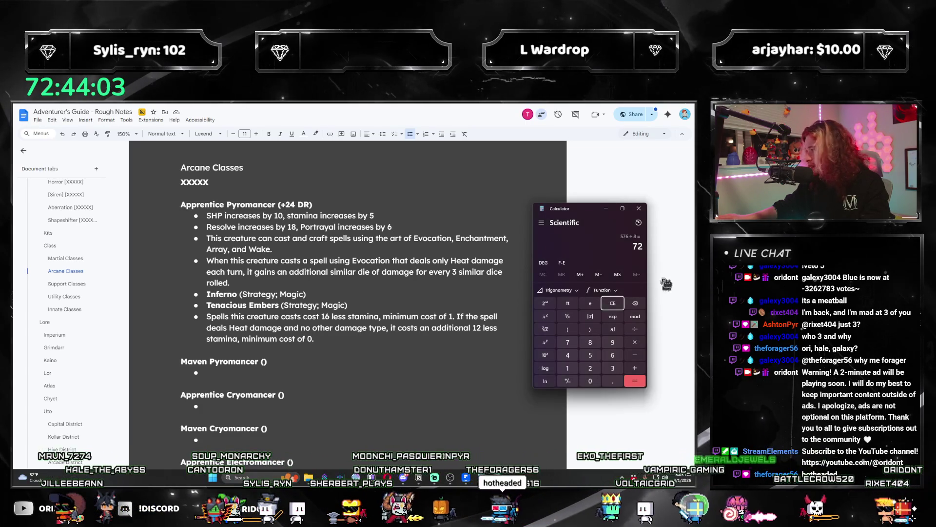
click(605, 209)
click(387, 215)
key(BackSpace)
text(1)
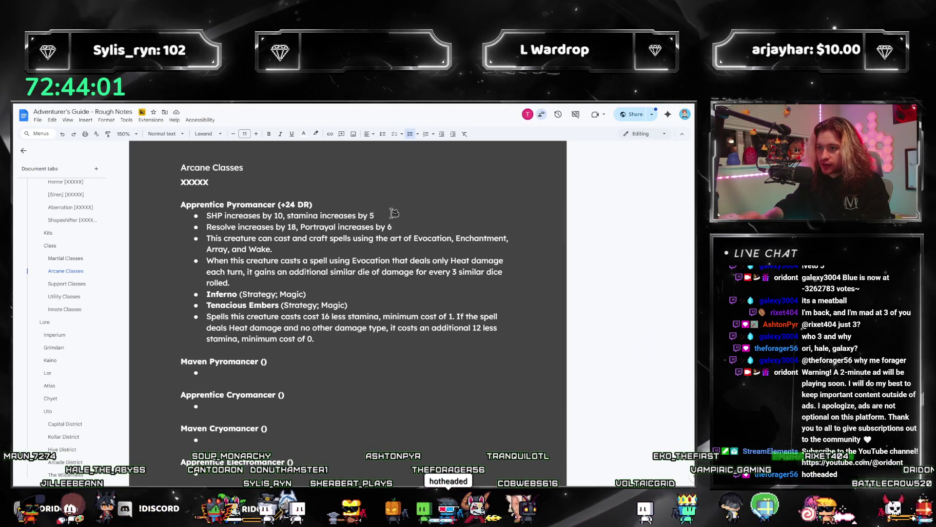
text(00)
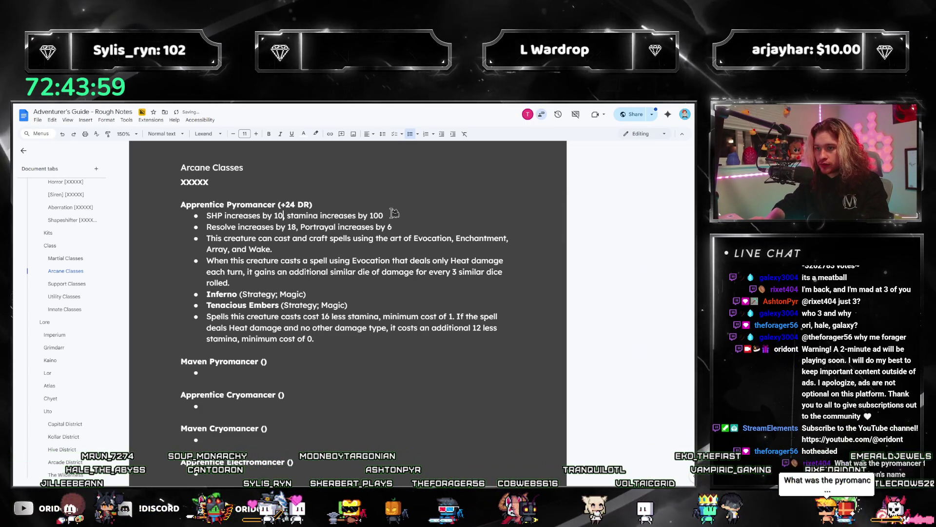
text(20)
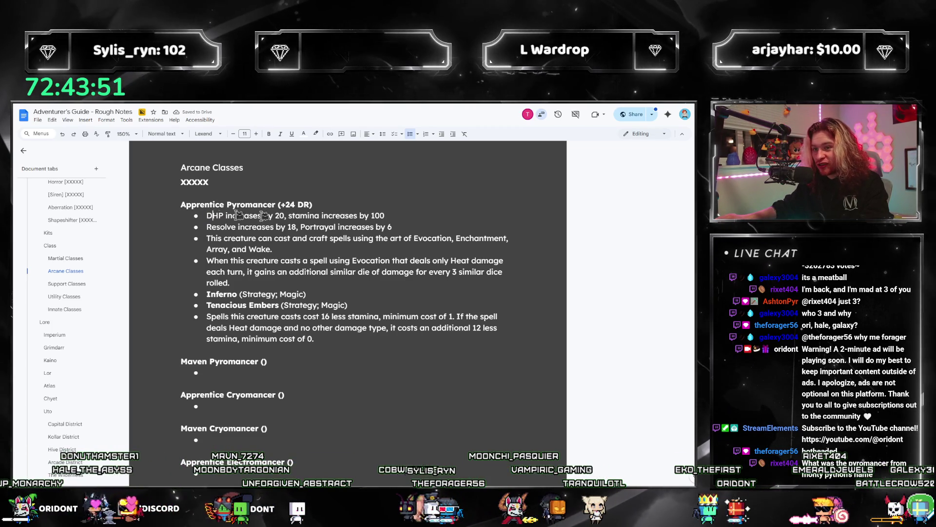
text(SHP increases)
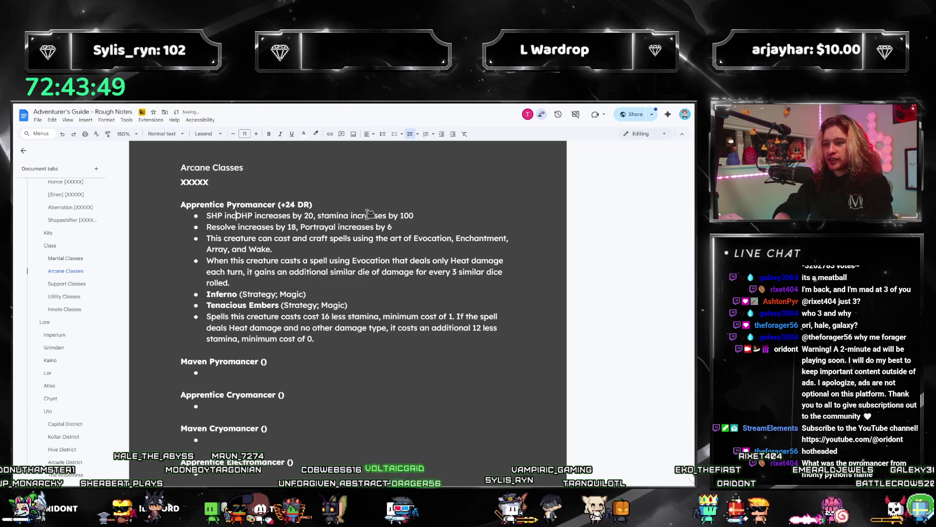
text( by 20,)
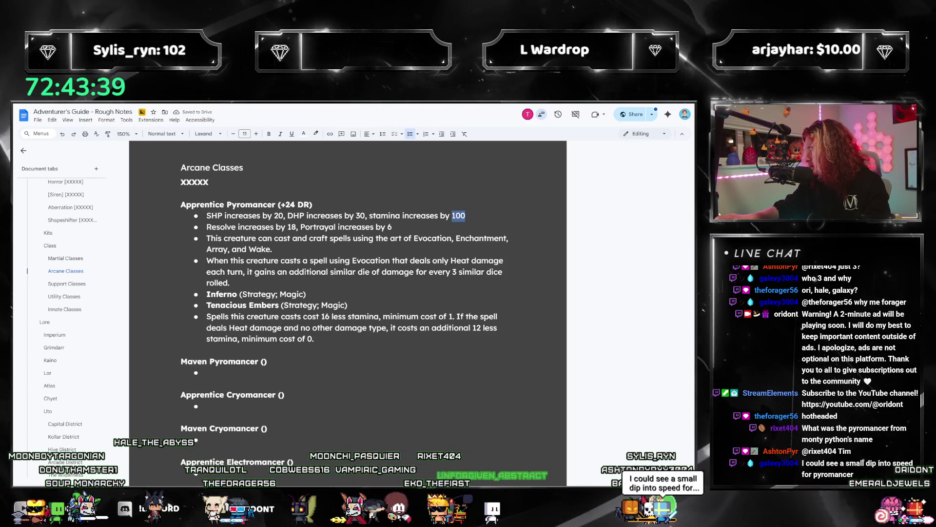
key(alt+Tab)
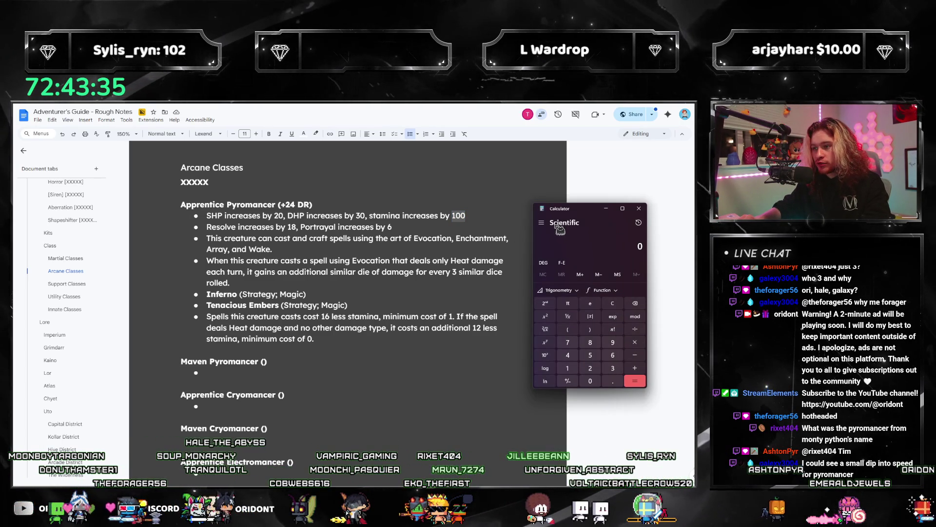
Step: Change the first bullet's stamina increase from 100 to 75
key(alt+Tab)
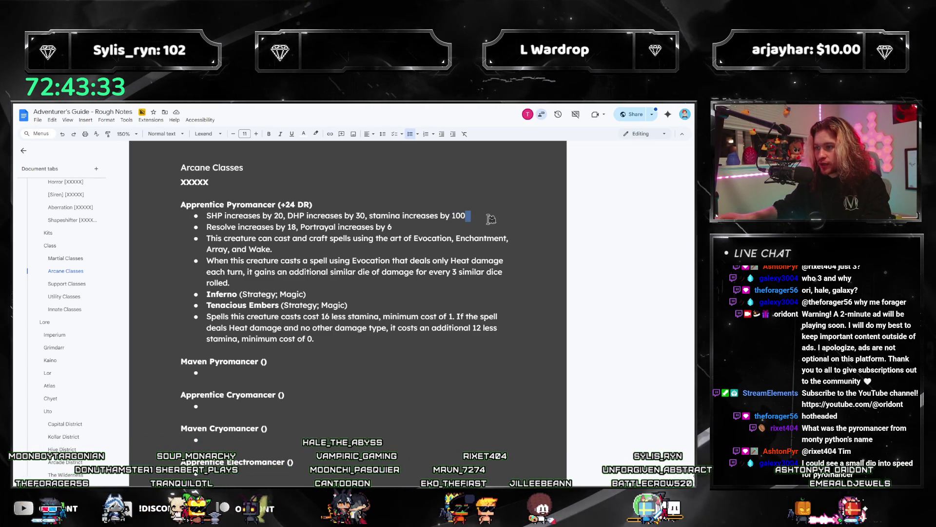
text(75)
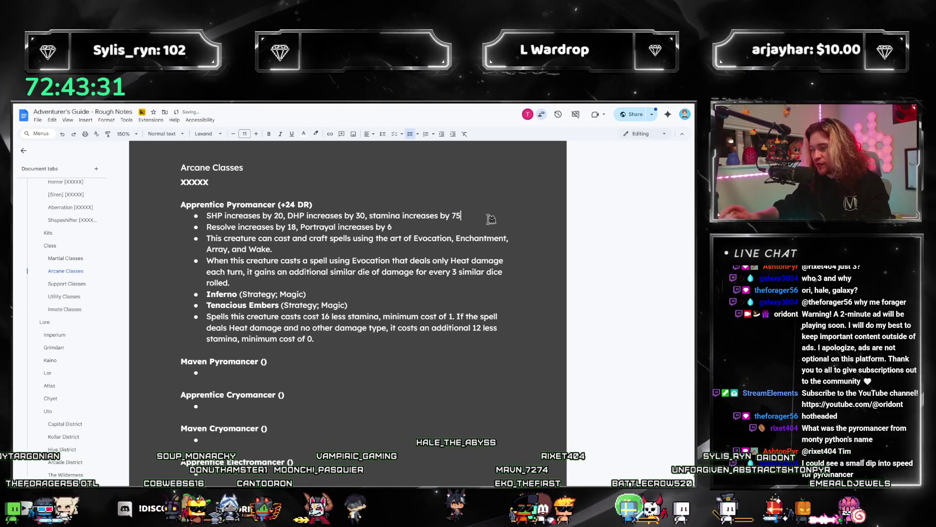
double_click(292, 227)
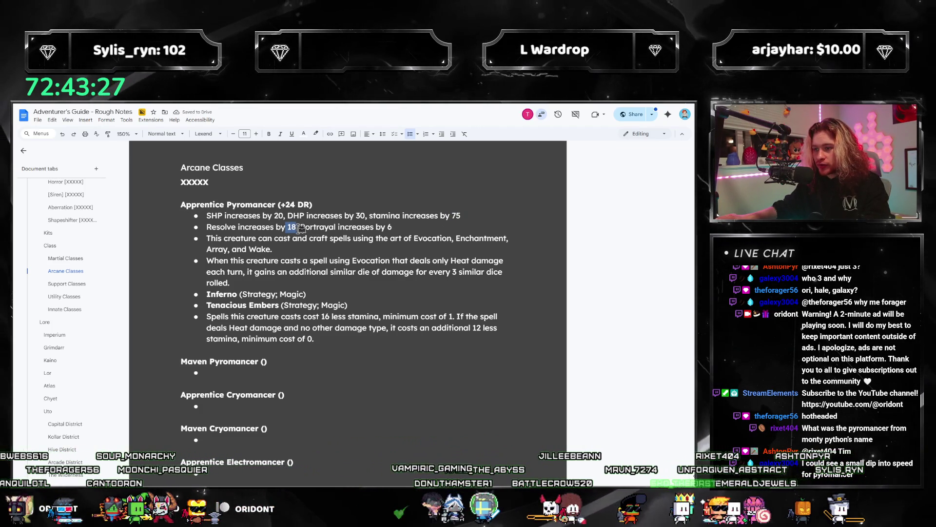
mouse_move(319, 316)
mouse_down()
mouse_move(435, 318)
mouse_move(474, 330)
mouse_up()
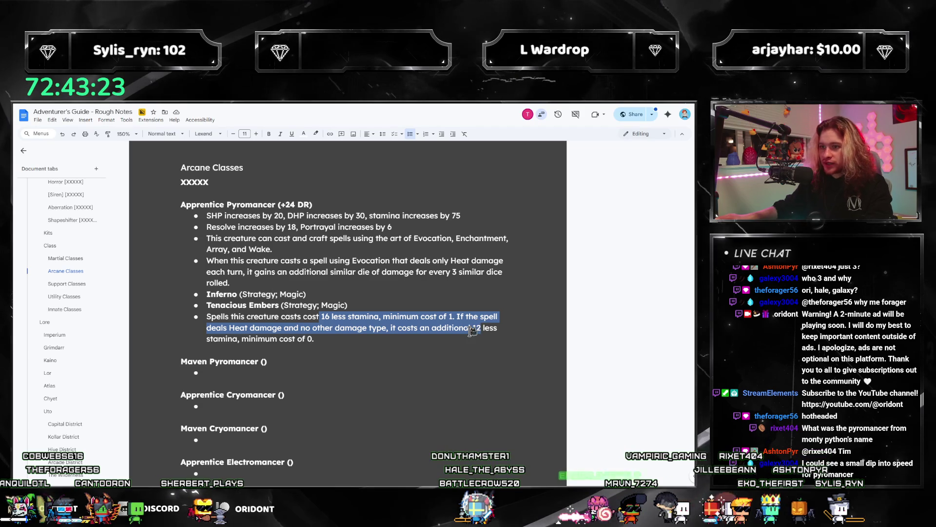
click(349, 317)
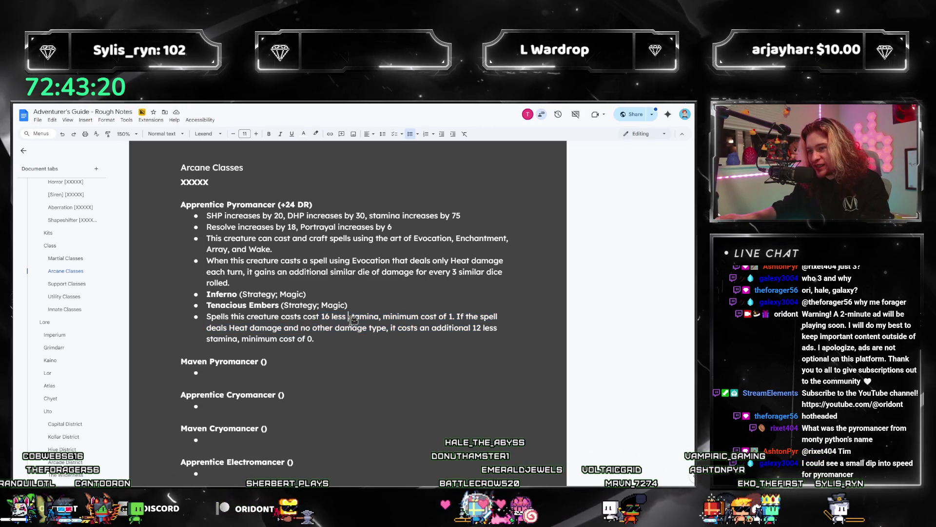
click(476, 215)
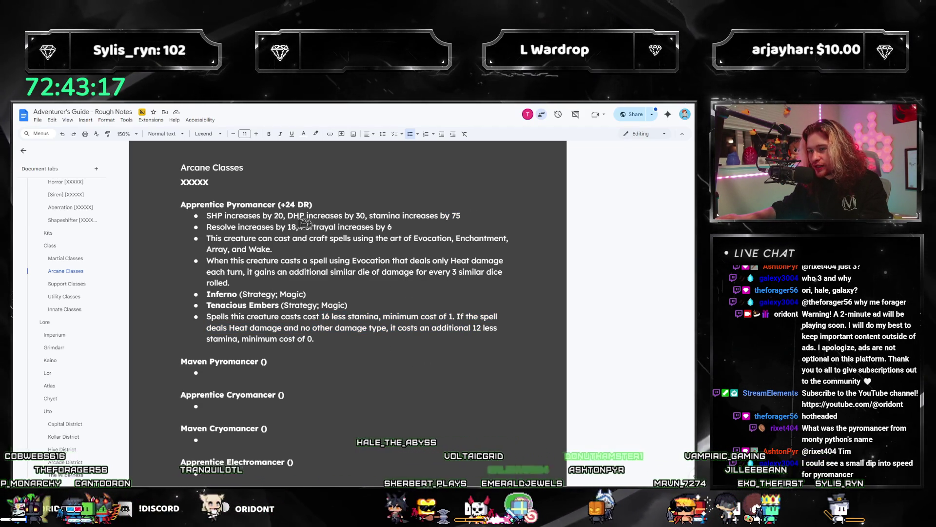
drag(243, 215, 422, 272)
double_click(490, 218)
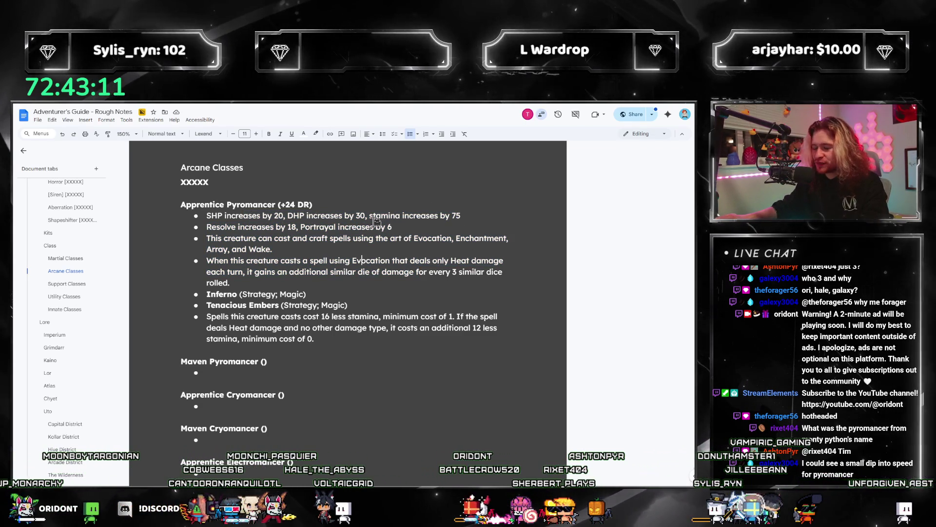
mouse_move(390, 215)
mouse_down()
mouse_move(273, 204)
mouse_move(319, 215)
mouse_up()
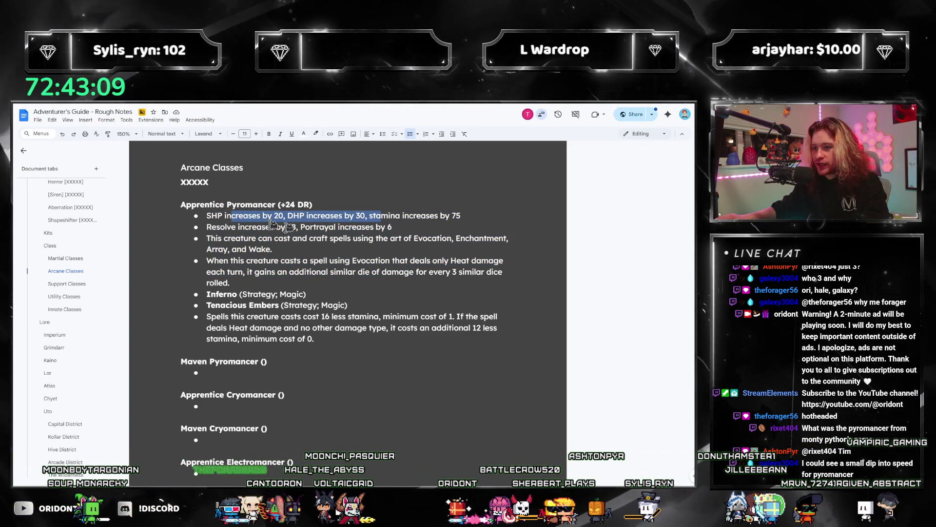
Step: Make the bullet read 'Portrayal increases by 4, Appeal increases by 2', then select the whole Apprentice Pyromancer entry
click(320, 240)
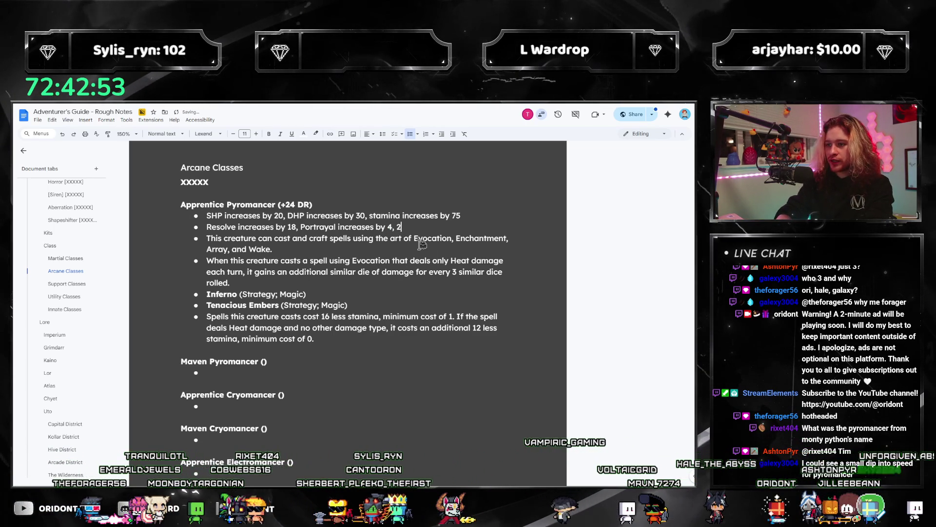
text(increases by 2)
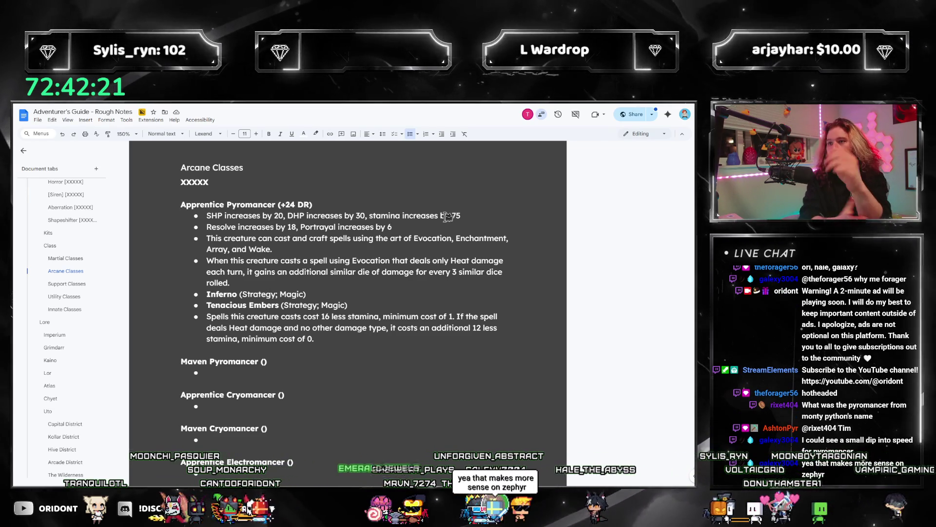
key(BackSpace)
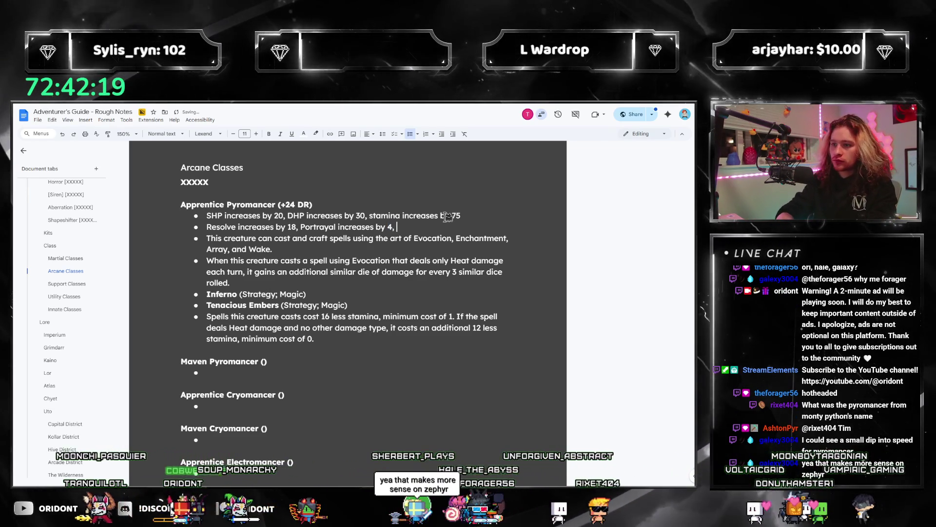
text(4, Appeal increases by 2)
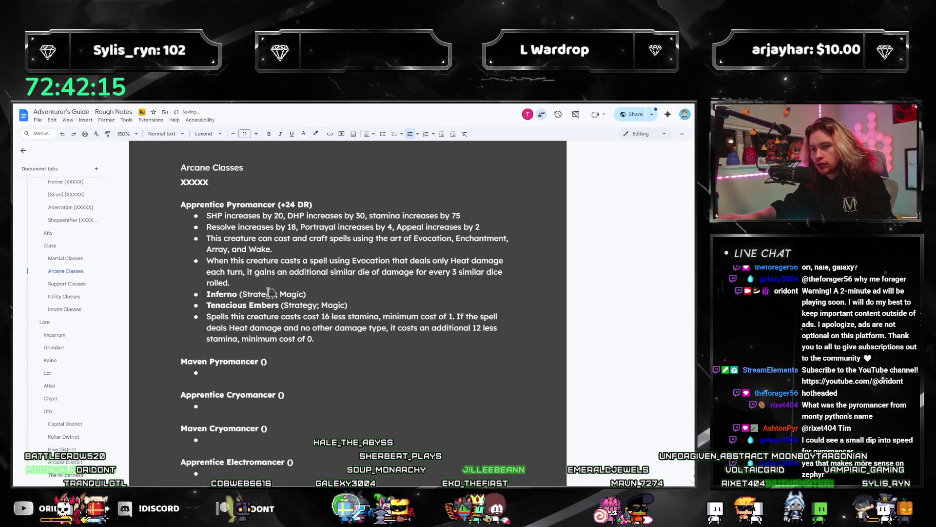
scroll(351, 346, down, 1)
scroll(349, 394, up, 3)
drag(338, 410, 181, 275)
key(ctrl+c)
scroll(224, 335, down, 3)
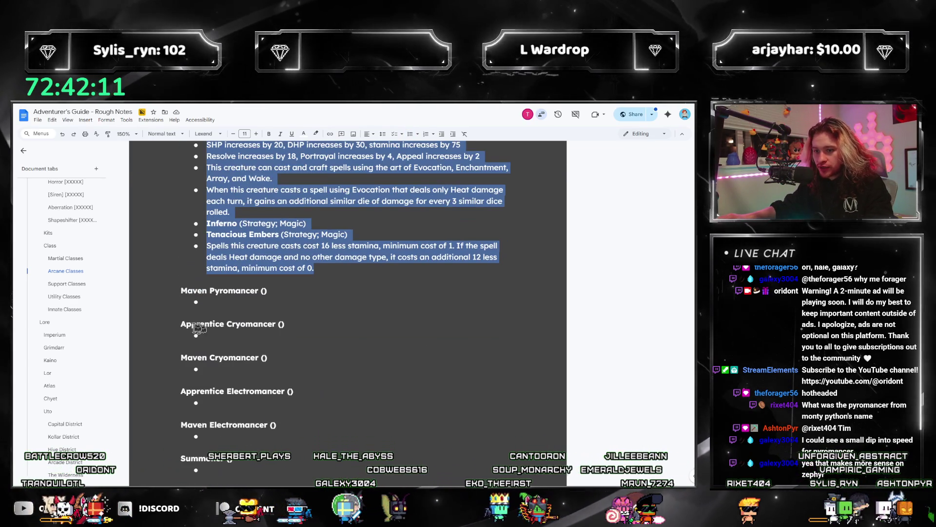
Step: Paste the copied Pyromancer entry over the empty Apprentice Cryomancer heading and edit its DR value
triple_click(294, 324)
key(ctrl+v)
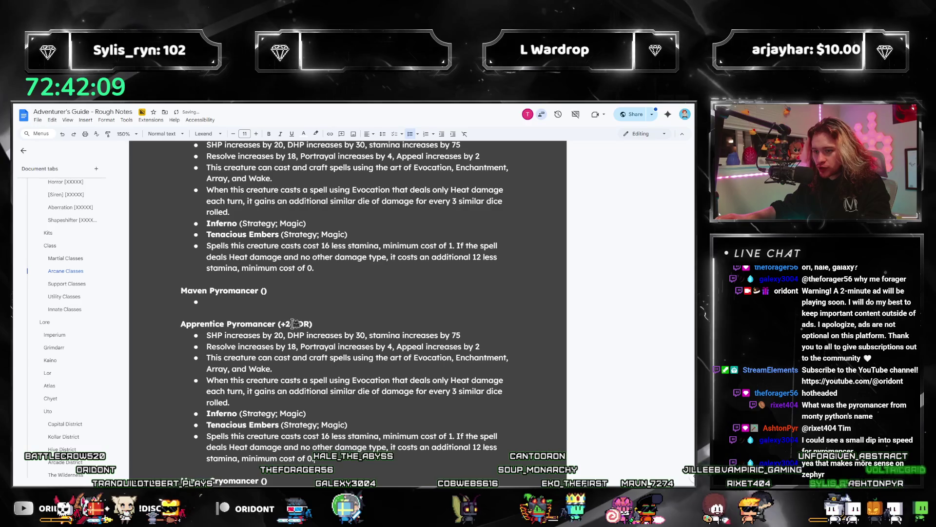
click(292, 323)
text(4)
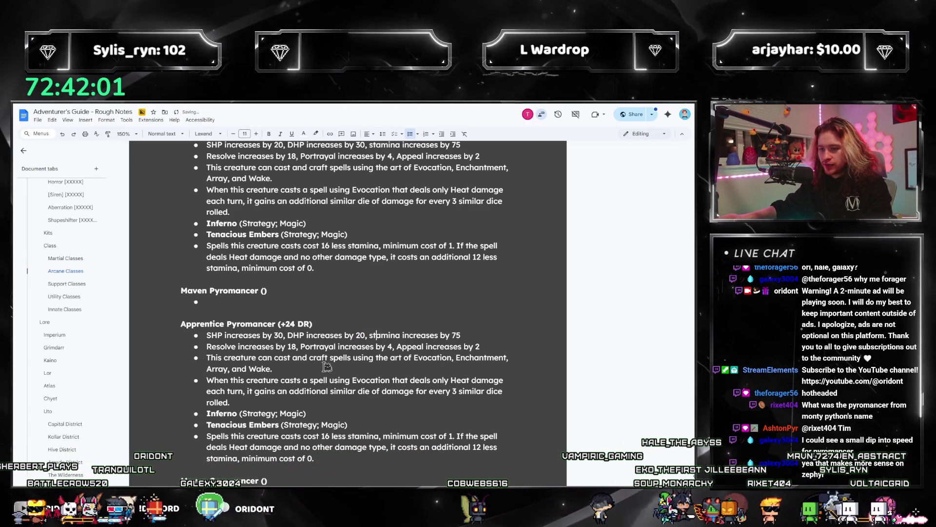
Step: Set the second entry's DHP to 20 and stamina to 70, and start a Fortitude stat
double_click(359, 335)
text(20)
click(456, 335)
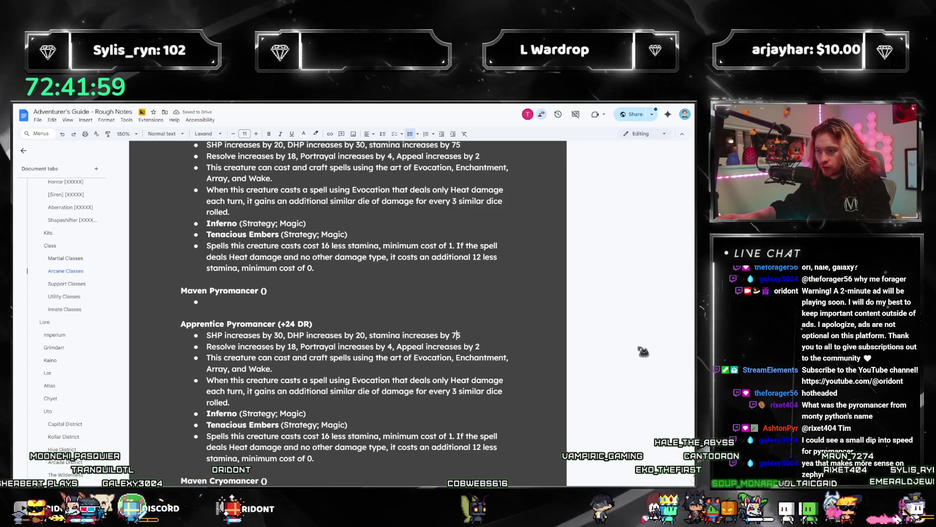
key(Delete)
text(0)
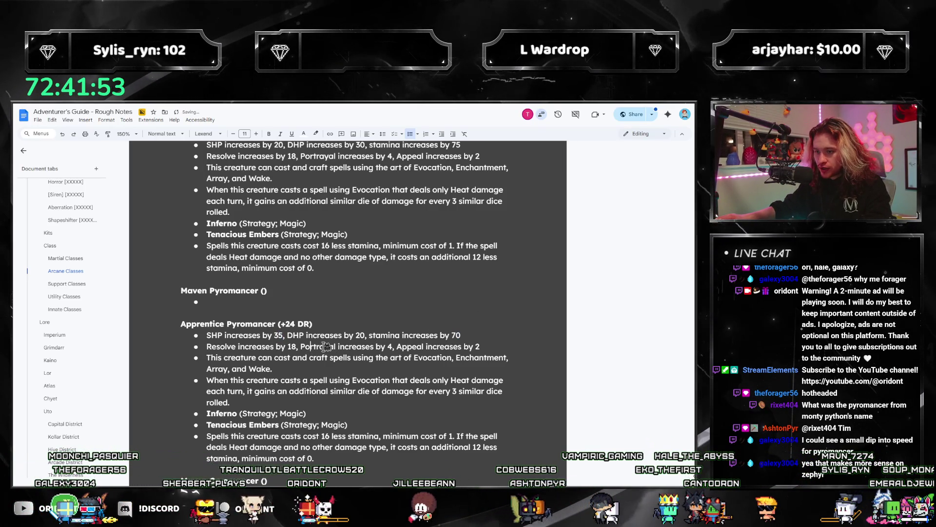
text(Fortitude)
Step: Set Fortitude increases by 4 and Engineering increases by 2, and delete the bonus-die bullet
key(ctrl+Right)
key(ctrl+Right)
key(ctrl+Right)
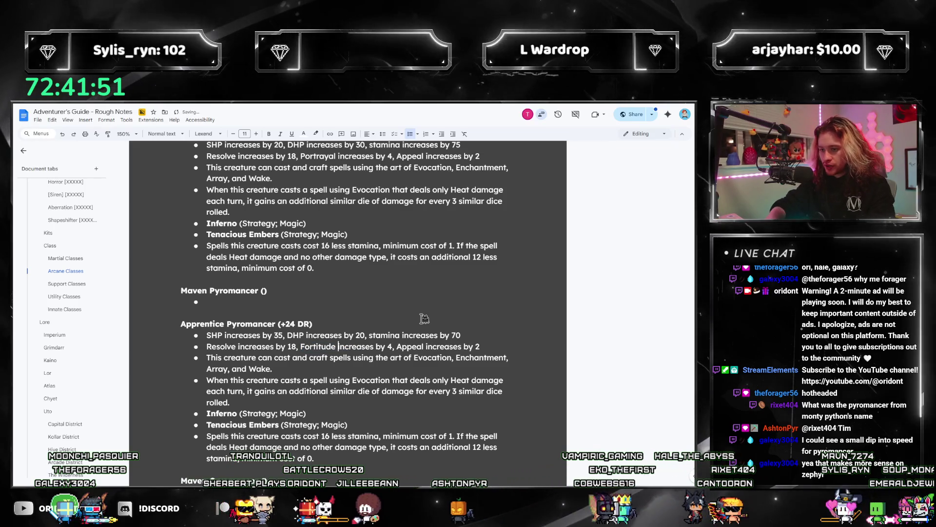
key(ctrl+Right)
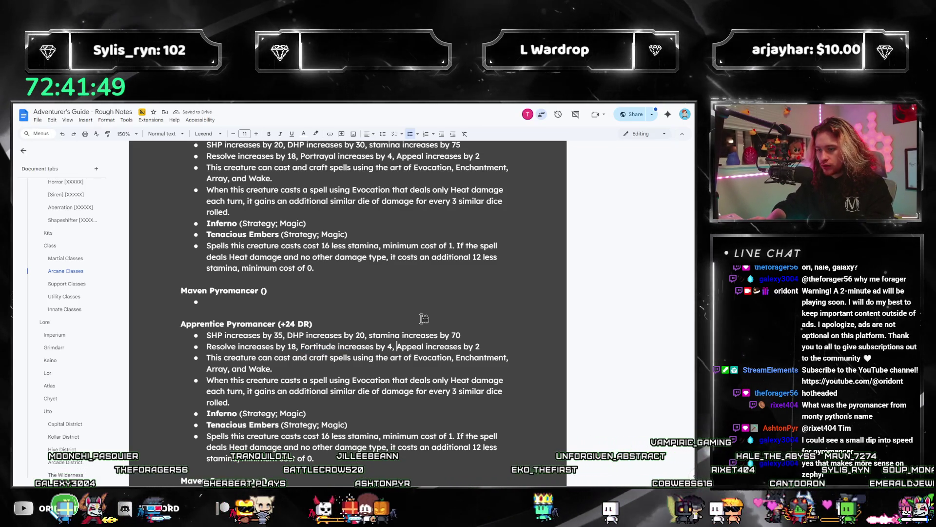
key(Left)
key(BackSpace)
text(6)
key(ctrl+shift+Right)
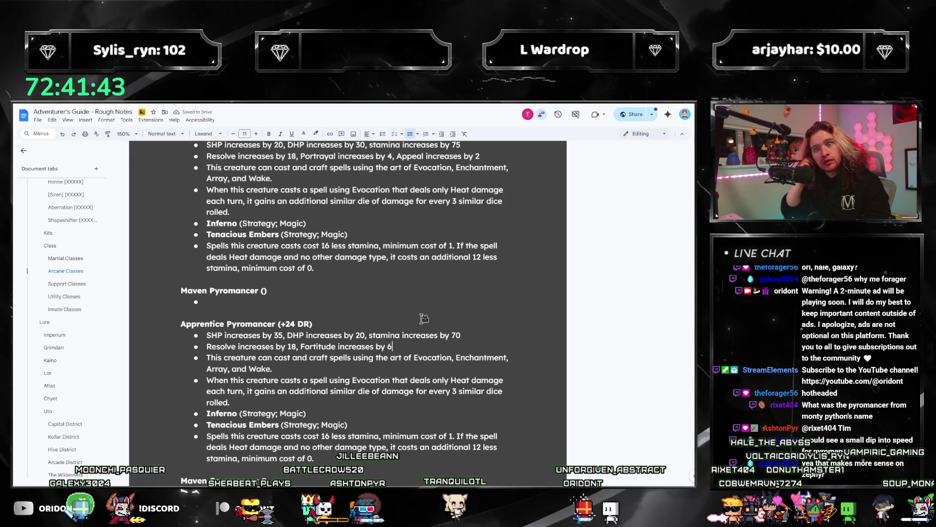
key(BackSpace)
text(4, Engineer)
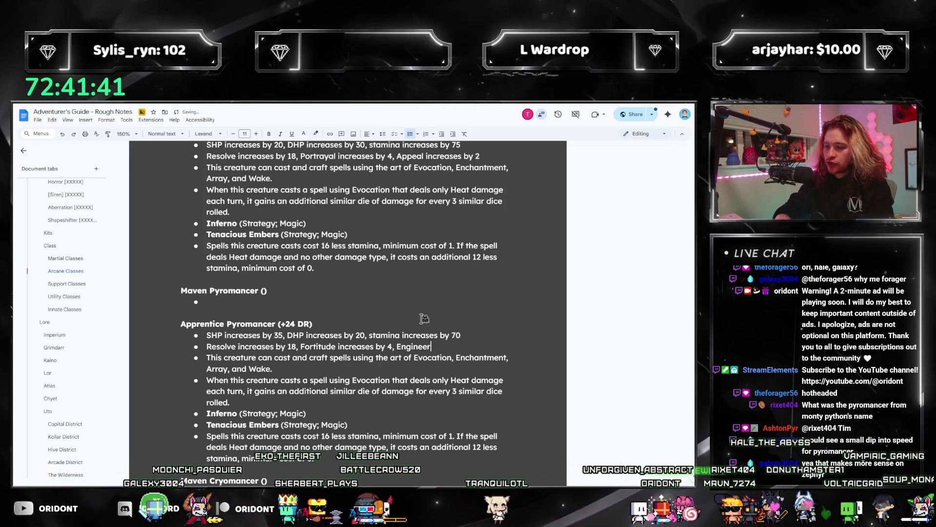
text(ing increases by 2)
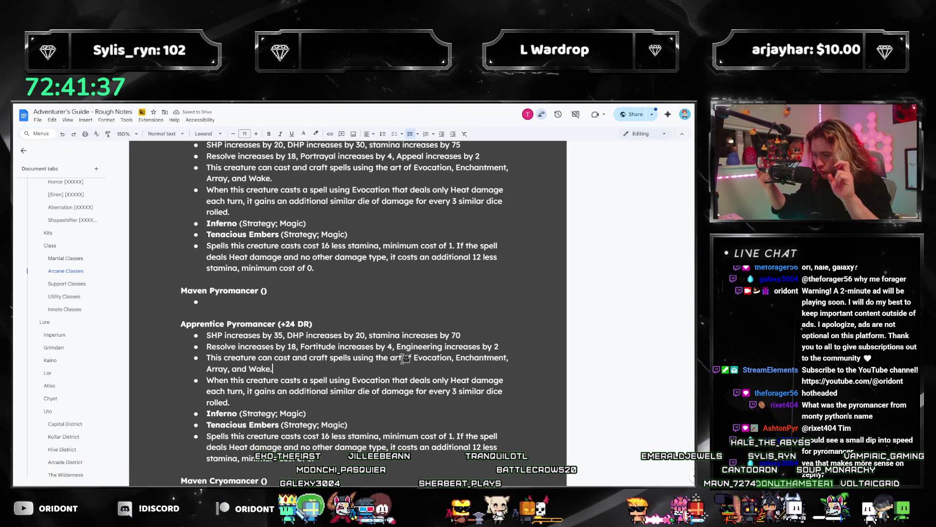
text(Chill)
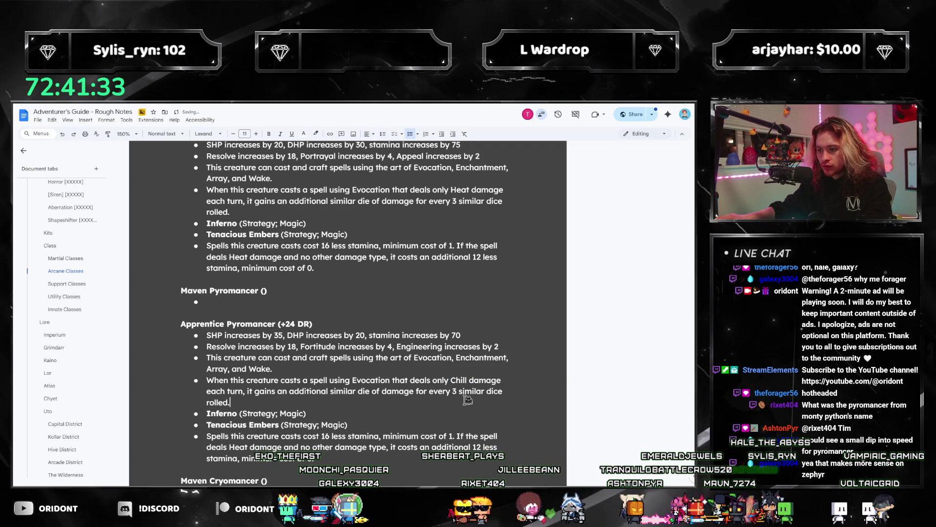
triple_click(334, 406)
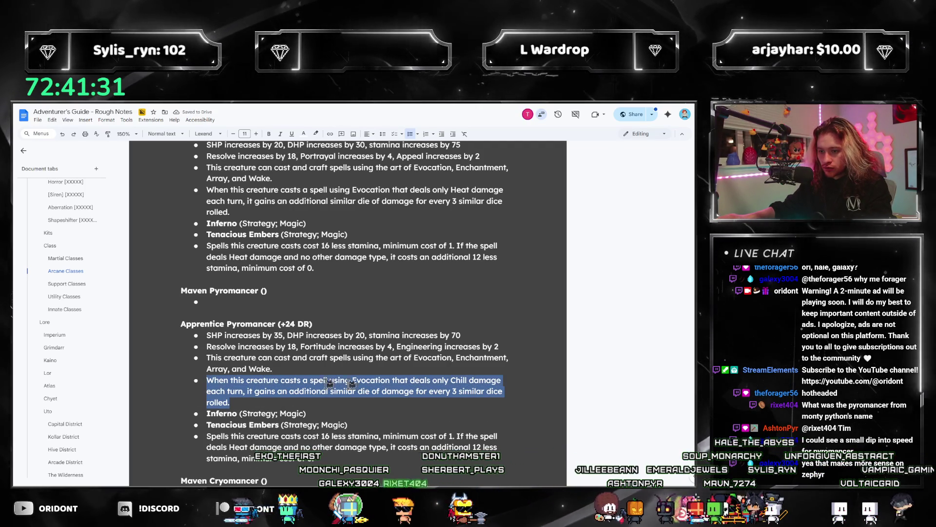
key(BackSpace)
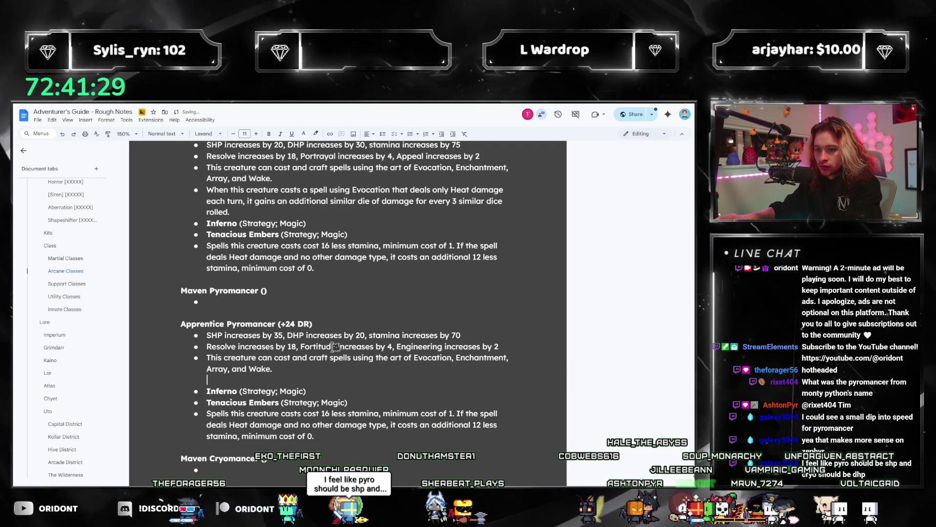
Step: Add the 'additional die for every 3 rolled' note to the first Inferno and delete its bonus-die bullet
scroll(311, 330, up, 3)
click(319, 340)
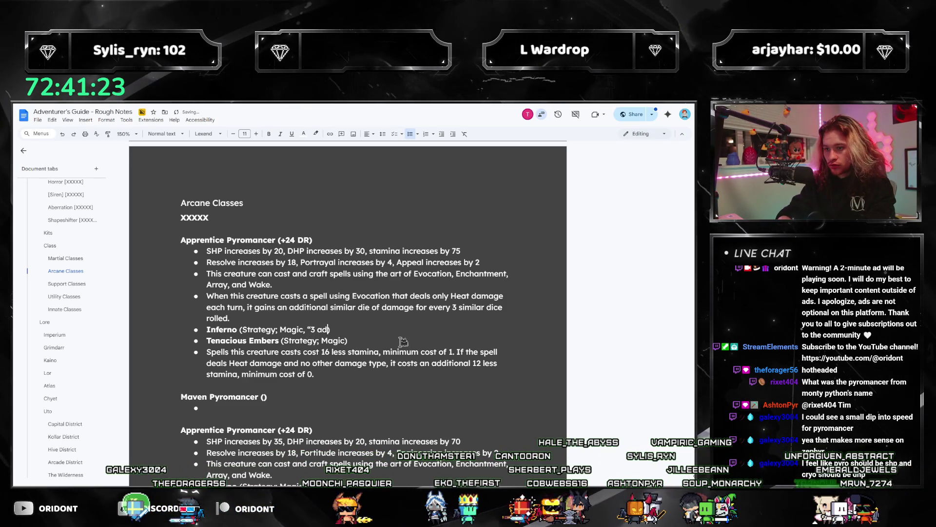
text(ditional di)
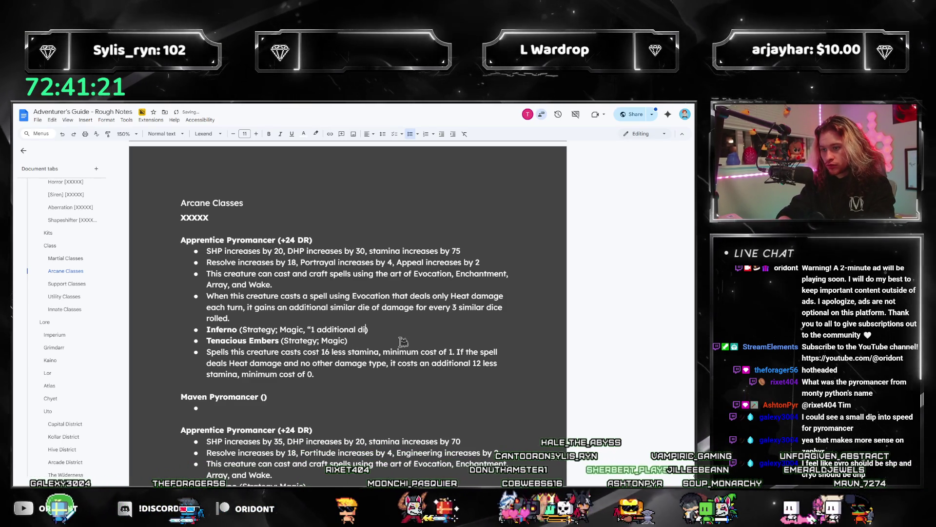
text(e for ever 3 rolled" instead)
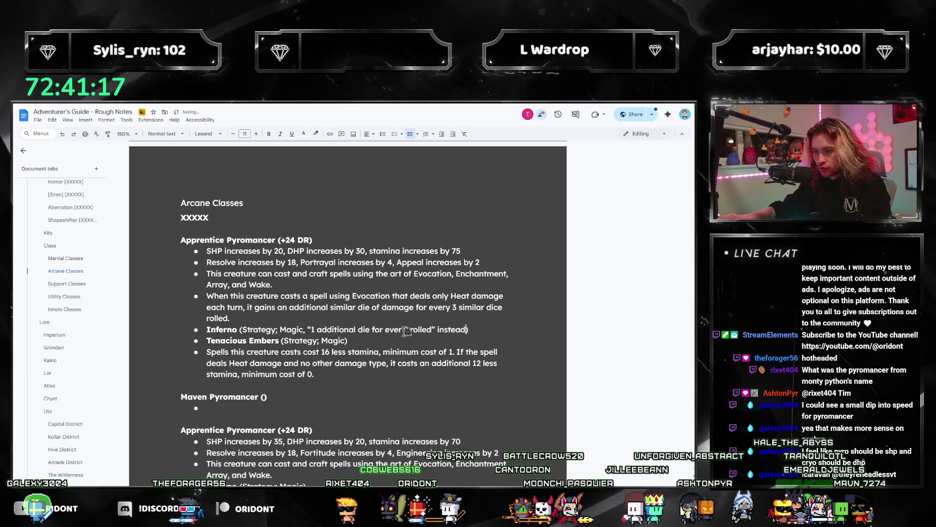
scroll(479, 329, down, 2)
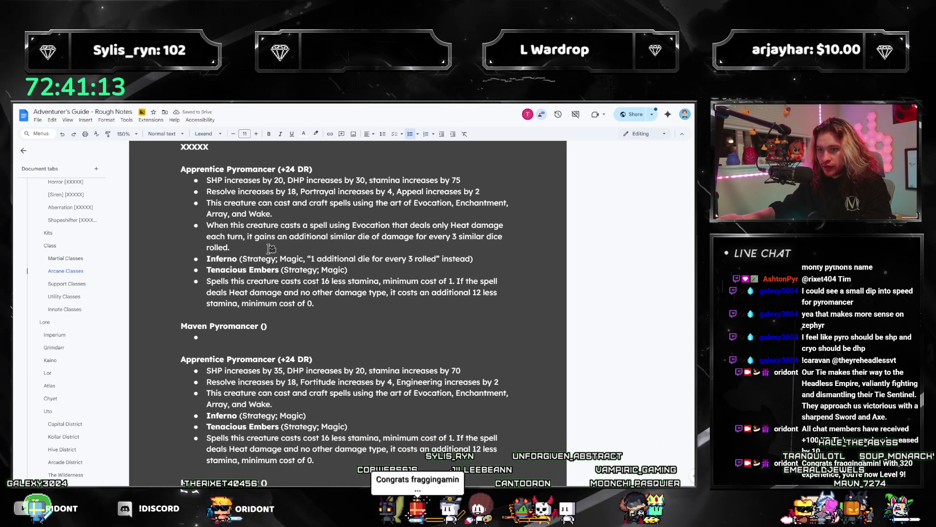
drag(271, 249, 176, 219)
key(BackSpace)
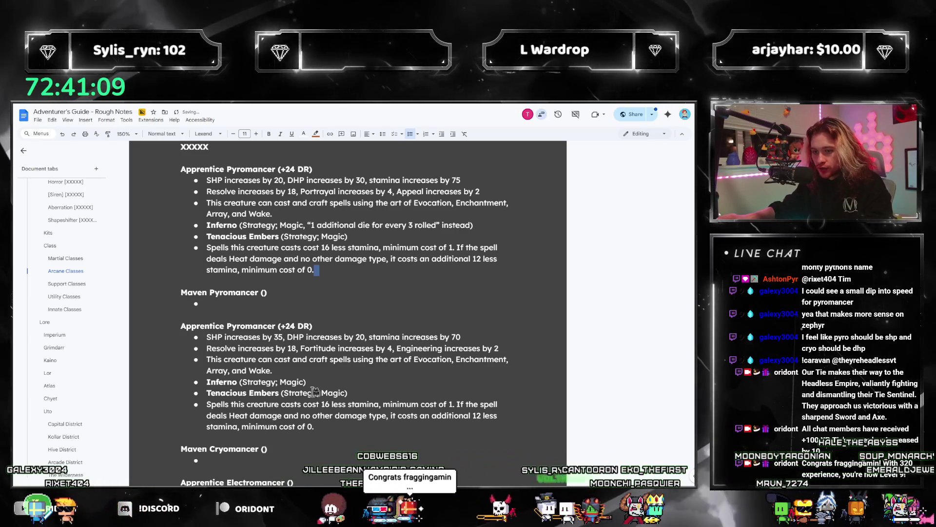
Step: Change Heat to Chill in the second entry's stamina-cost rule
click(467, 404)
double_click(239, 415)
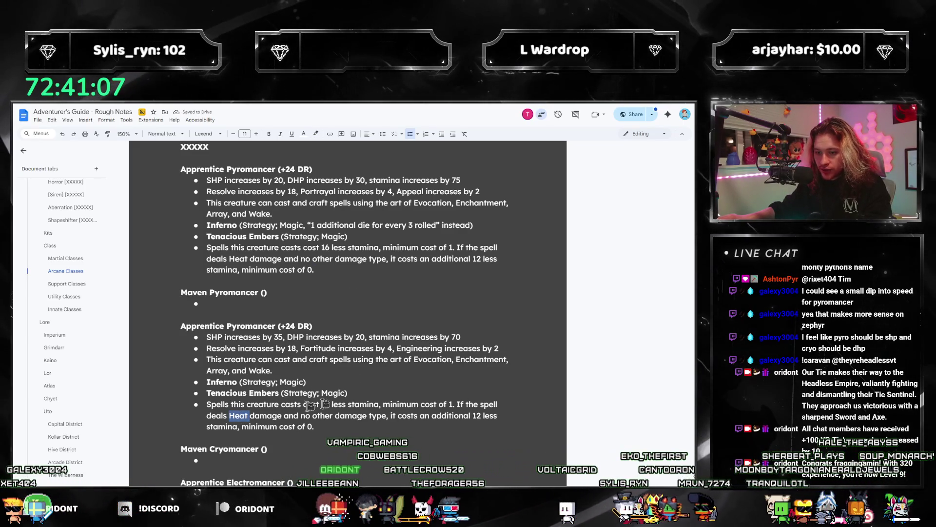
text(Chill)
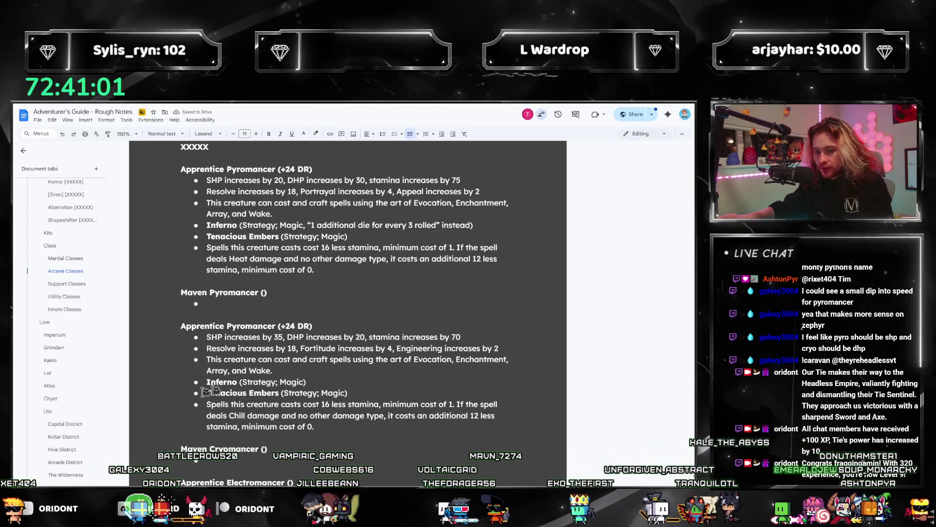
scroll(93, 312, up, 15)
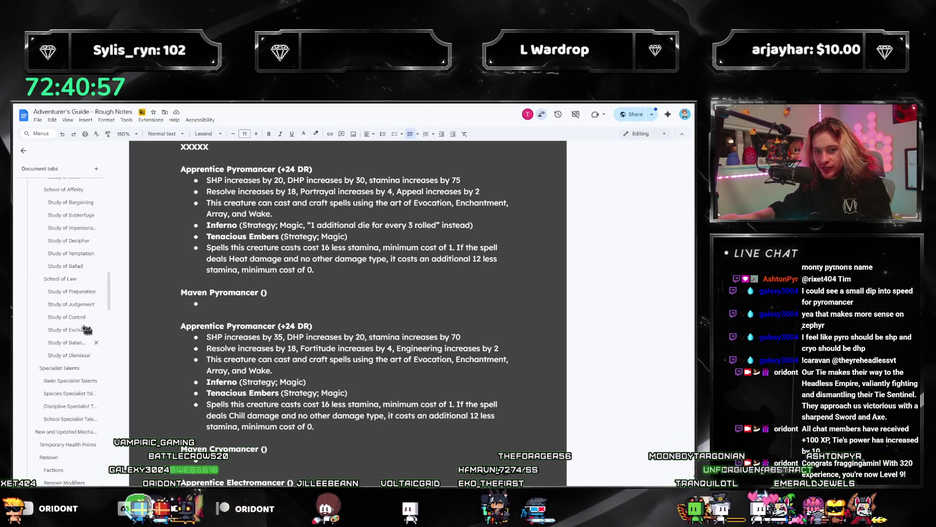
Step: Switch to the Study of Frost tab to view Freezer Burn, Frigid Inspiration and Bitter Cold
scroll(80, 319, up, 10)
scroll(72, 291, up, 2)
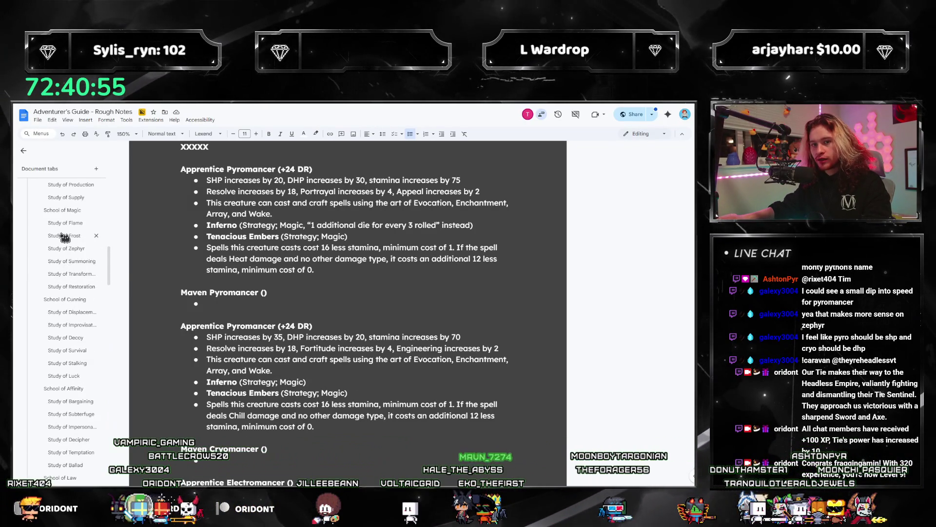
click(63, 235)
scroll(63, 238, up, 2)
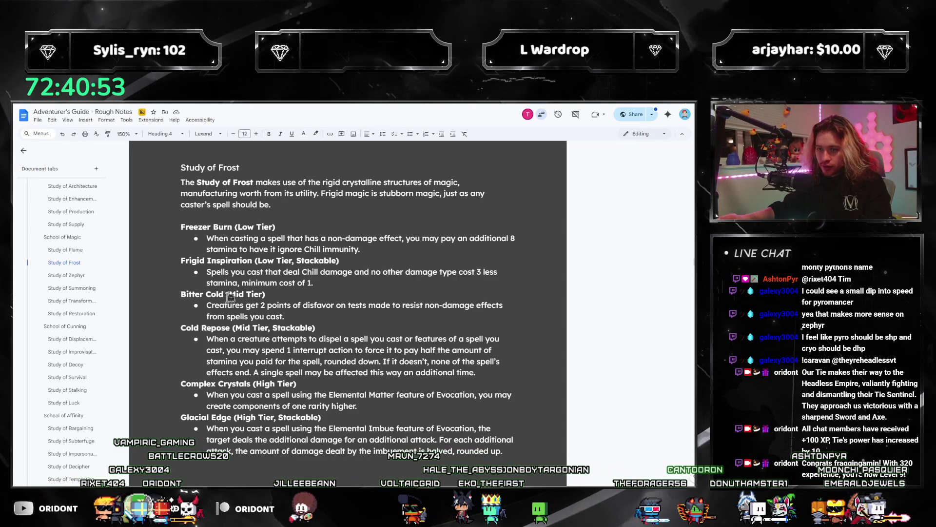
scroll(83, 363, down, 15)
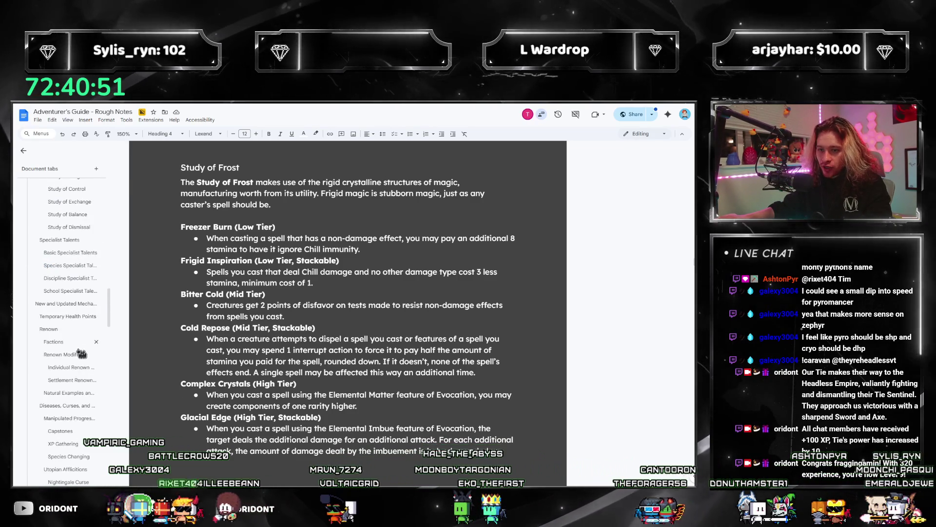
scroll(73, 380, down, 10)
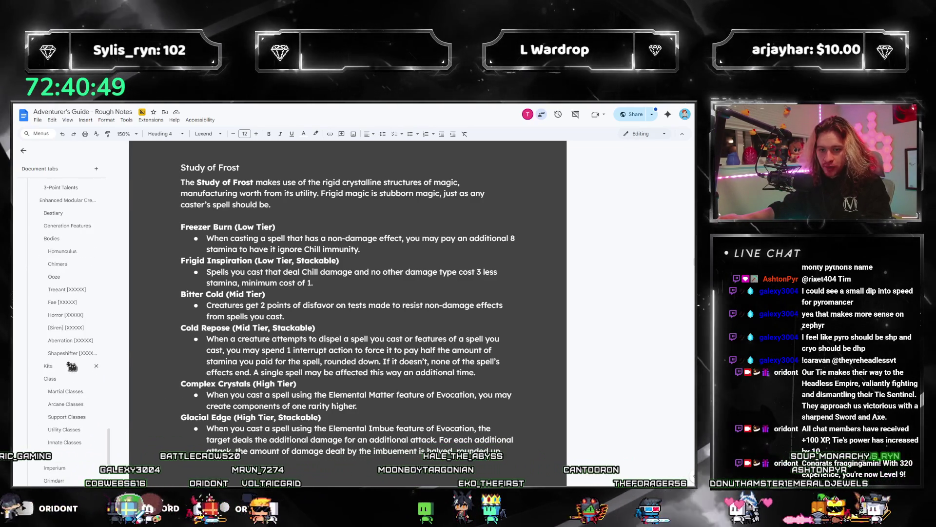
Step: In Arcane Classes, swap the second Pyromancer's Inferno for Bitter Cold and Tenacious Embers for Cold Repose
click(66, 403)
scroll(293, 293, down, 2)
double_click(219, 276)
text(Bitter Cold (Strategy; Magic)
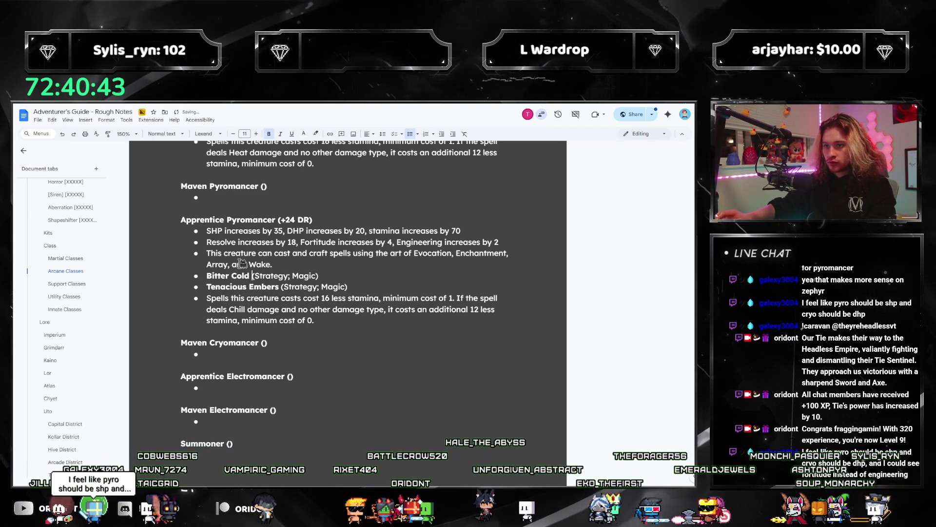
scroll(222, 422, up, 3)
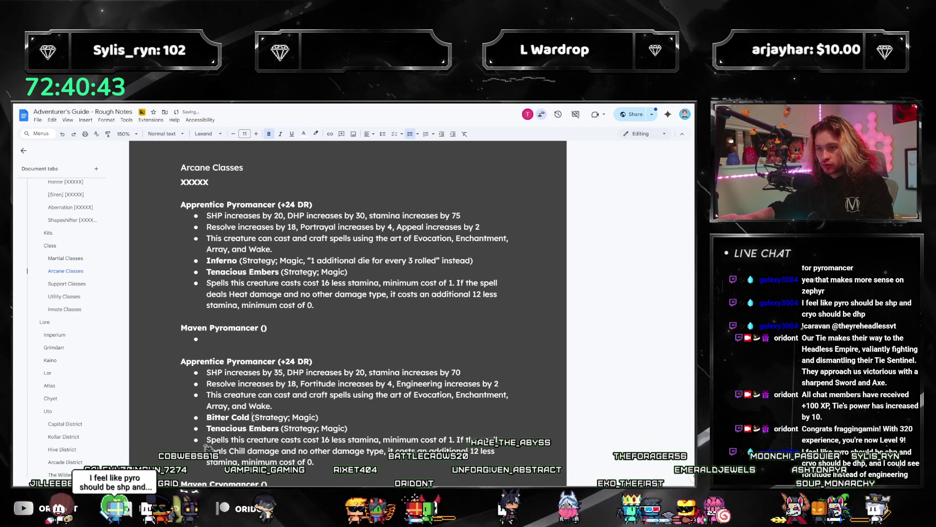
drag(282, 428, 201, 427)
text(Cold Repose)
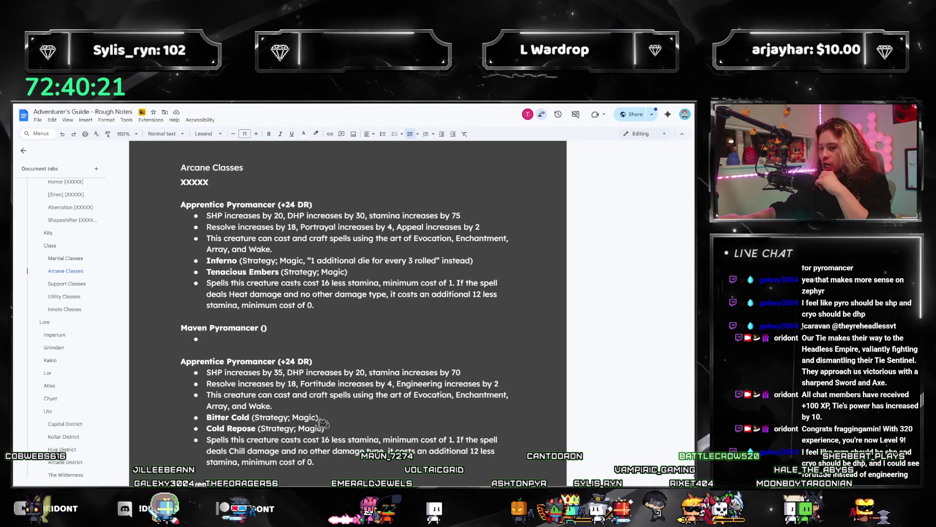
Step: Review the second Pyromancer's Resolve 18, Fortitude 4 and Engineering 2 stat lines, then go to the Maven Cryomancer bullet
scroll(387, 415, down, 2)
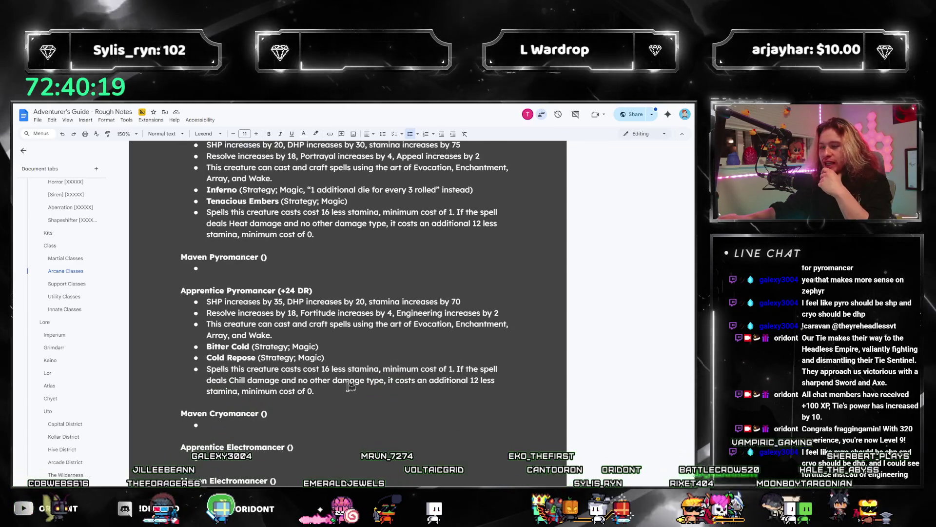
key(Down)
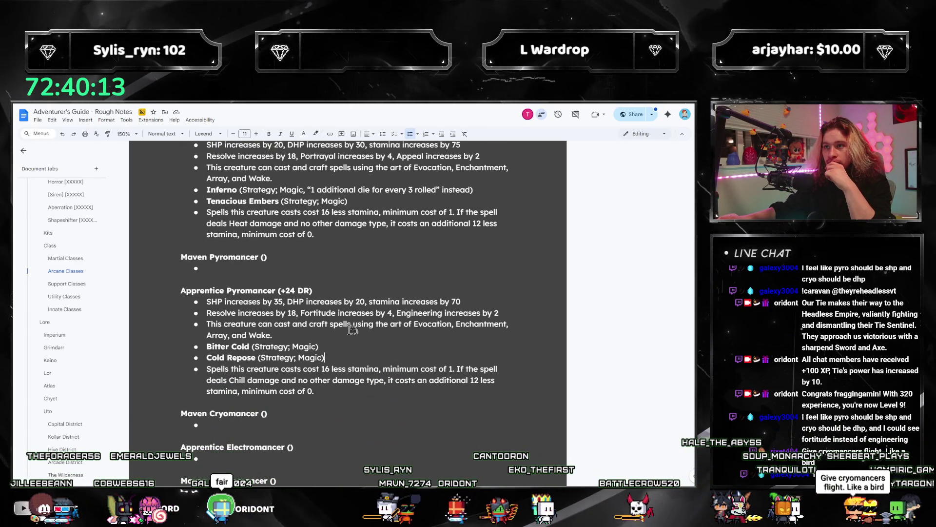
double_click(389, 312)
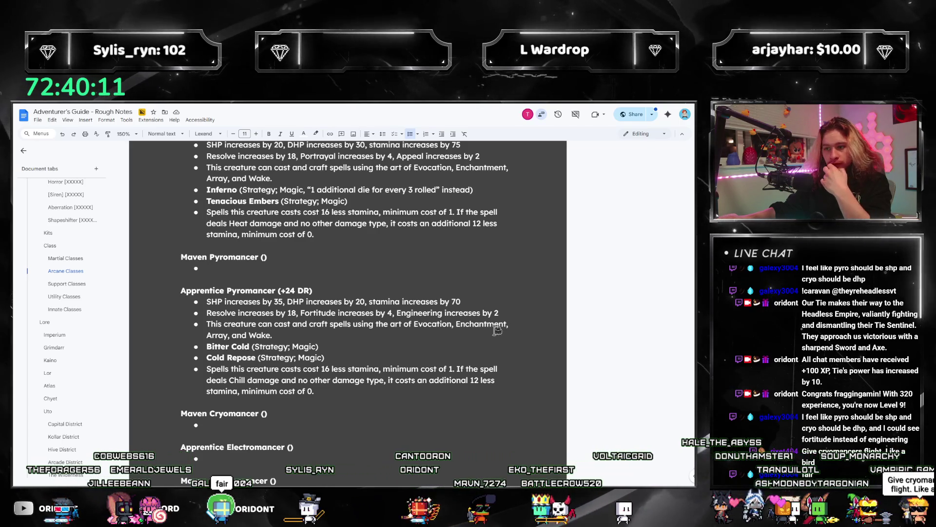
mouse_move(507, 312)
mouse_down()
mouse_move(268, 312)
mouse_move(393, 309)
mouse_move(507, 325)
mouse_up()
click(351, 316)
click(309, 314)
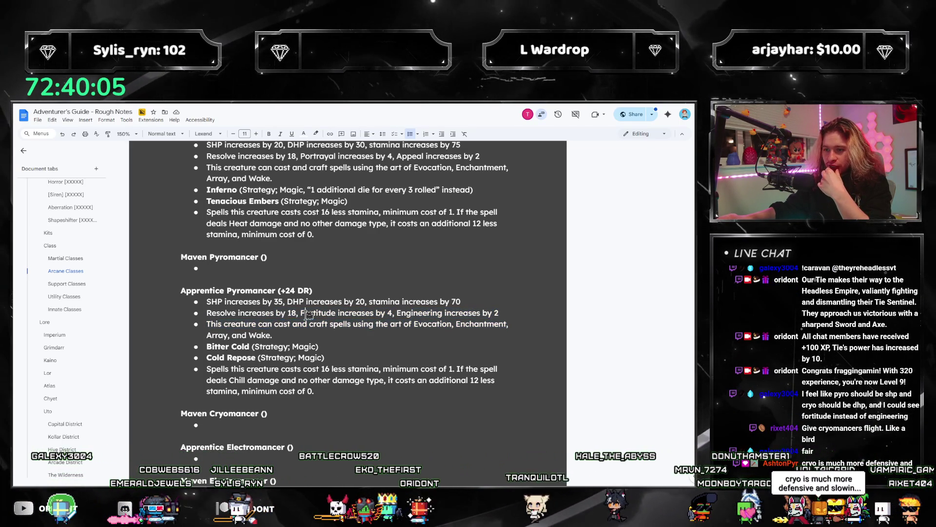
drag(366, 315, 458, 314)
click(400, 309)
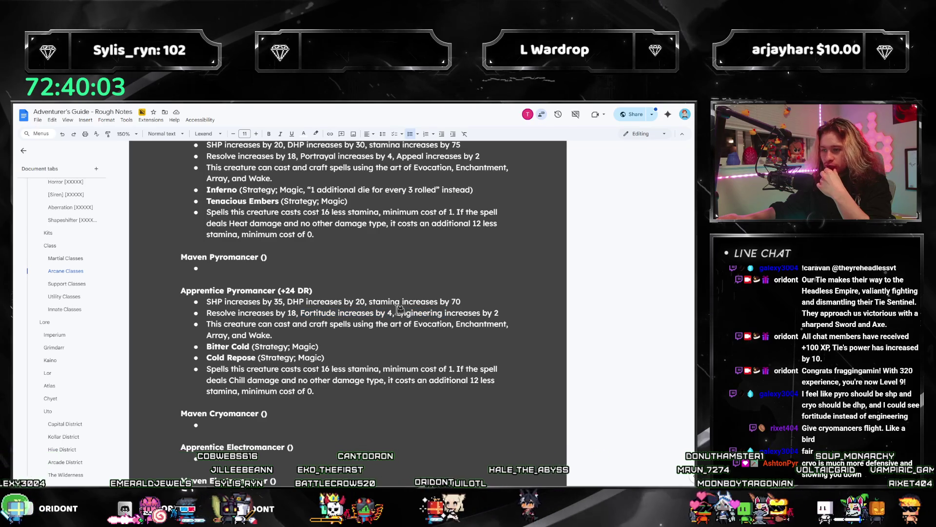
click(509, 312)
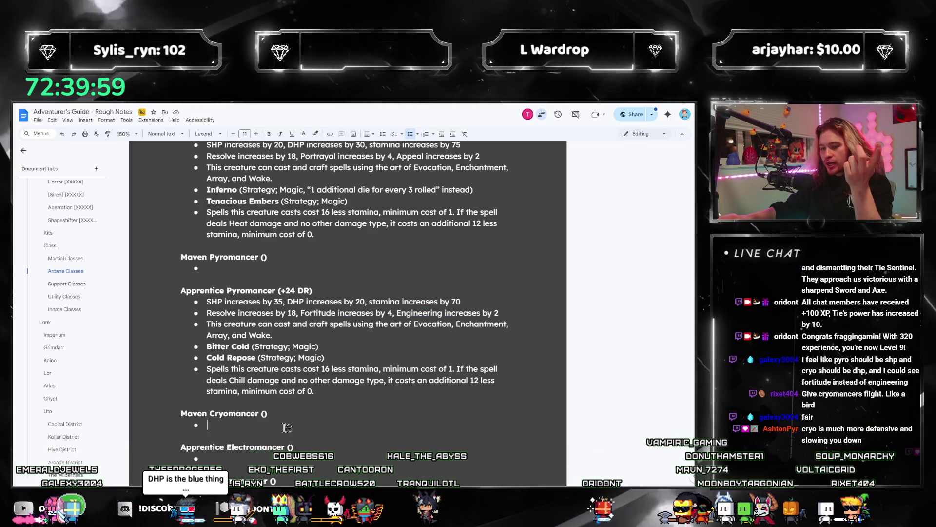
click(325, 422)
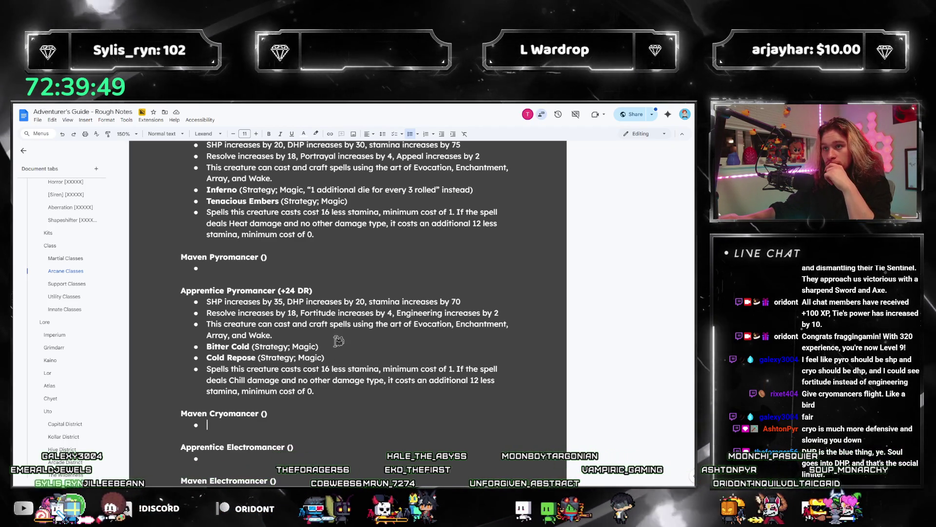
scroll(338, 333, down, 2)
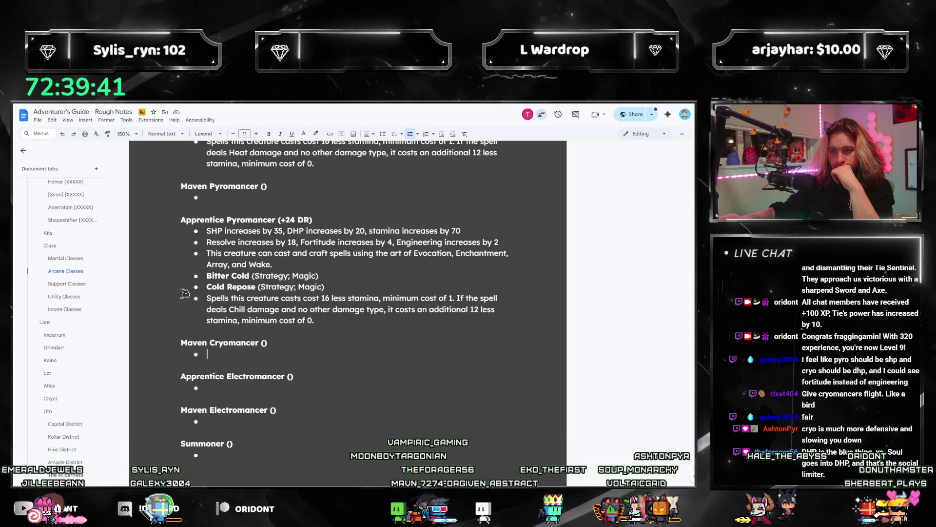
scroll(68, 306, down, 10)
scroll(68, 307, up, 10)
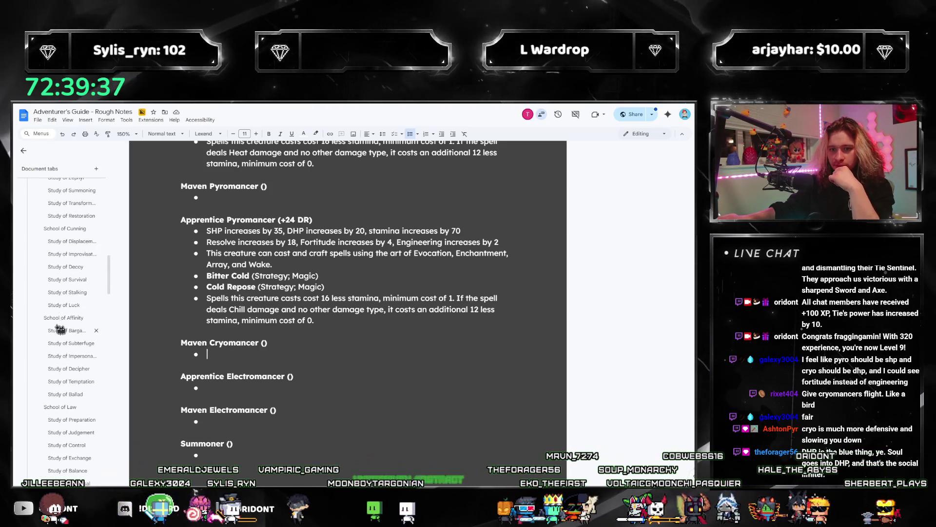
scroll(58, 258, up, 5)
scroll(57, 254, up, 1)
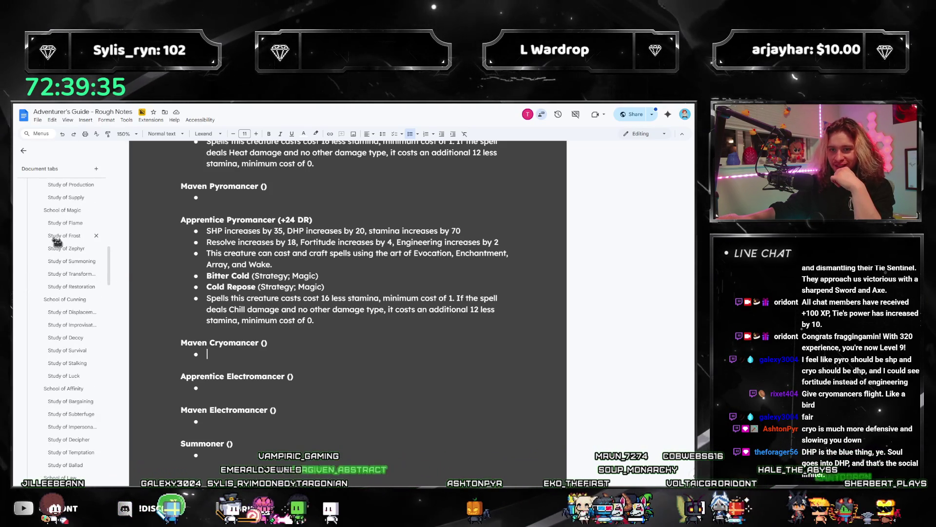
click(61, 262)
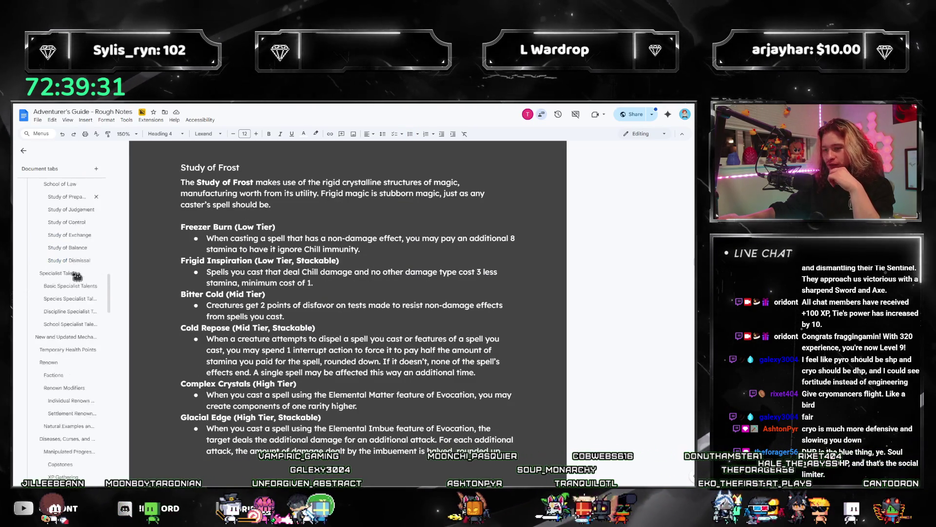
scroll(67, 283, down, 10)
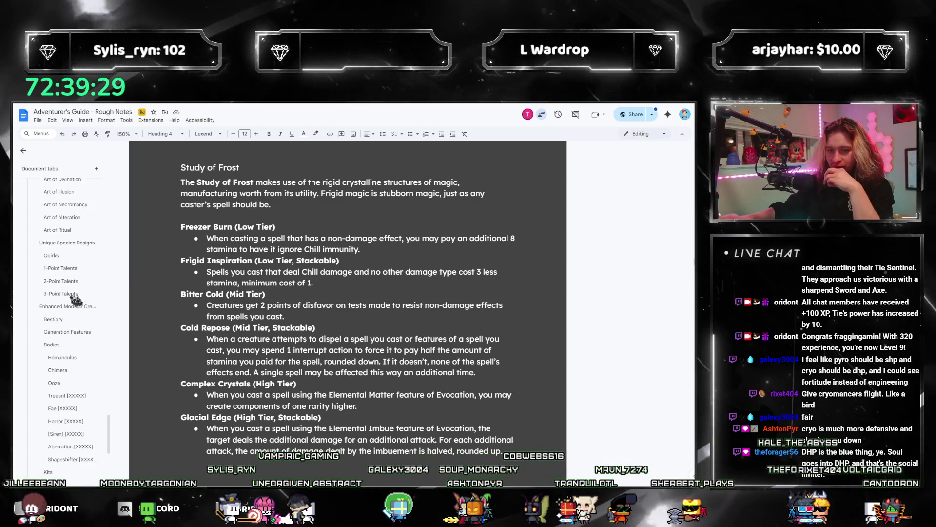
scroll(63, 312, down, 4)
scroll(63, 312, up, 14)
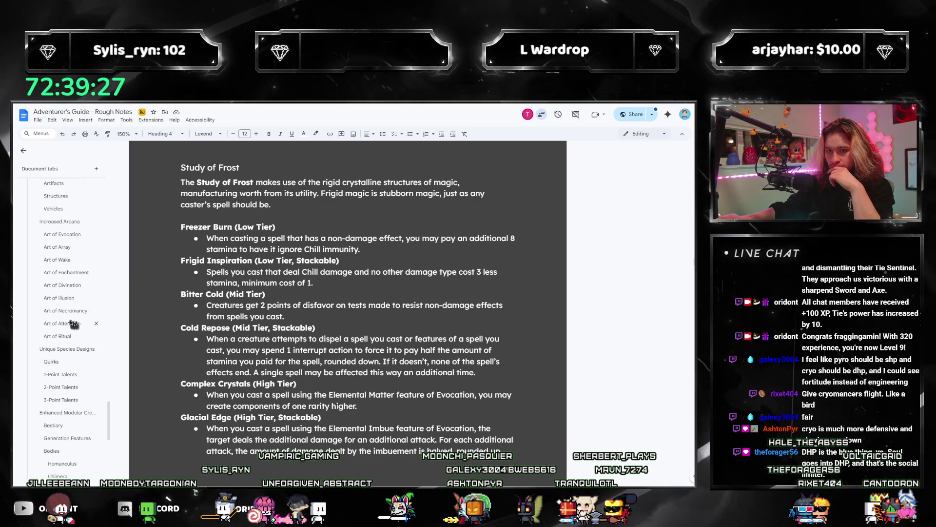
click(369, 361)
mouse_move(226, 350)
mouse_down()
mouse_move(442, 362)
mouse_move(311, 360)
mouse_up()
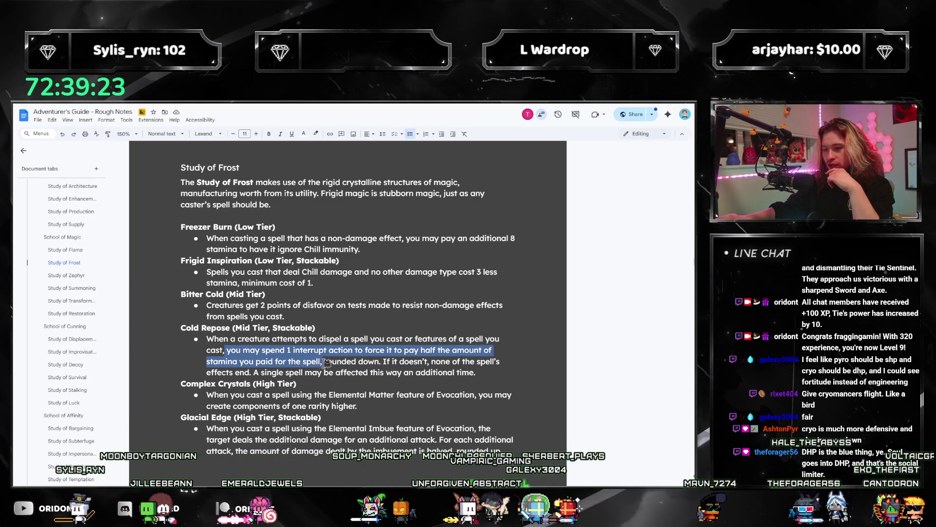
drag(230, 339, 454, 372)
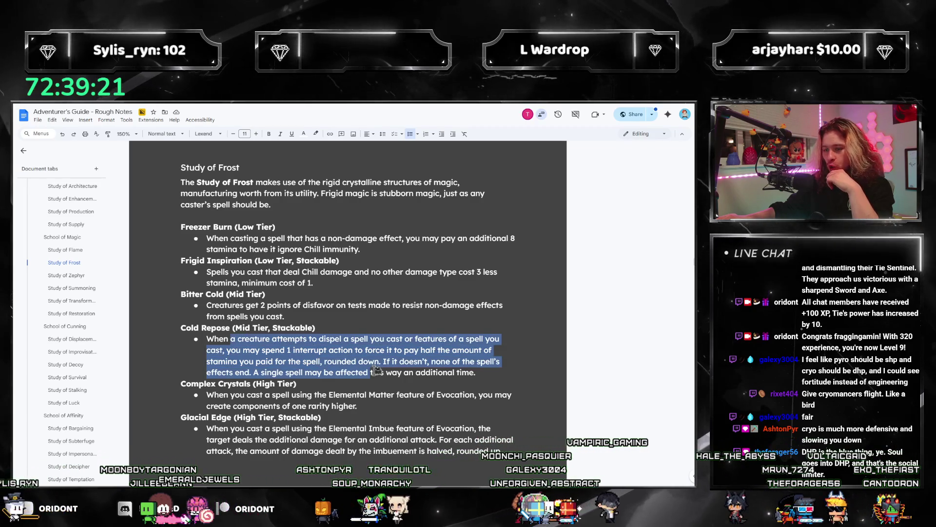
scroll(74, 312, down, 10)
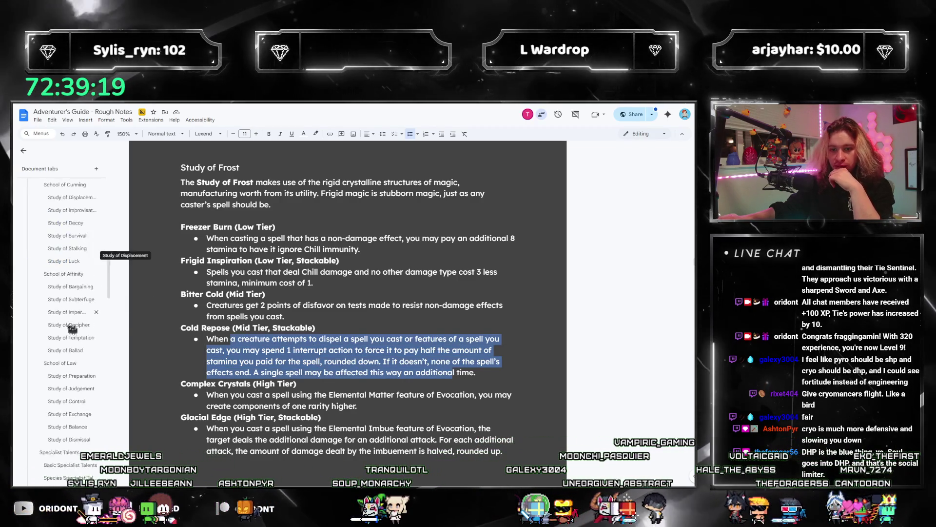
scroll(71, 325, down, 10)
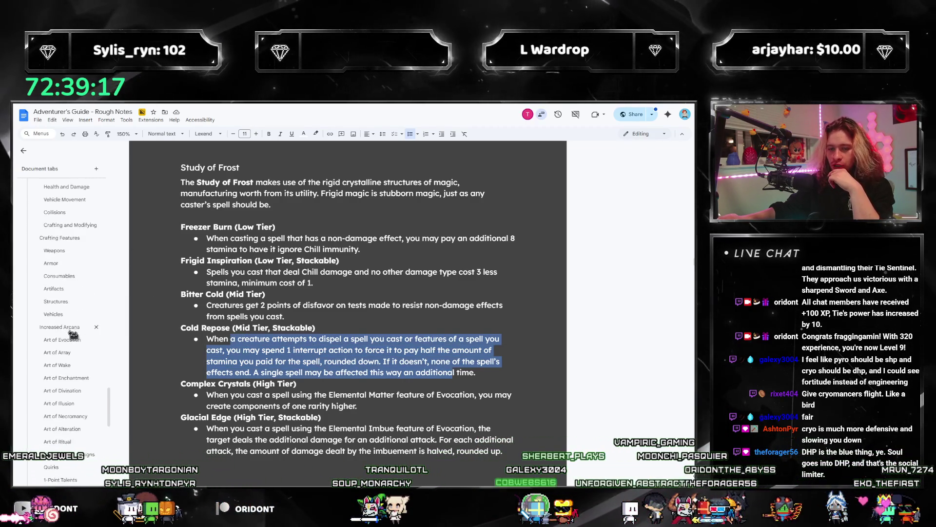
click(386, 362)
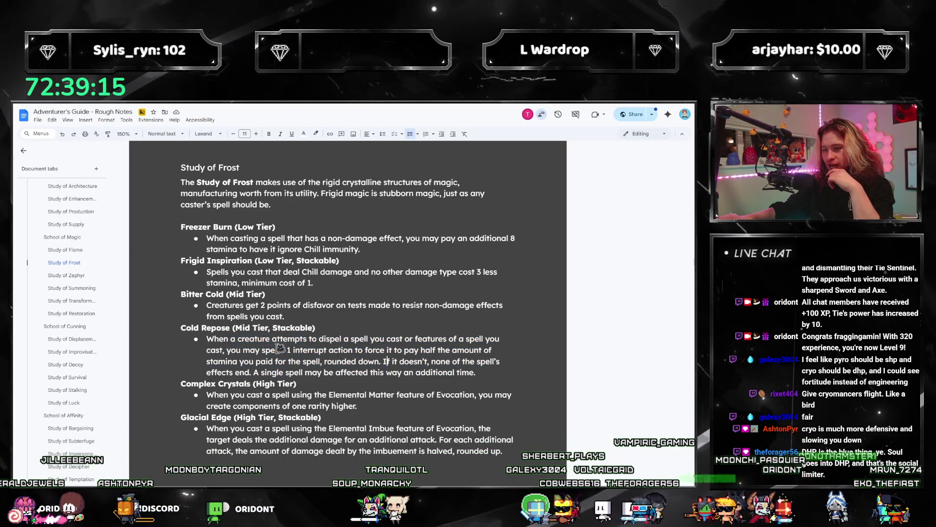
drag(234, 330, 295, 364)
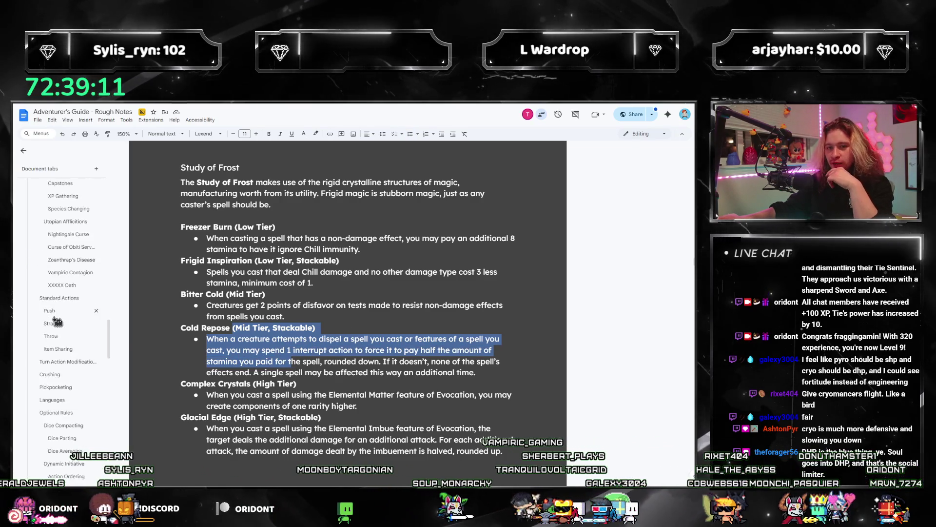
scroll(56, 336, up, 10)
scroll(59, 334, down, 5)
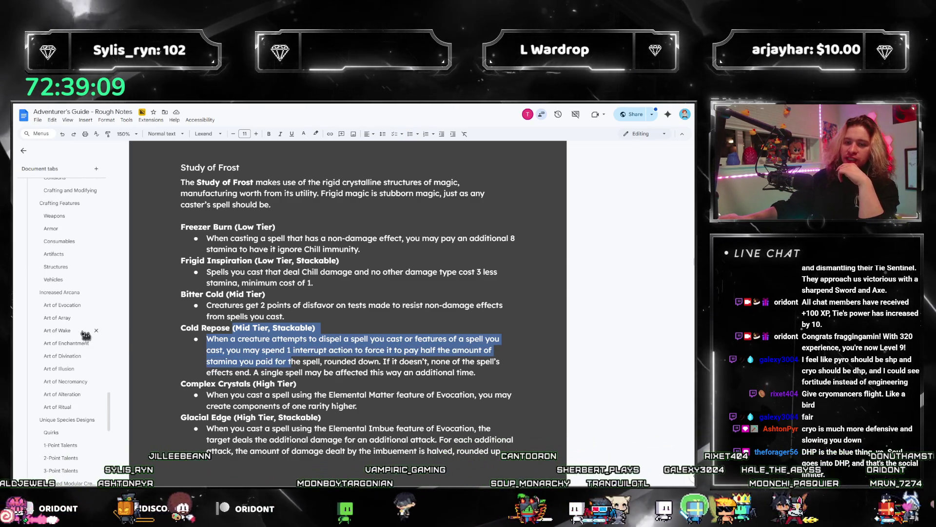
scroll(69, 346, down, 1)
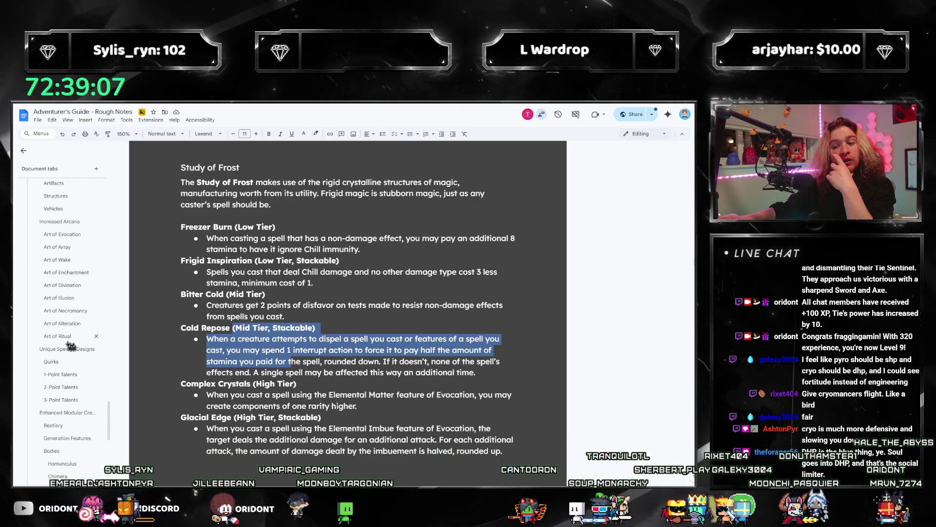
scroll(61, 344, up, 3)
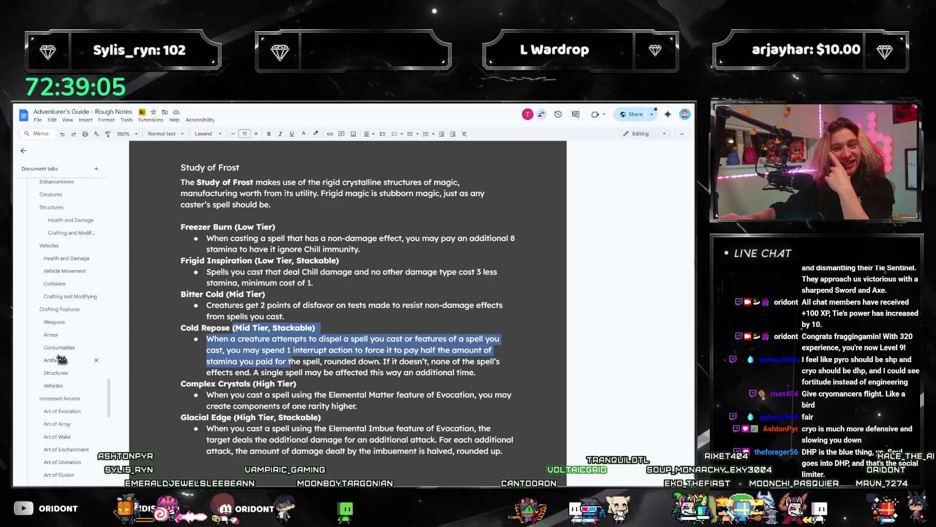
scroll(62, 346, down, 10)
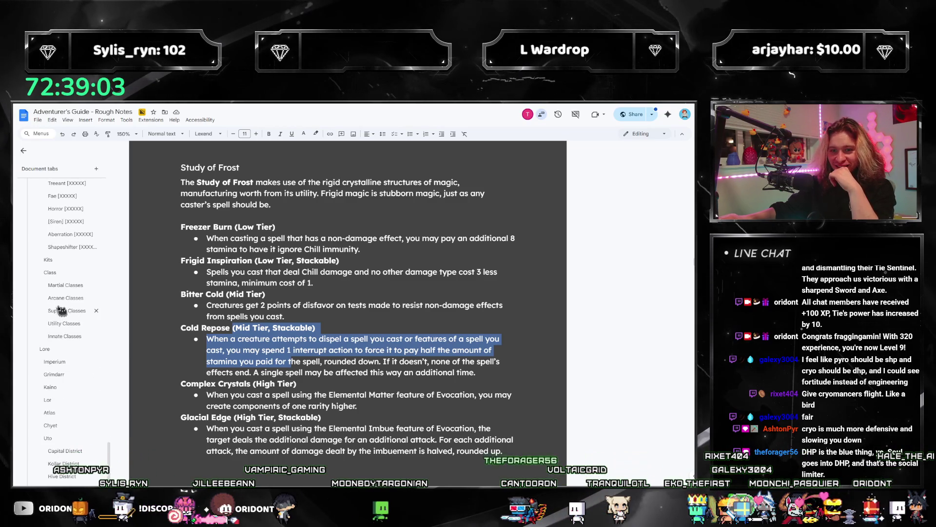
click(60, 299)
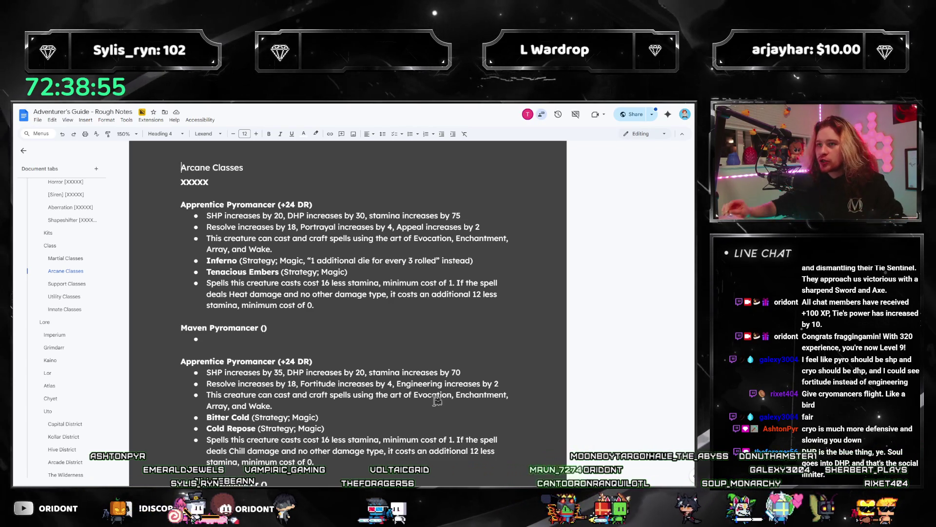
Step: Rename the second Apprentice Pyromancer heading to Apprentice Cryomancer
scroll(399, 393, down, 3)
scroll(379, 381, up, 1)
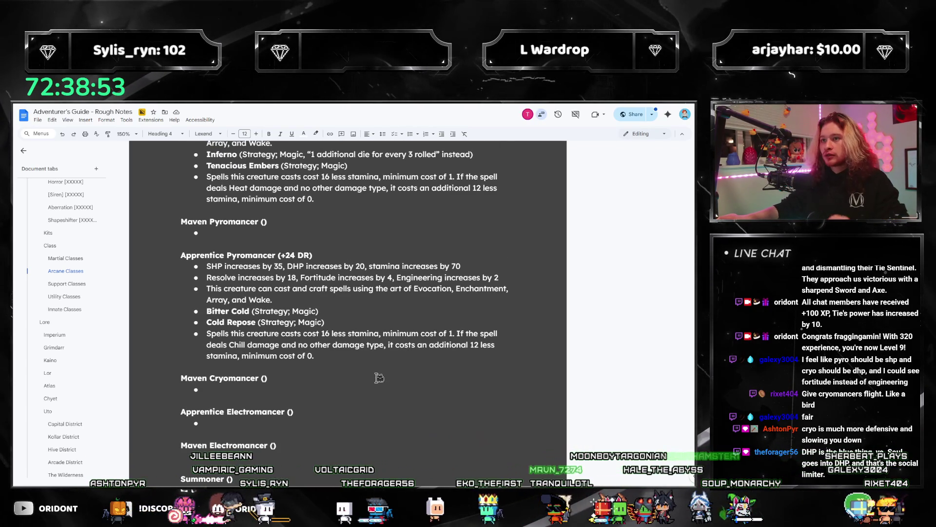
double_click(264, 255)
text(Cryomancer)
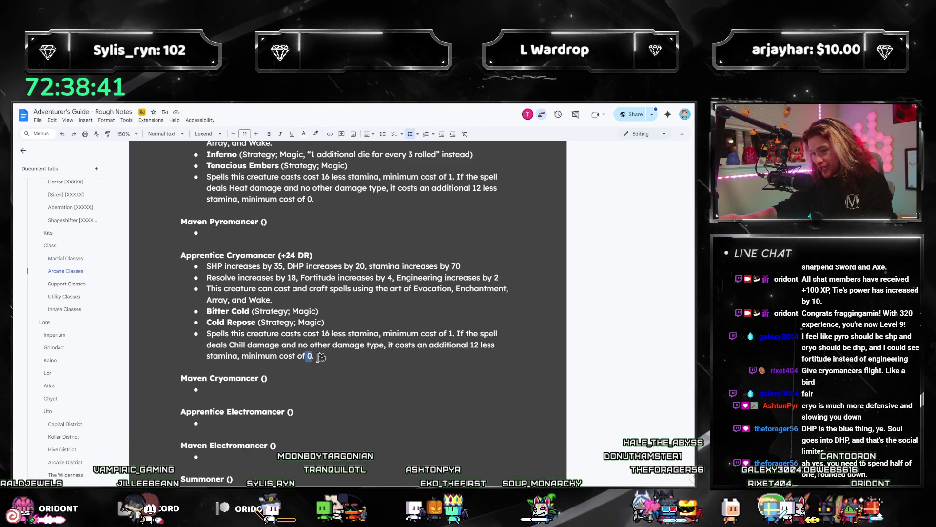
Step: Select the whole Apprentice Cryomancer section, including its Chill damage bullet
click(324, 349)
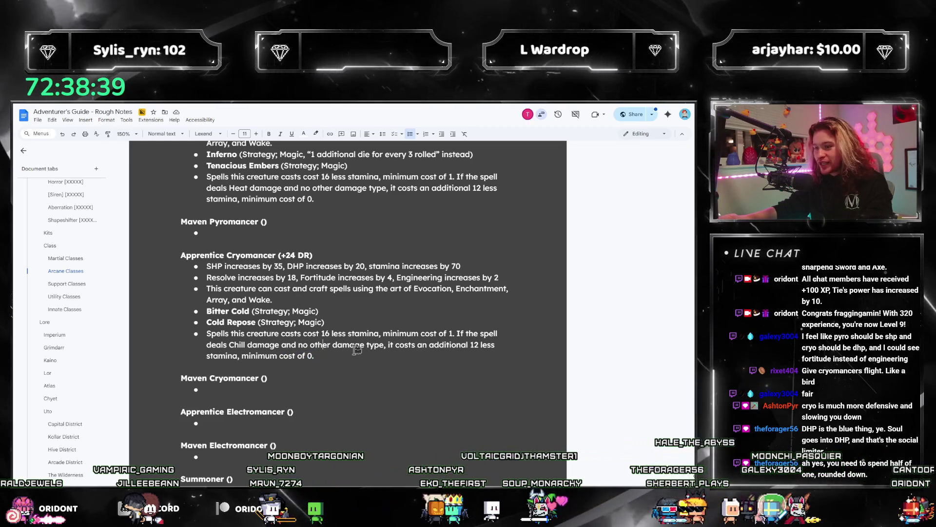
drag(440, 345, 495, 345)
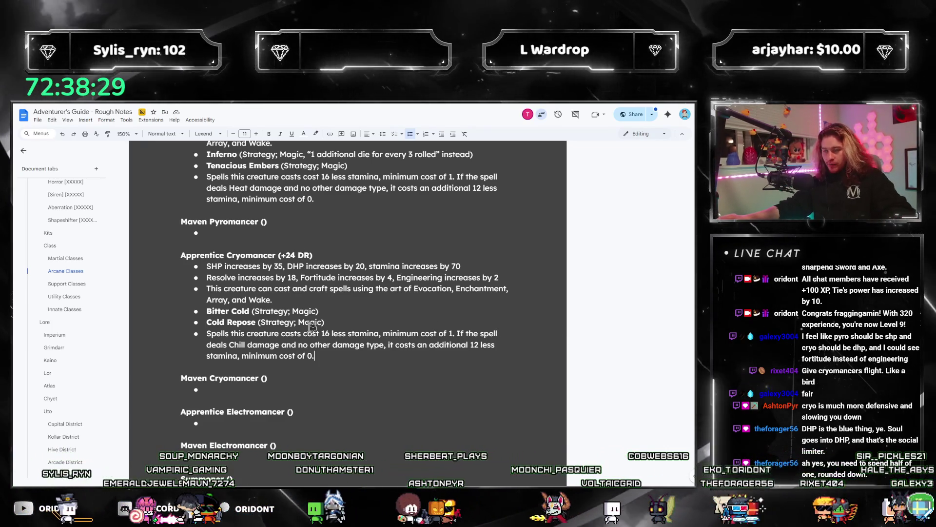
drag(181, 255, 315, 356)
drag(268, 301, 281, 314)
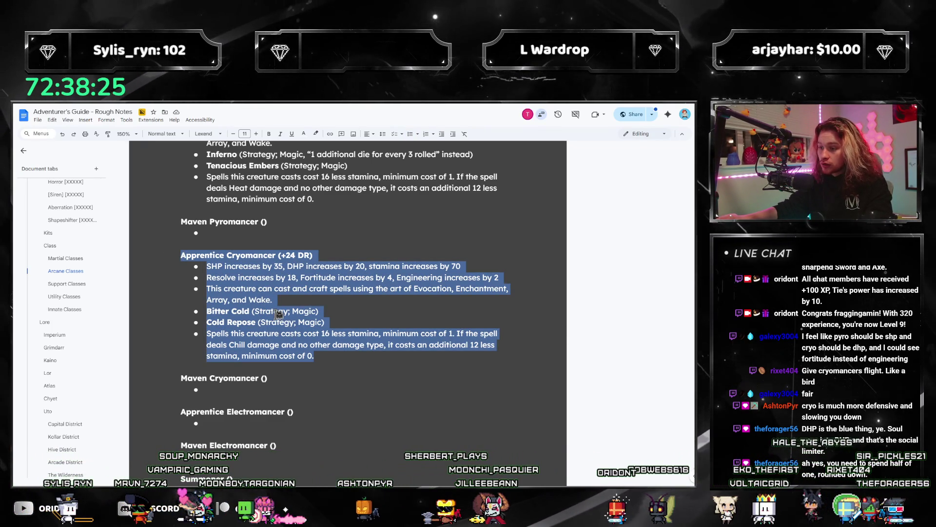
Step: Copy the Cryomancer entry into the Electromancer slot and rename its heading to Electromancer
click(216, 412)
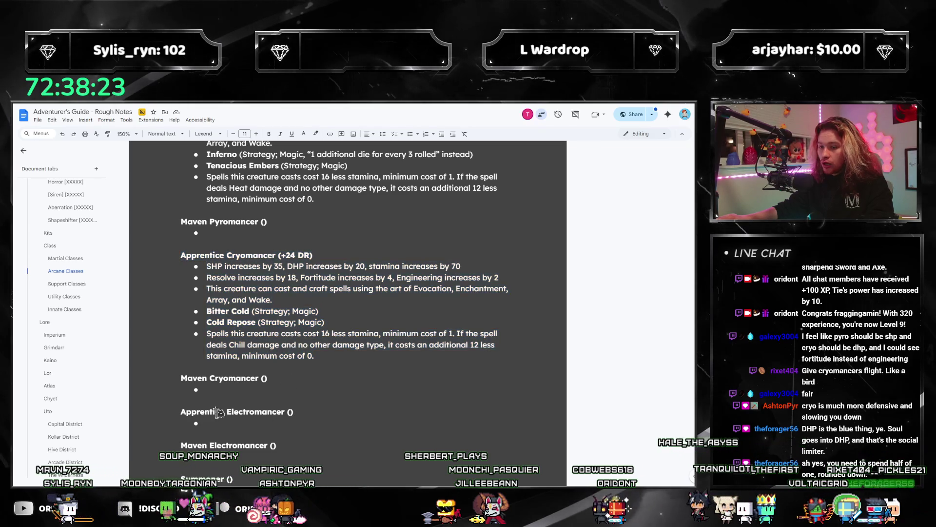
drag(230, 425, 229, 426)
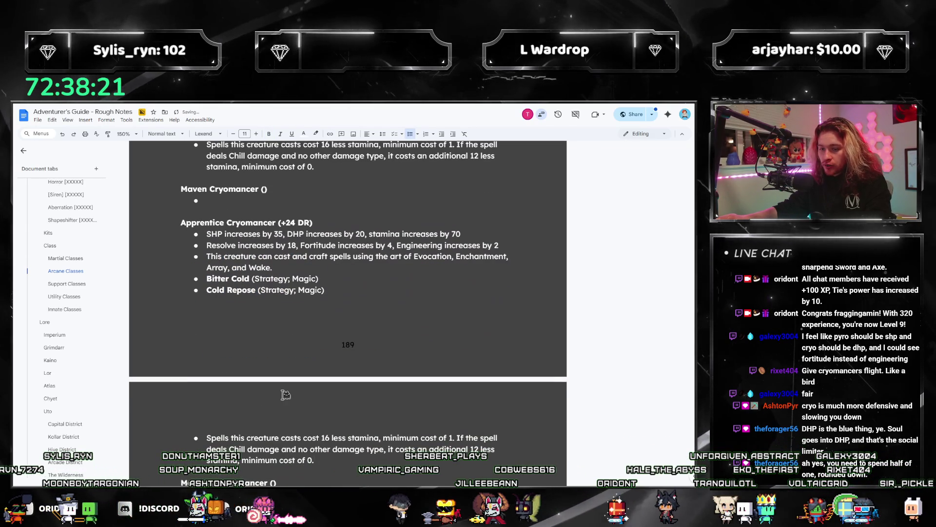
double_click(249, 223)
text(Elect)
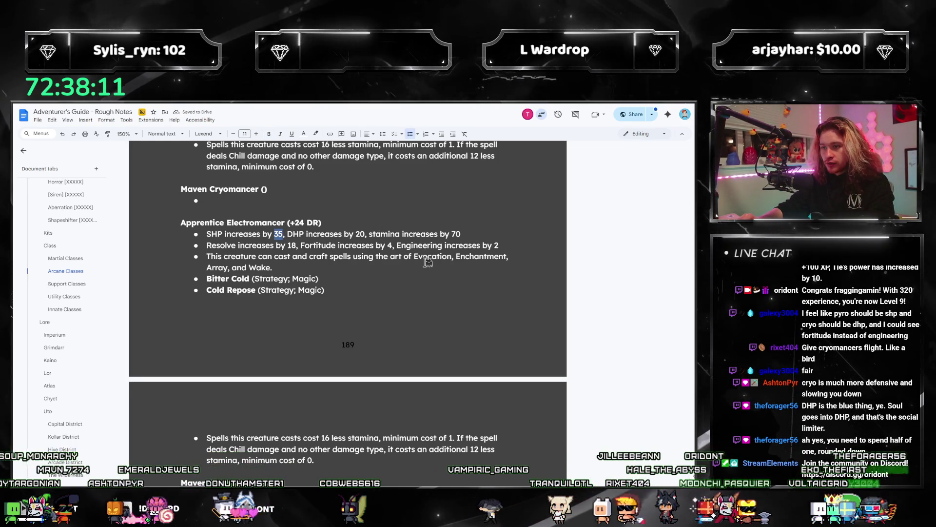
Step: Set the Electromancer's SHP, DHP and stamina values to 20, 20 and 75
text(30)
key(ctrl+Right)
key(ctrl+Right)
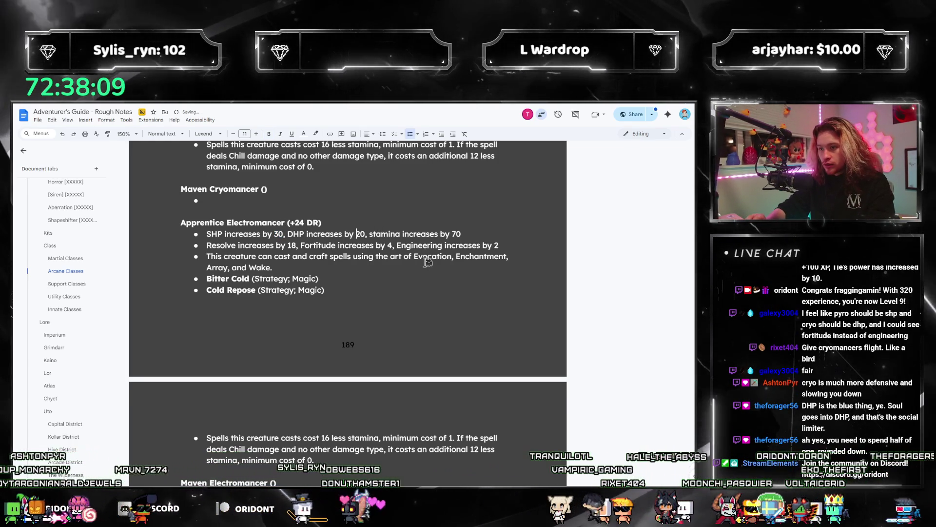
key(ctrl+Right)
key(ctrl+Right)
key(ctrl+shift+Right)
text(30)
key(ctrl+Right)
key(ctrl+Right)
key(ctrl+Right)
key(ctrl+Right)
key(ctrl+shift+Right)
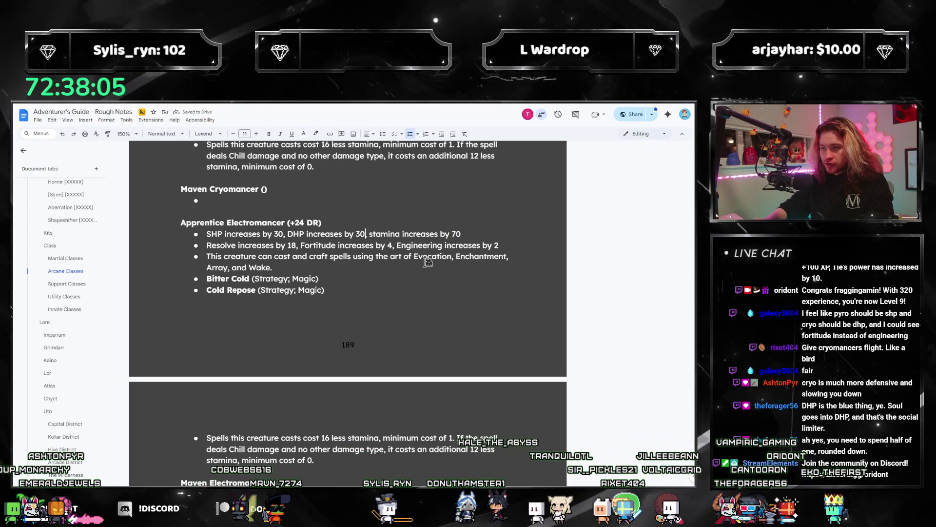
text(5,)
key(ctrl+Left)
key(ctrl+Left)
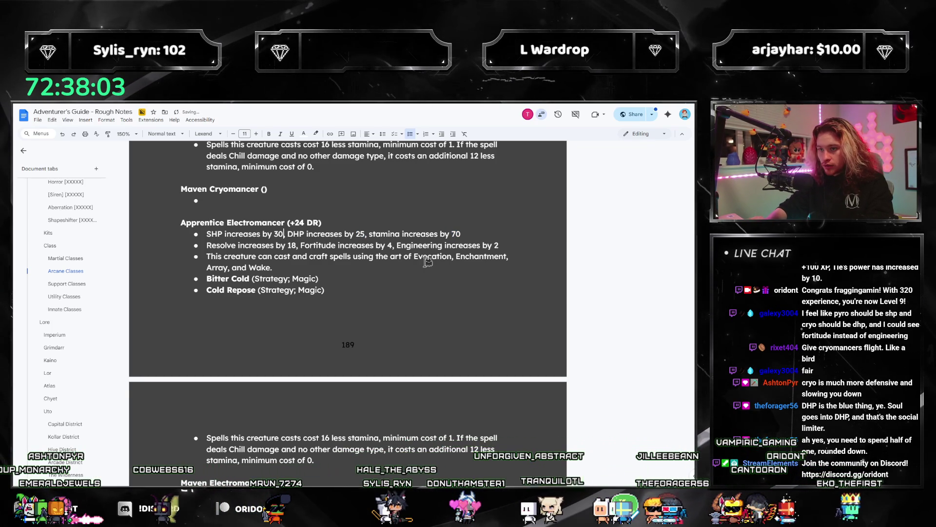
key(ctrl+Right)
key(ctrl+Right)
key(ctrl+Right)
key(ctrl+shift+Right)
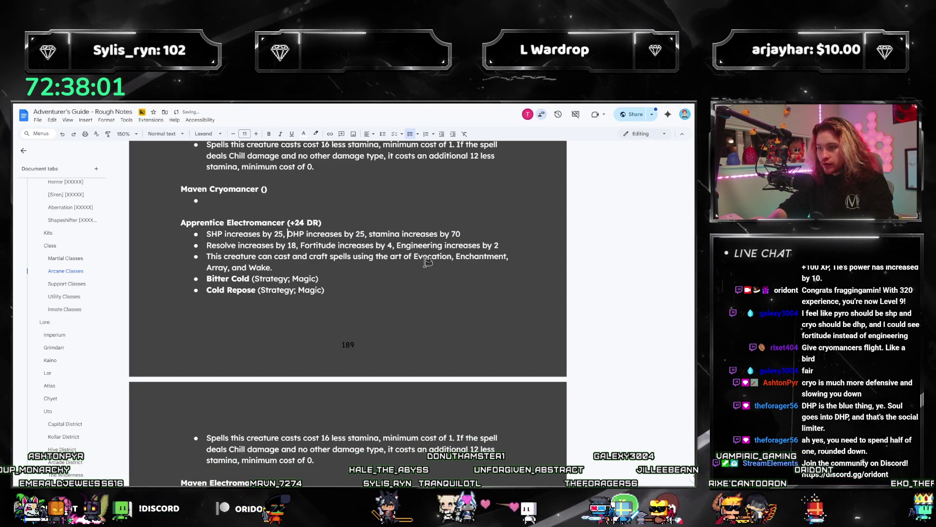
text(75)
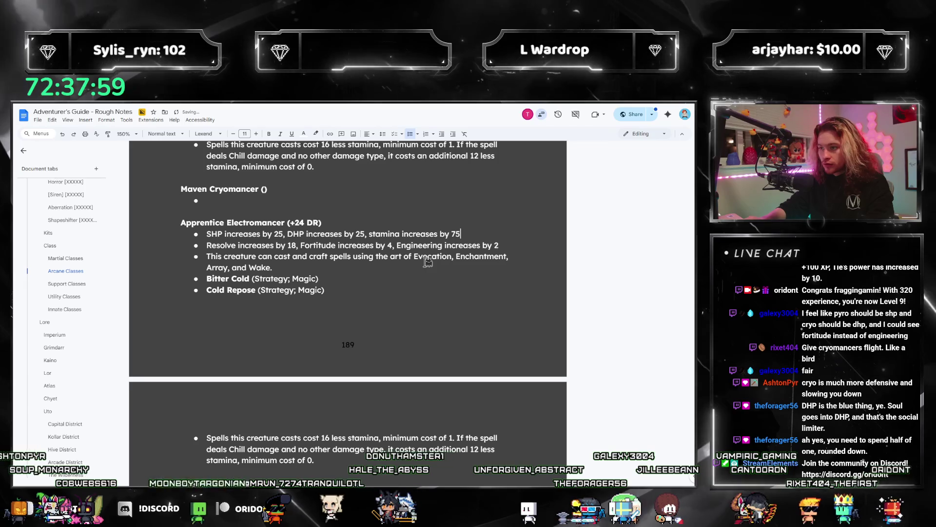
key(ctrl+Left)
key(ctrl+Left)
key(ctrl+Left)
key(BackSpace)
text(0)
key(ctrl+Left)
key(ctrl+Left)
key(ctrl+Right)
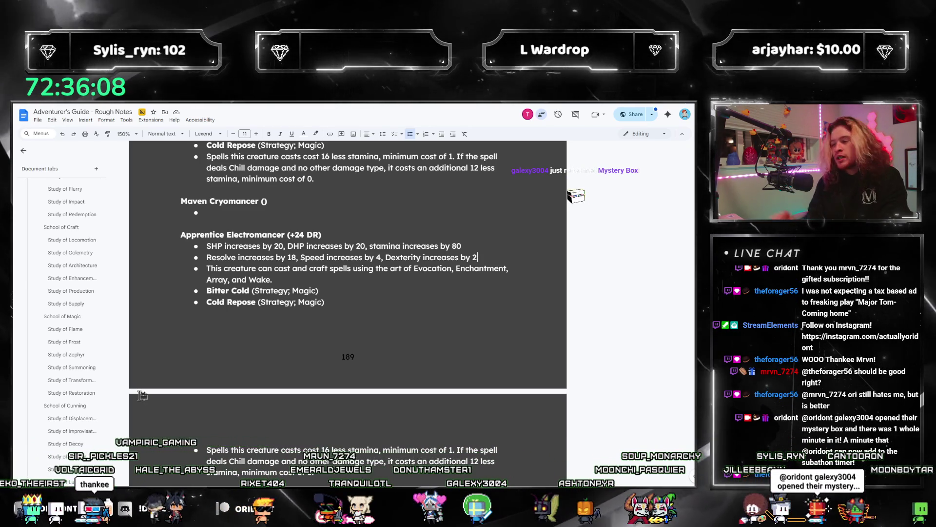
Step: Replace Dexterity with Stunt in the Electromancer's Resolve/Speed stat bullet
key(ctrl+Left)
key(ctrl+Left)
key(ctrl+Left)
key(ctrl+shift+Left)
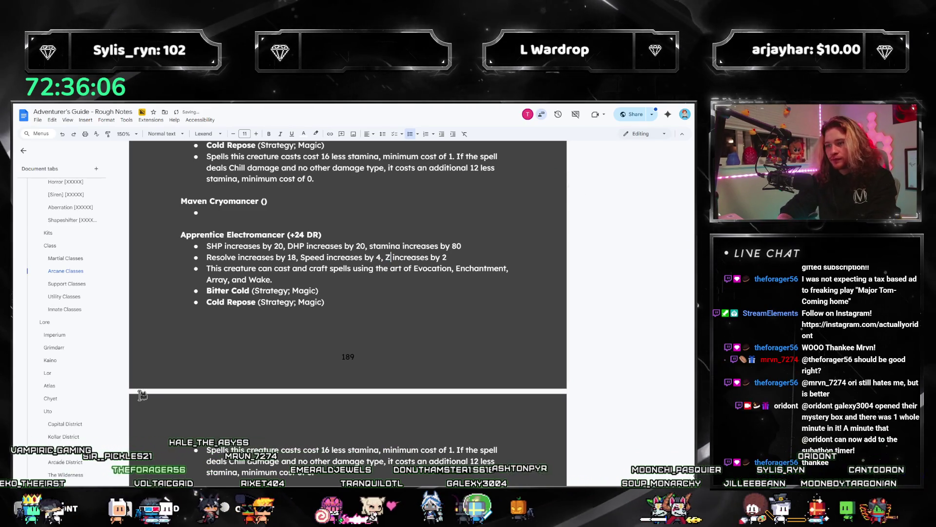
text(Stunt)
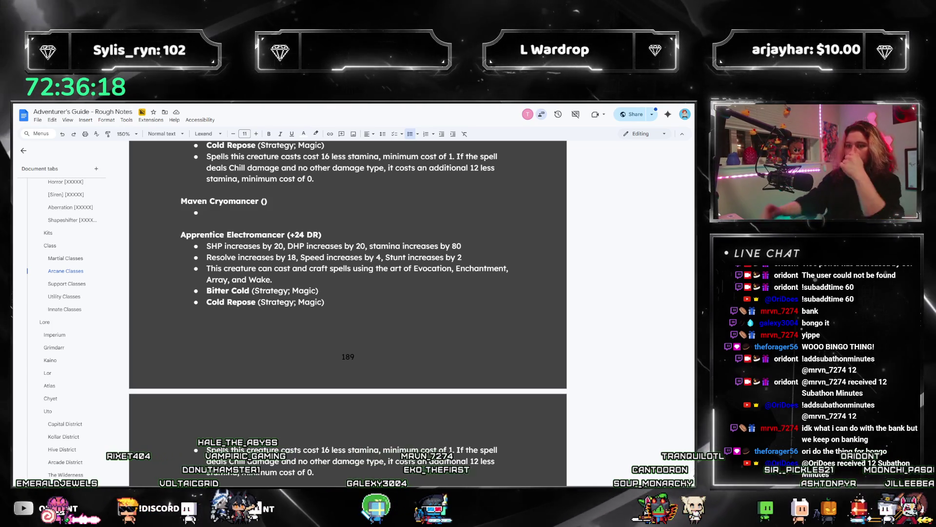
scroll(39, 267, up, 1)
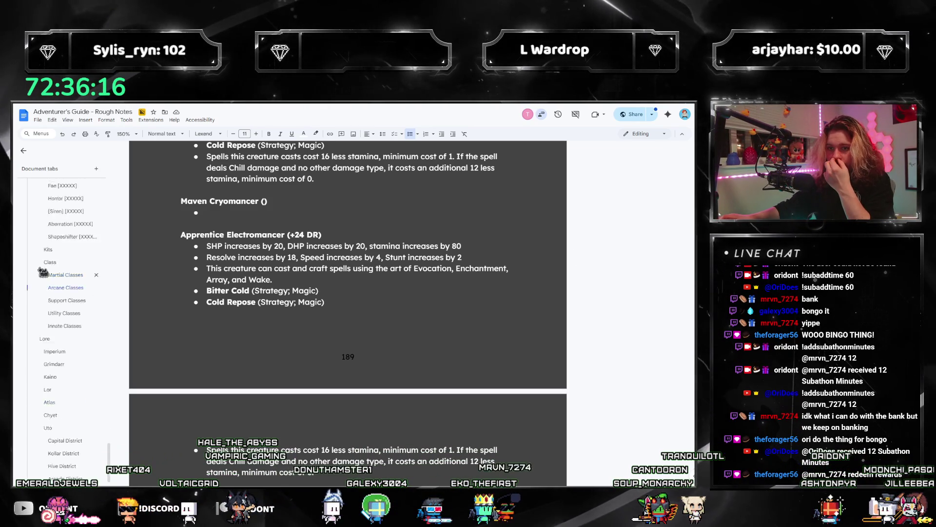
scroll(54, 275, up, 10)
scroll(54, 276, up, 10)
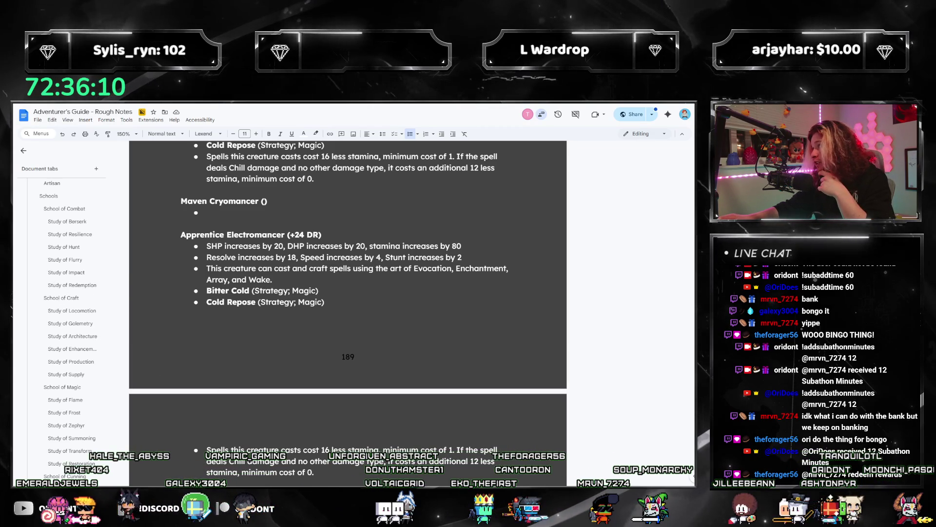
scroll(76, 322, up, 3)
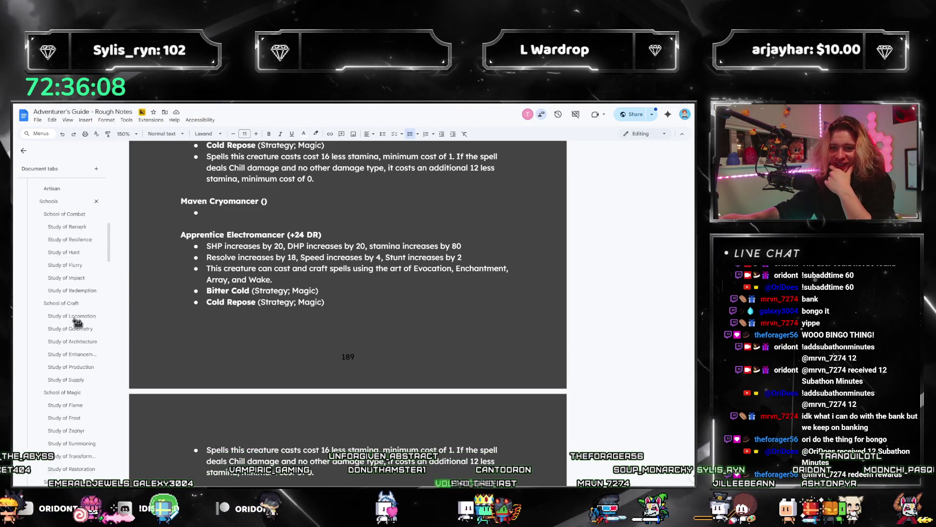
scroll(73, 313, down, 10)
click(66, 262)
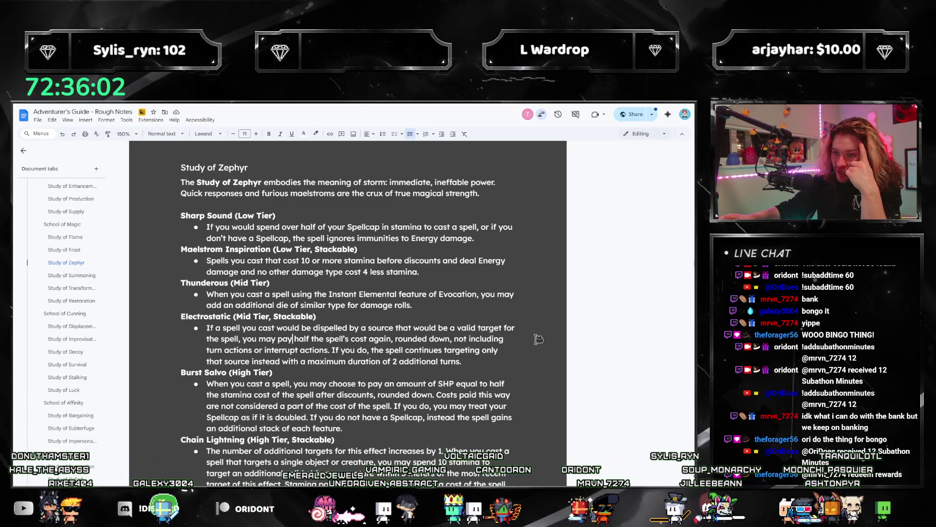
drag(490, 355, 218, 308)
drag(420, 272, 179, 250)
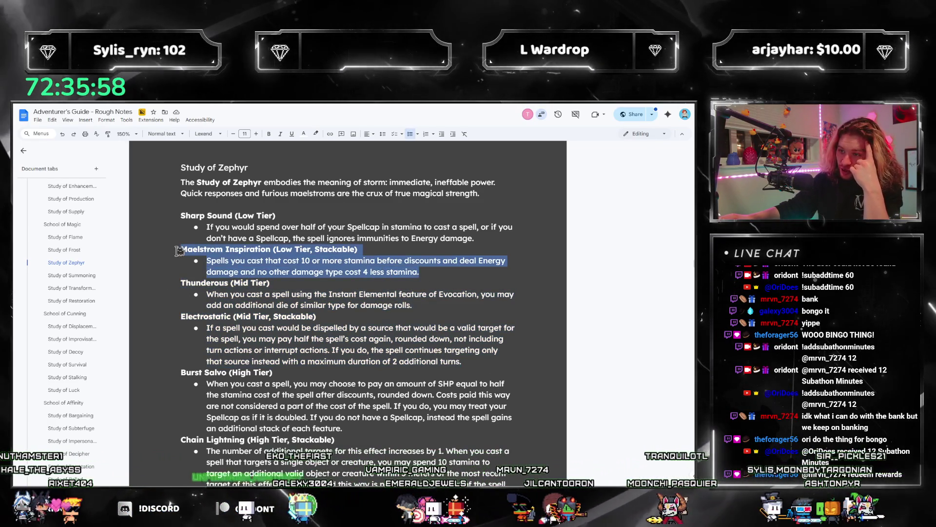
drag(419, 272, 185, 247)
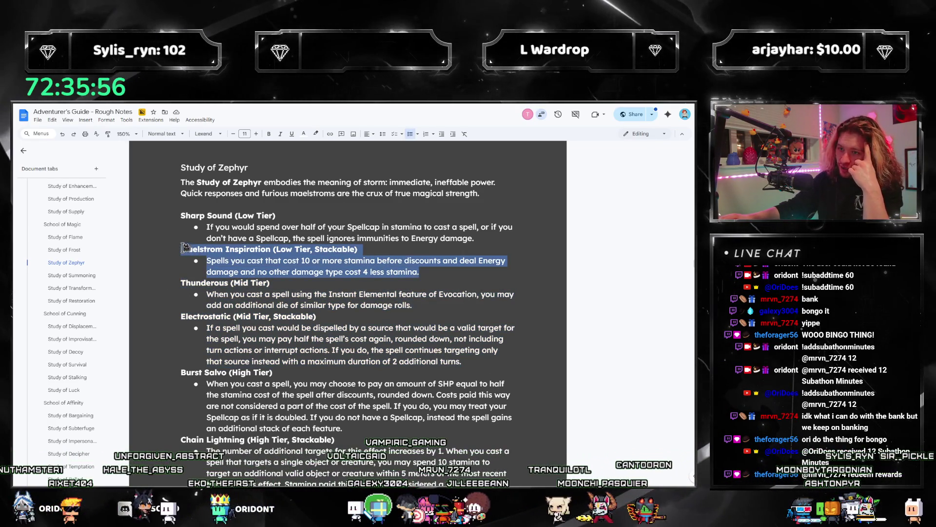
click(419, 316)
drag(455, 271, 305, 262)
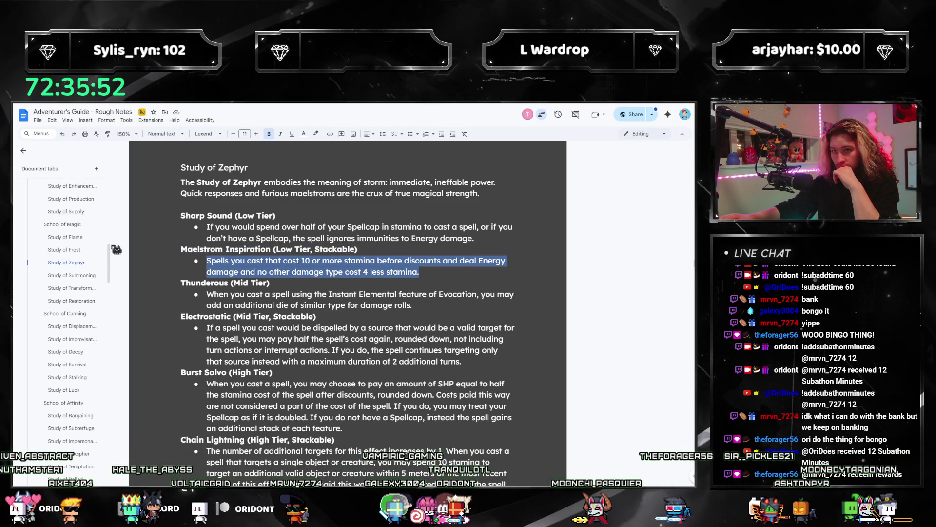
drag(115, 249, 155, 250)
click(369, 272)
mouse_move(420, 271)
mouse_down()
mouse_move(185, 244)
mouse_move(207, 261)
mouse_up()
click(331, 269)
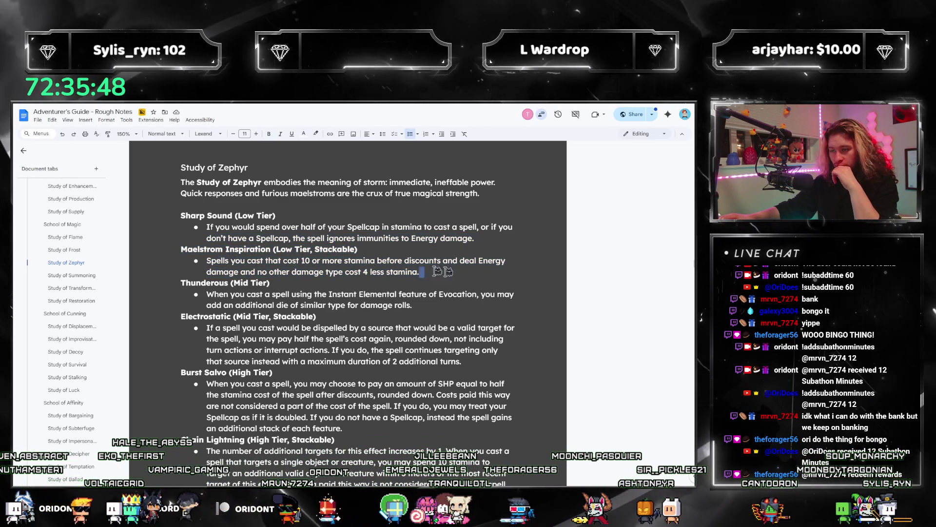
drag(419, 272, 185, 249)
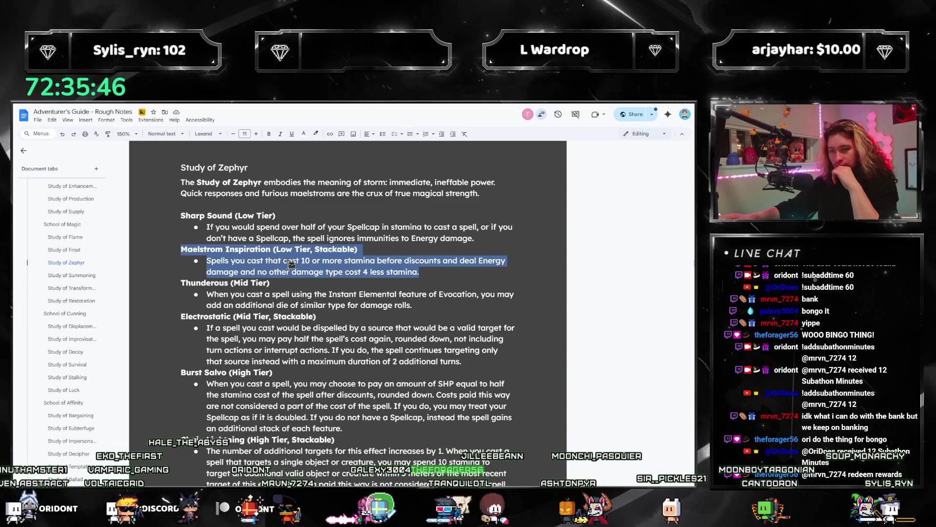
click(431, 275)
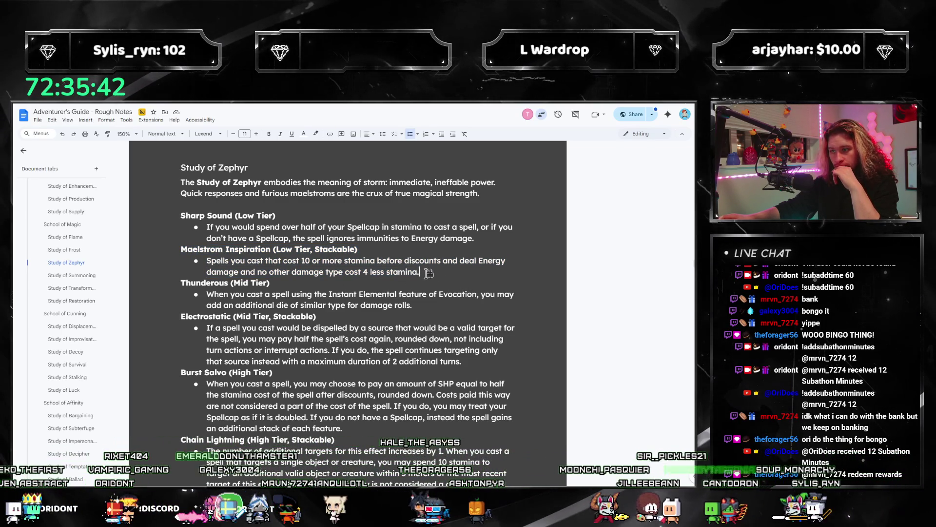
drag(403, 270, 129, 258)
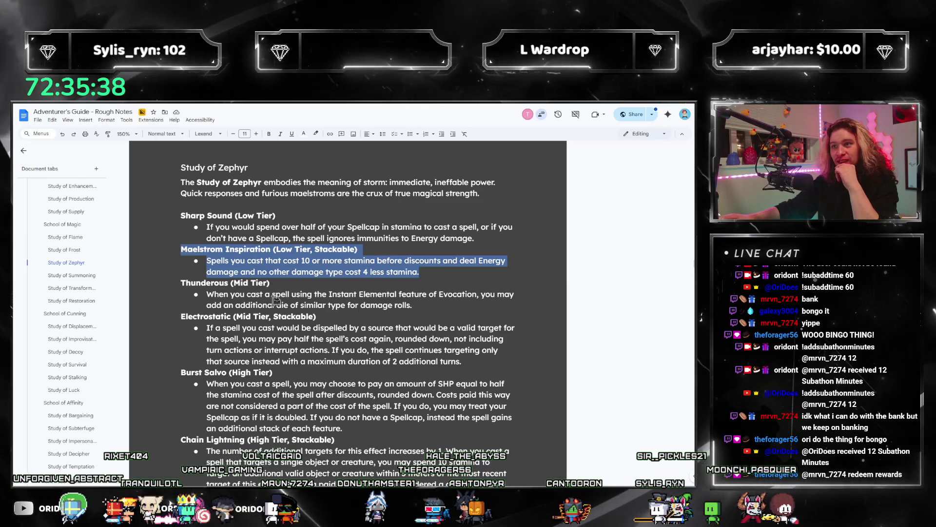
click(361, 314)
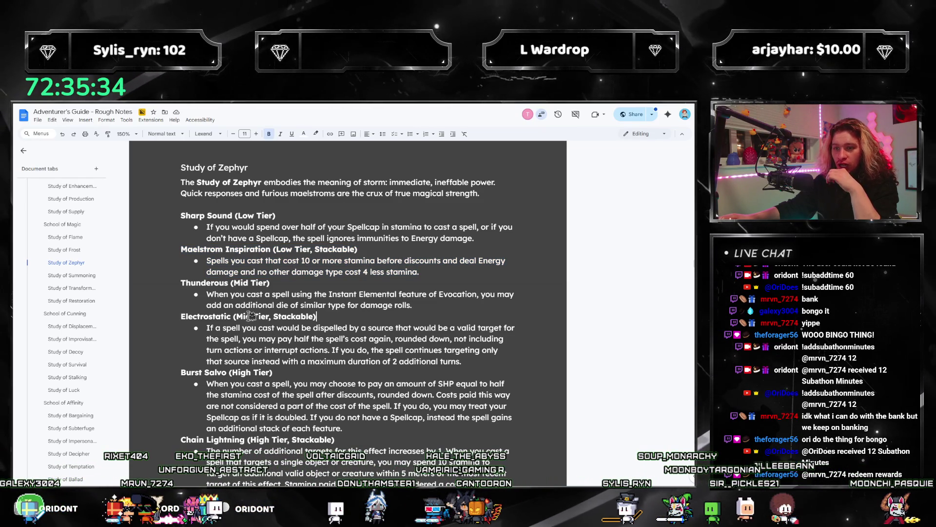
scroll(31, 305, down, 15)
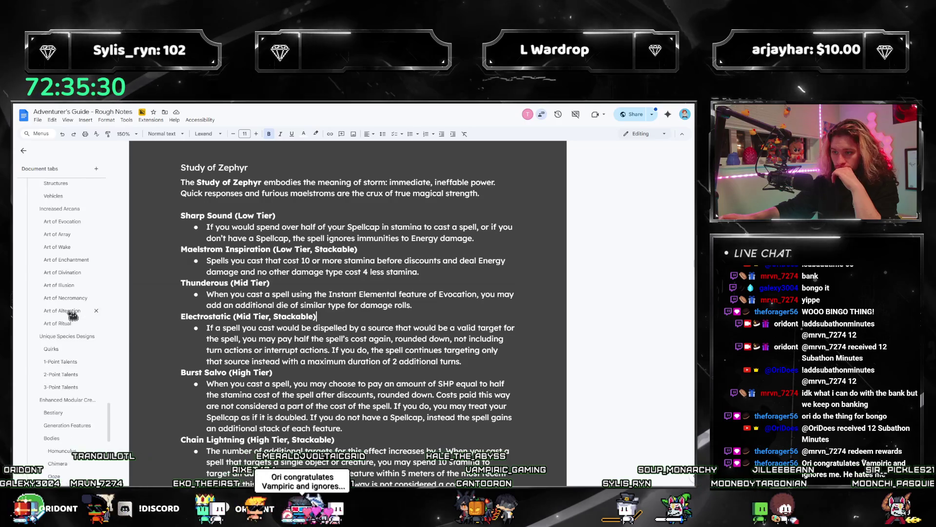
scroll(72, 316, down, 10)
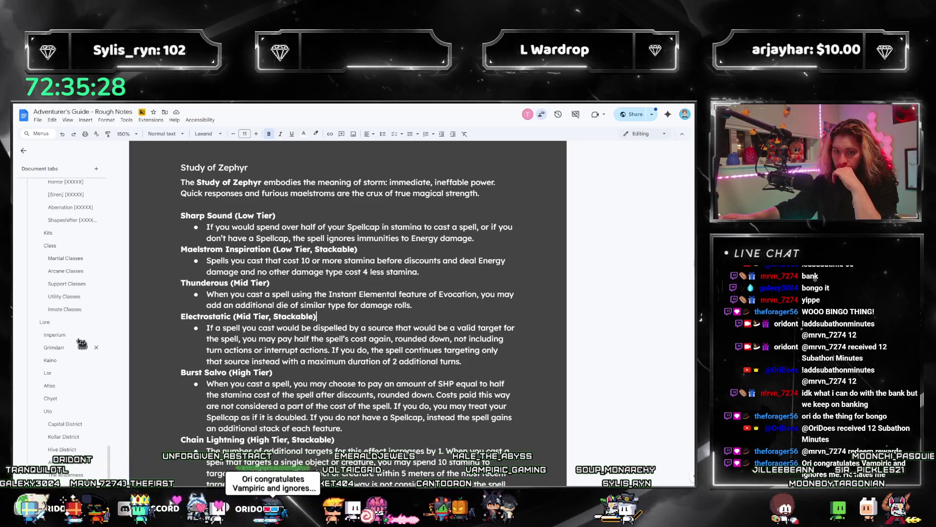
click(66, 270)
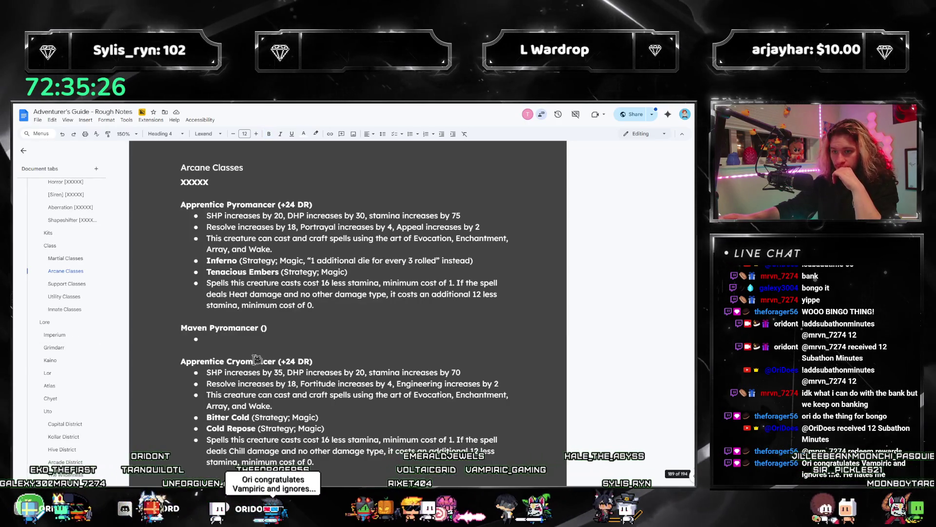
Step: Replace the Electromancer's Bitter Cold and Cold Repose spells with Thunderous and Electrostatic
scroll(261, 355, down, 3)
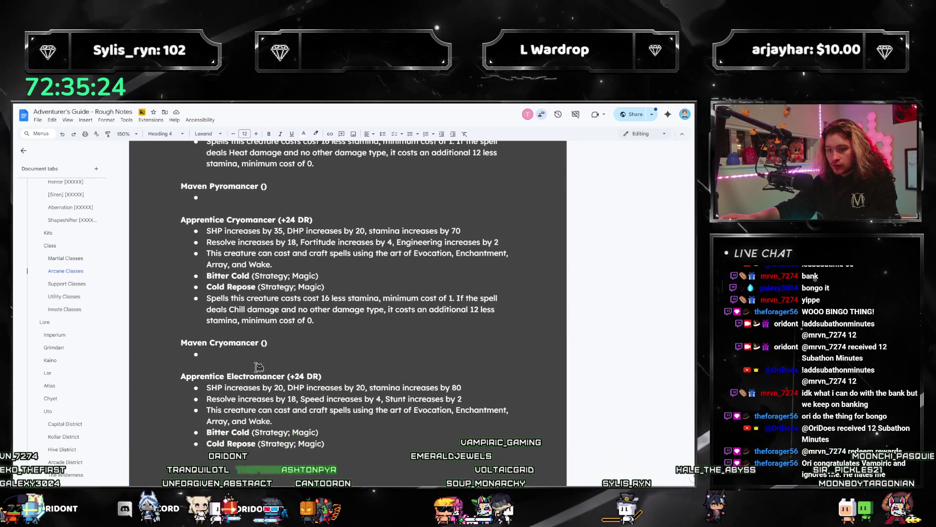
scroll(259, 366, down, 2)
drag(200, 320, 207, 328)
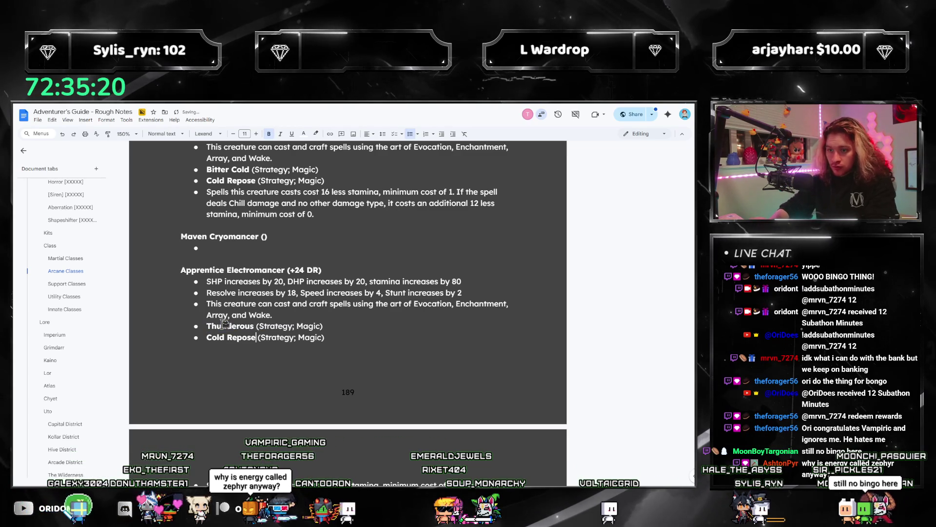
key(shift+Home)
text(Electrostatic)
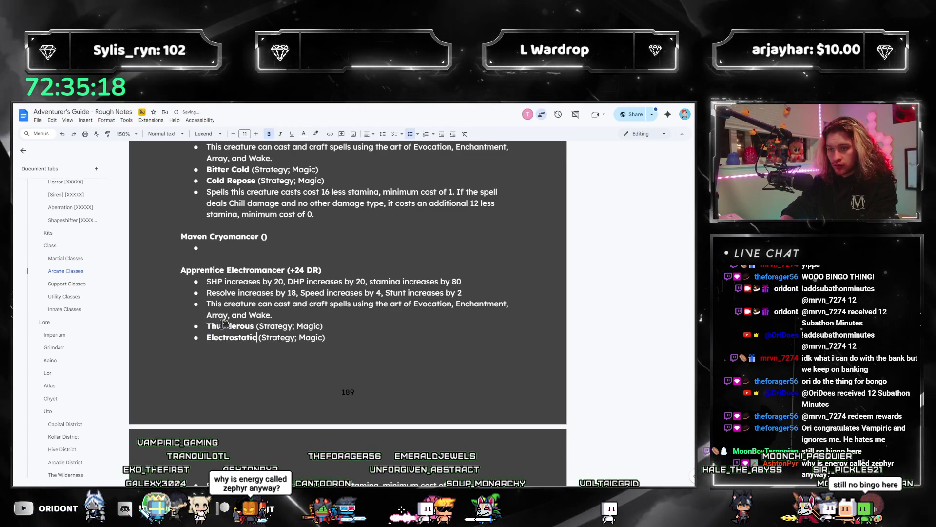
Step: Add the 'costed 10 or more stamina before discounts' condition to the Energy stamina rule
scroll(365, 324, down, 2)
click(310, 244)
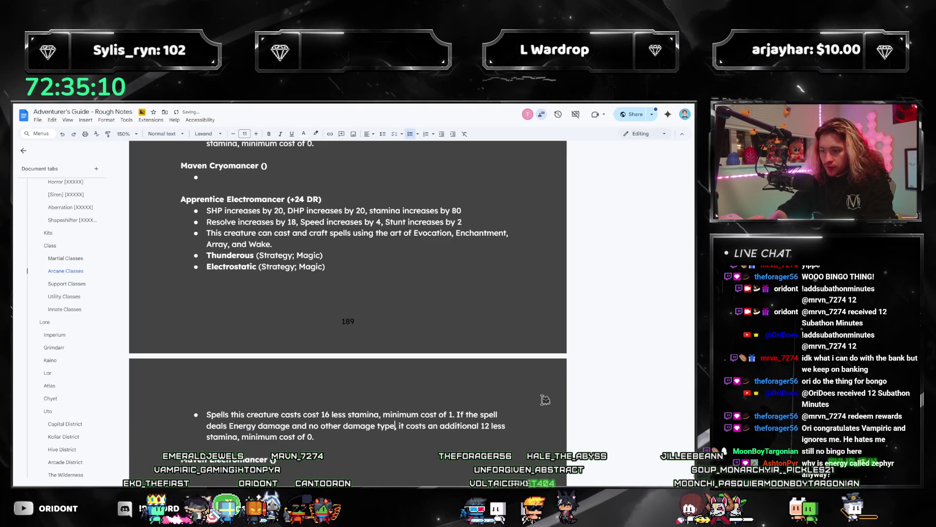
text(a)
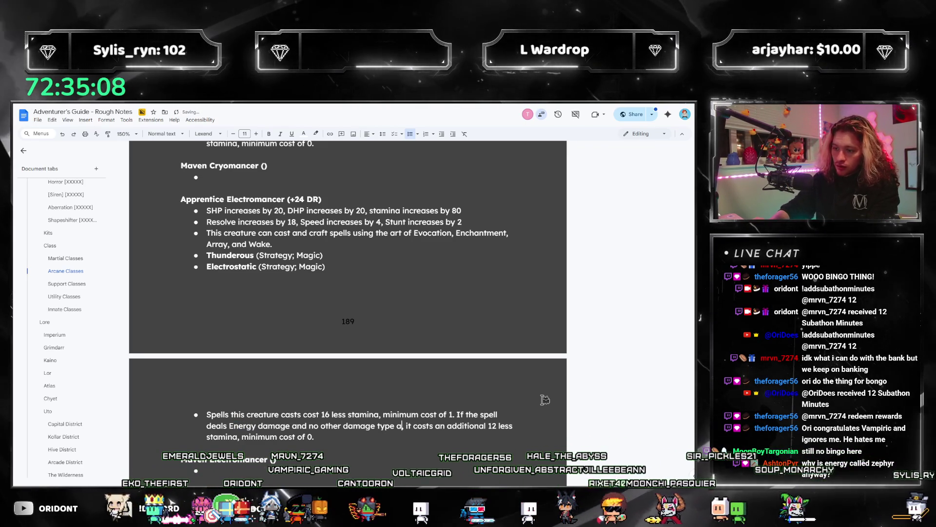
text(nd innately costed 10 or more stami)
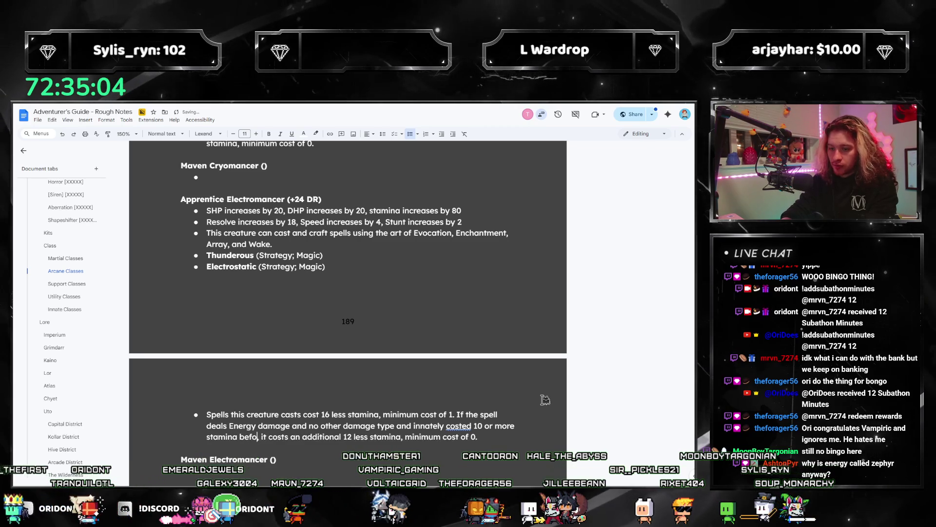
text(na before discounts)
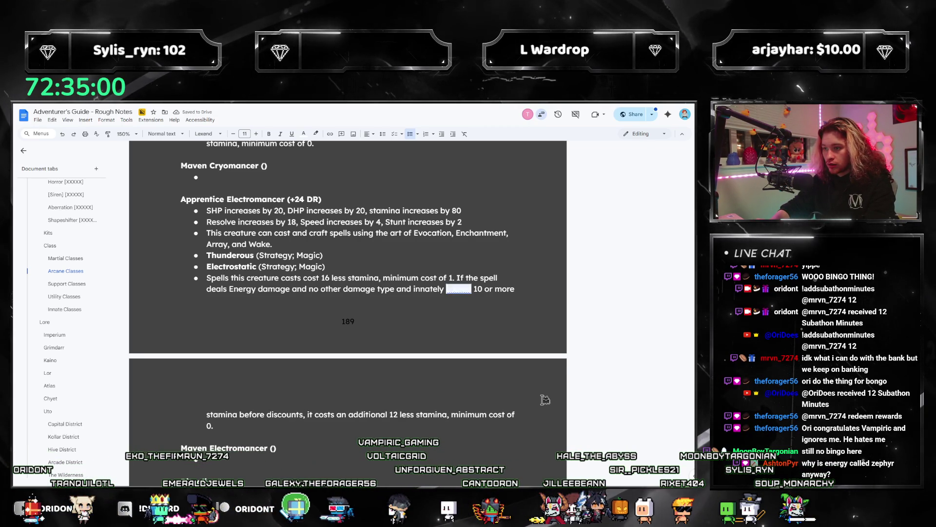
key(ctrl+Left)
key(ctrl+shift+Left)
key(BackSpace)
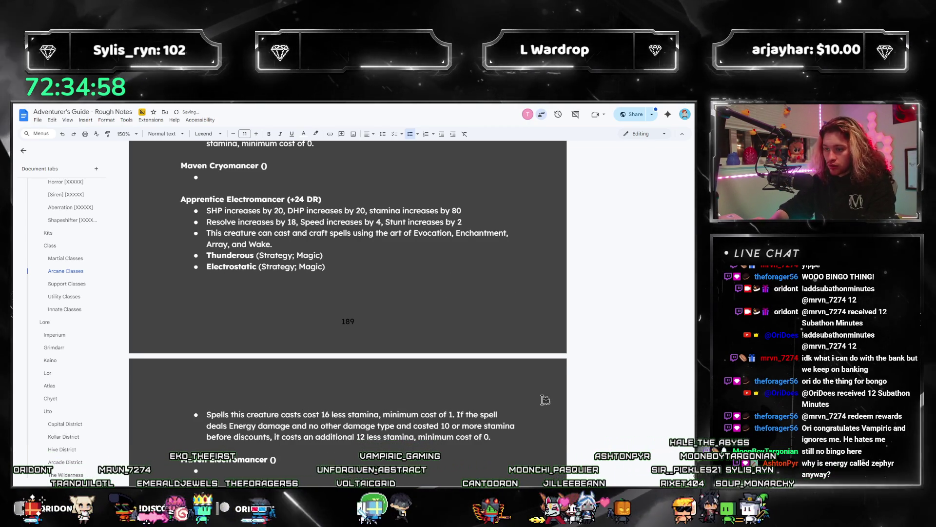
key(Up)
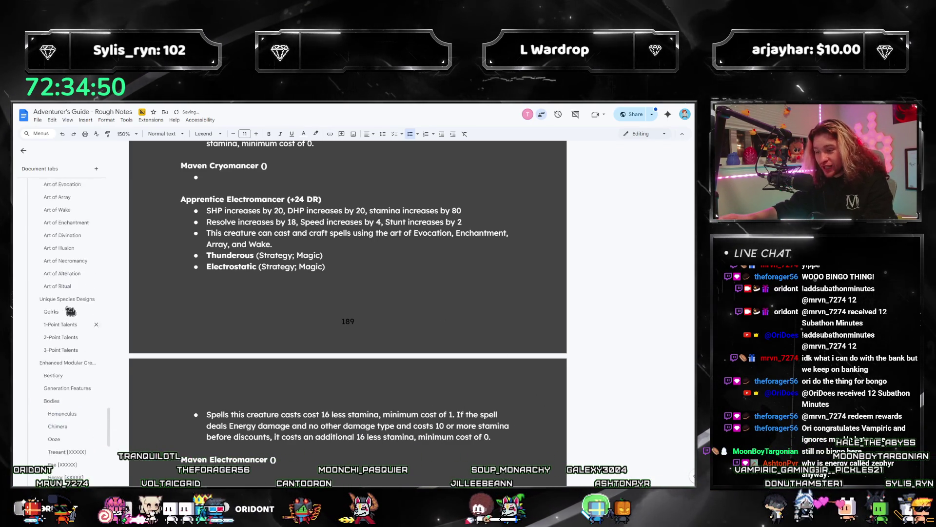
Step: Open Study of Zephyr and reread Maelstrom Inspiration's 10+ stamina-before-discounts wording
scroll(73, 308, up, 10)
scroll(71, 310, up, 10)
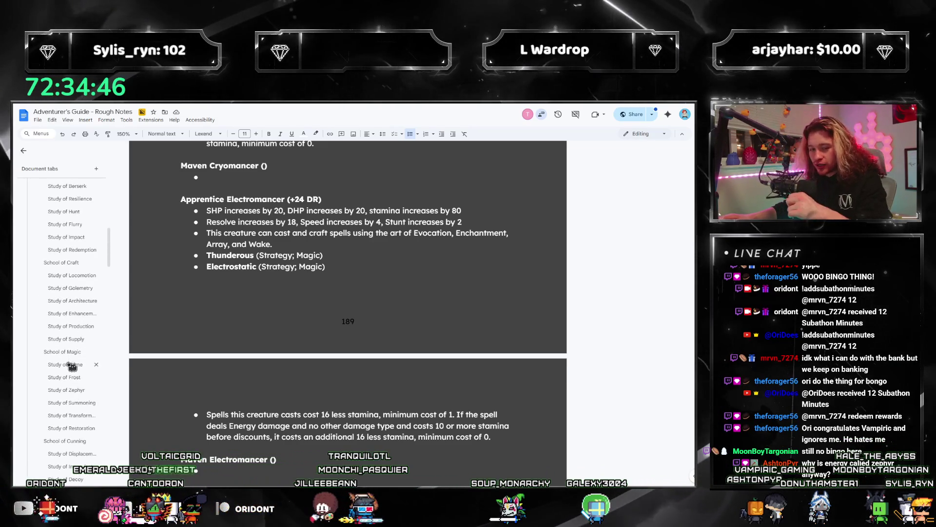
click(62, 390)
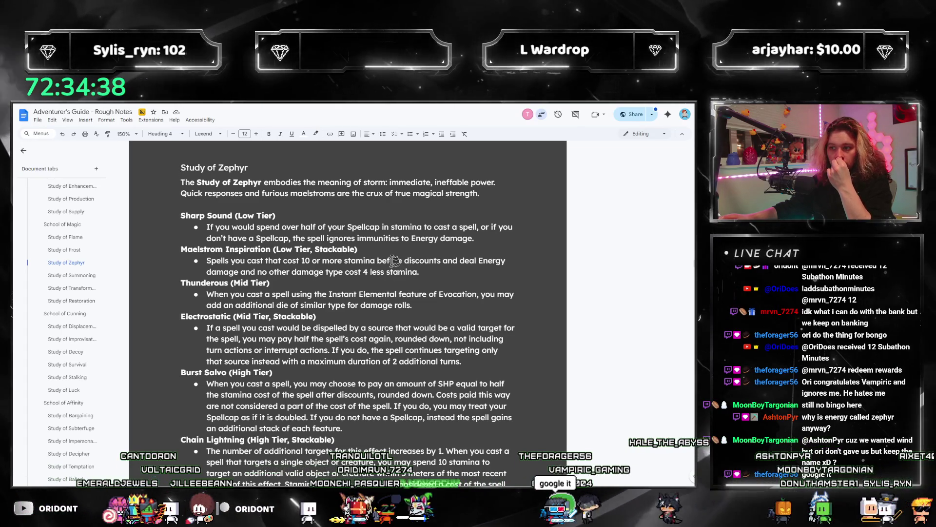
drag(317, 261, 476, 262)
click(462, 273)
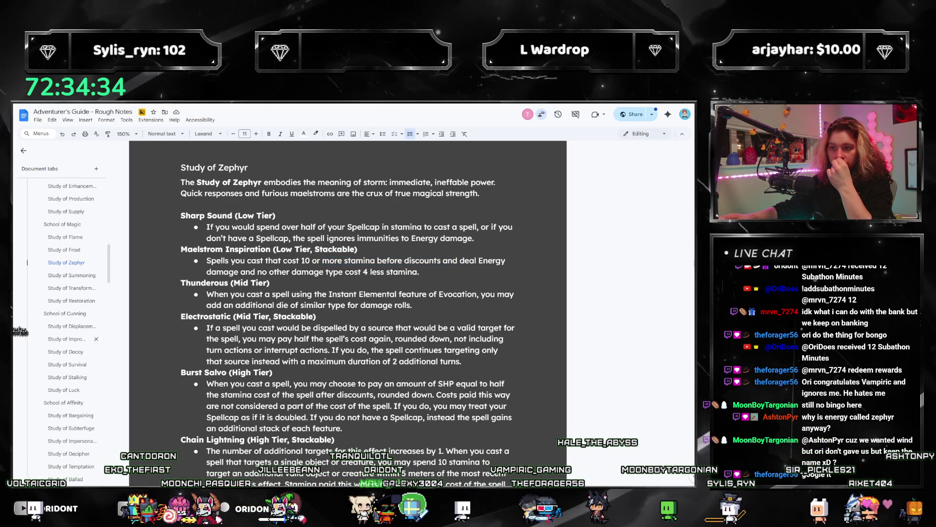
scroll(75, 336, down, 15)
scroll(74, 342, down, 5)
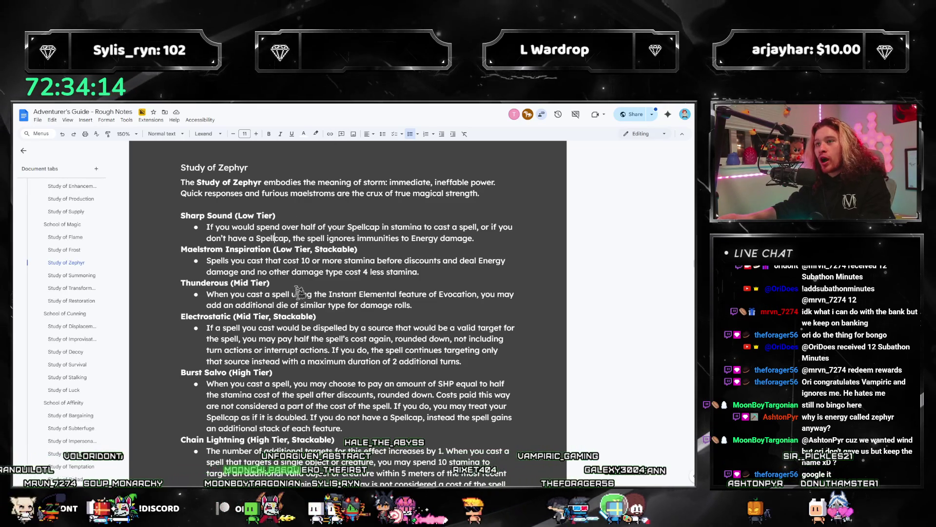
scroll(288, 244, down, 3)
scroll(304, 294, up, 3)
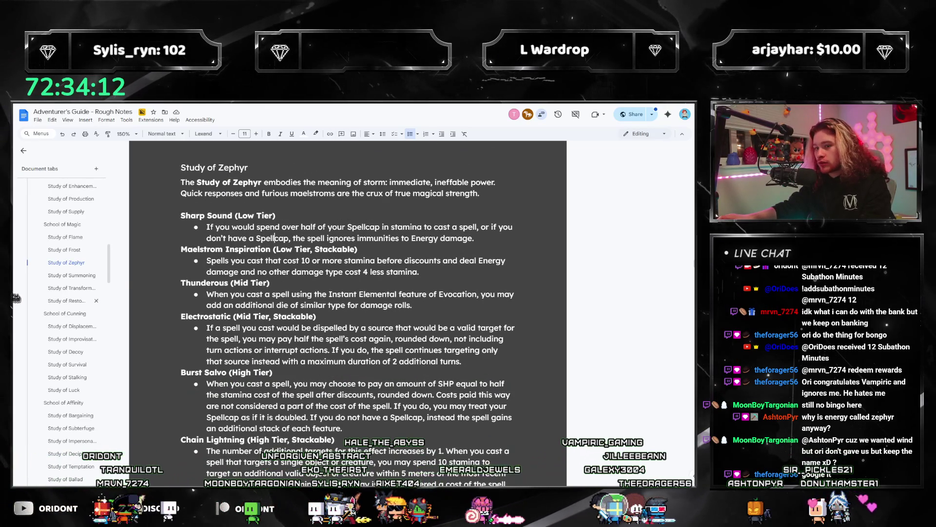
click(58, 238)
click(62, 273)
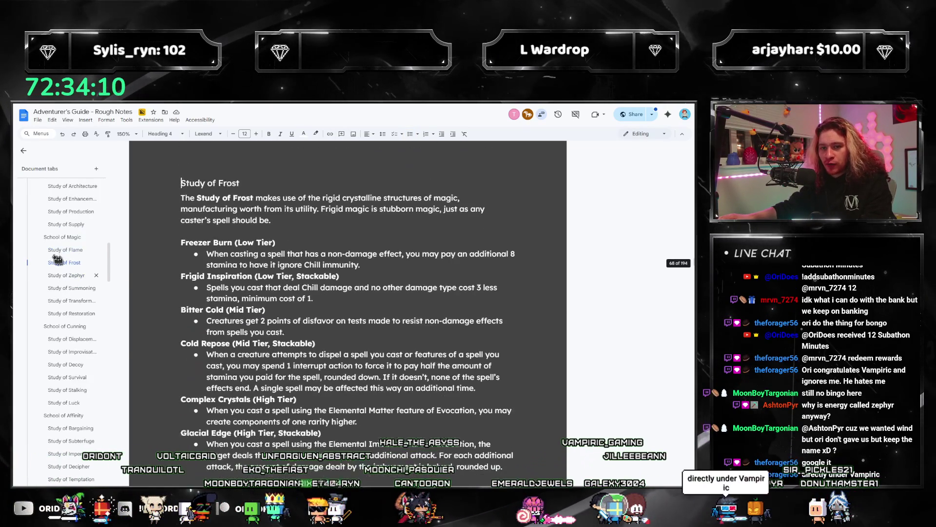
click(61, 264)
click(62, 275)
click(65, 274)
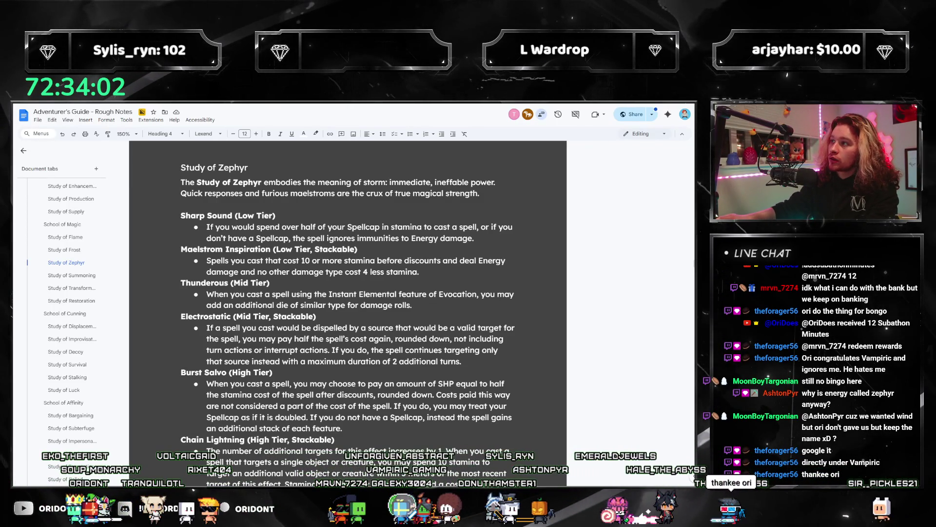
click(403, 305)
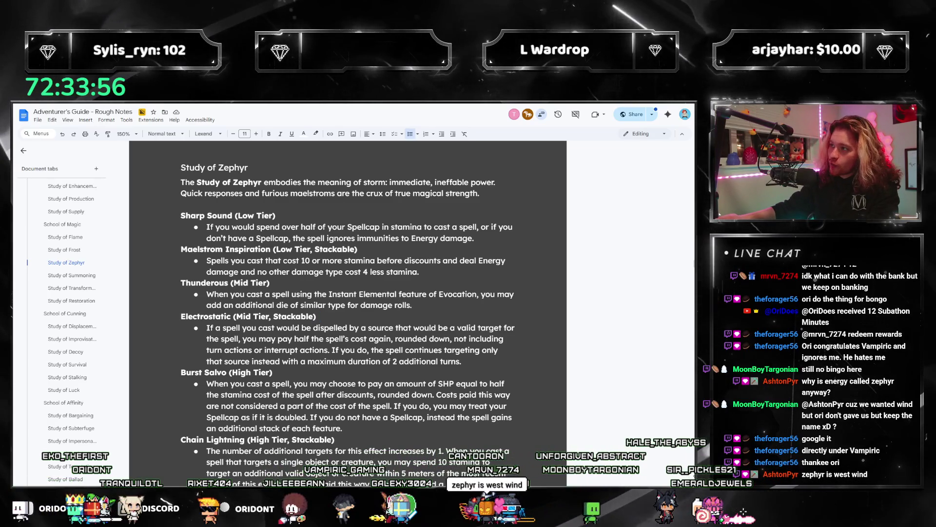
scroll(69, 310, down, 15)
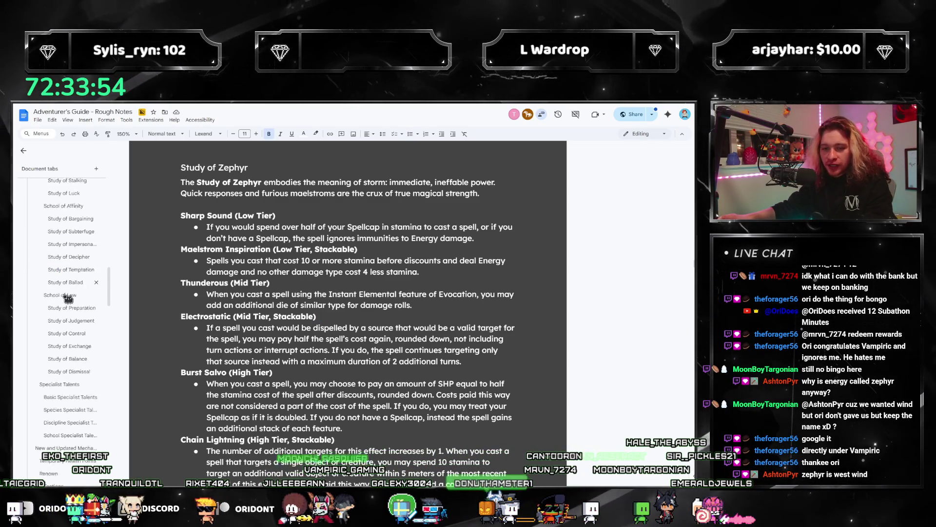
scroll(73, 293, down, 10)
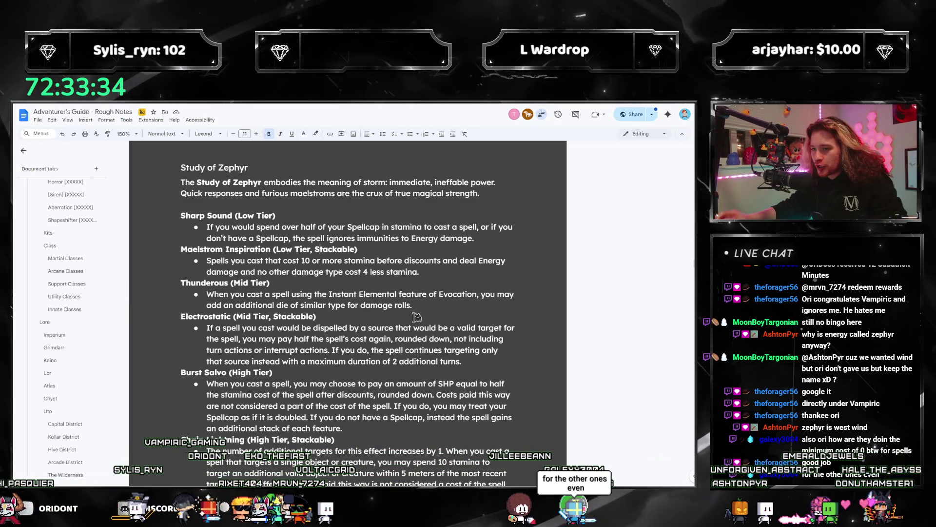
drag(479, 238, 348, 240)
click(310, 256)
scroll(60, 290, down, 1)
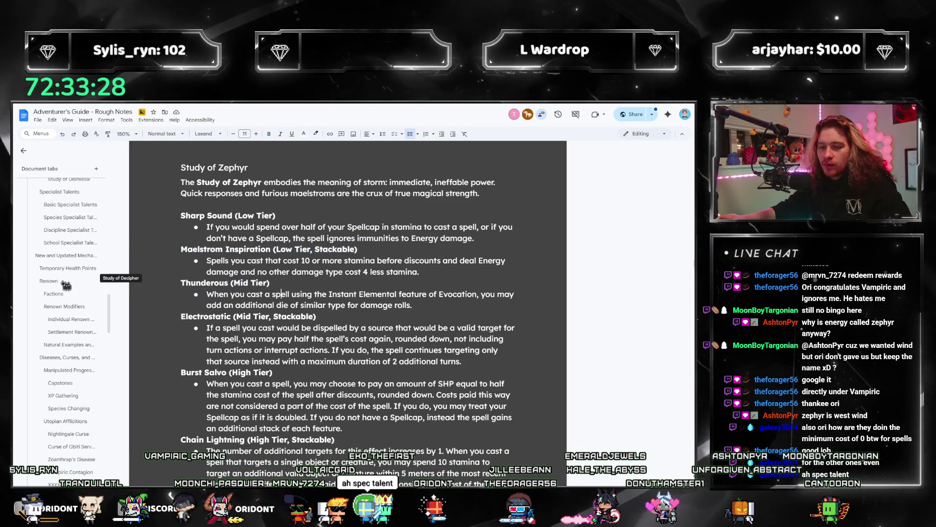
scroll(56, 283, down, 10)
scroll(56, 292, down, 5)
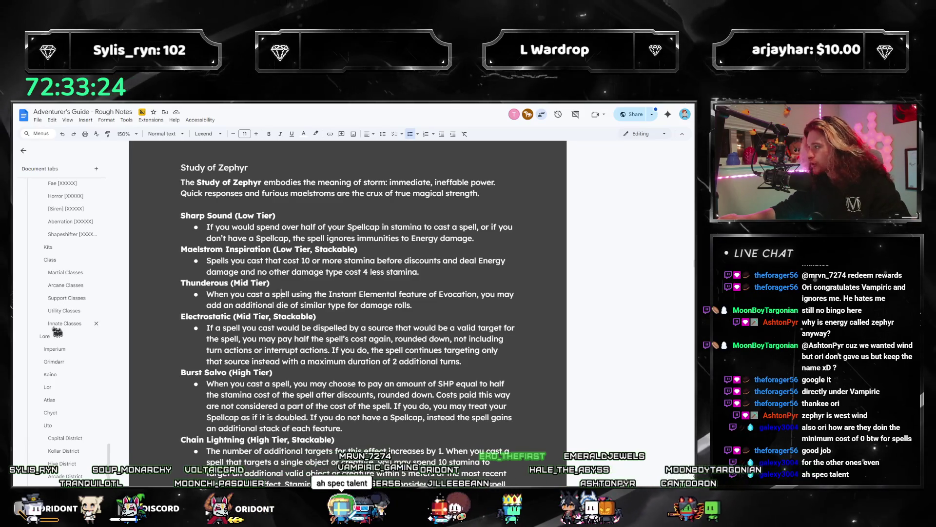
Step: In Arcane Classes, change the Electromancer Energy rule's minimum cost from 0 to 1
click(58, 287)
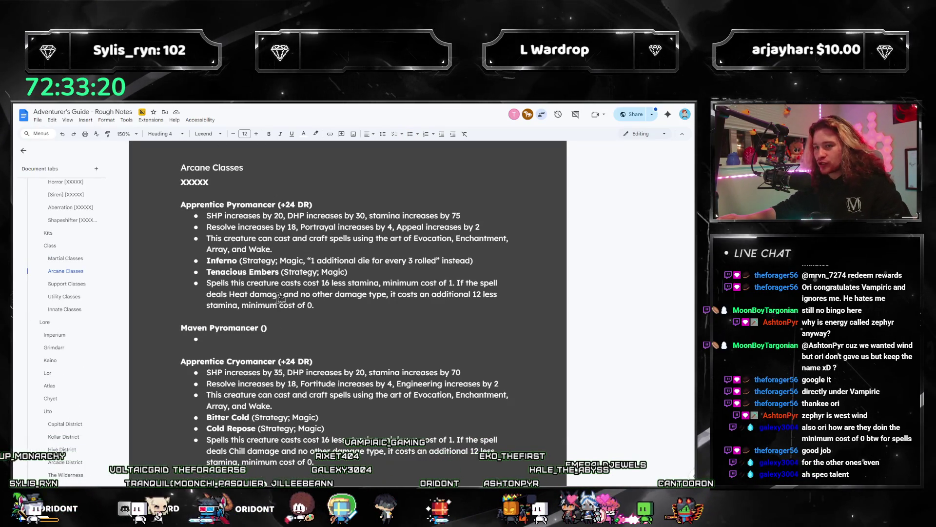
scroll(287, 310, down, 8)
scroll(315, 355, up, 4)
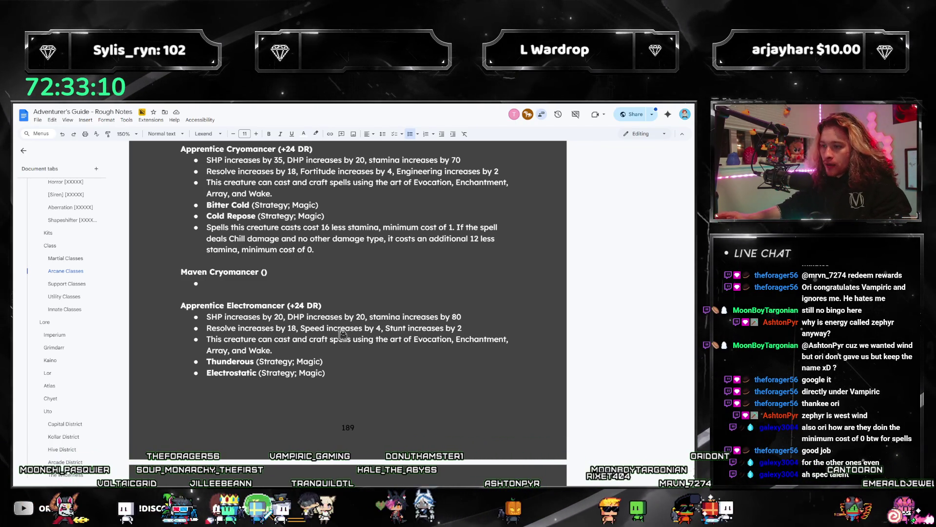
scroll(342, 334, down, 3)
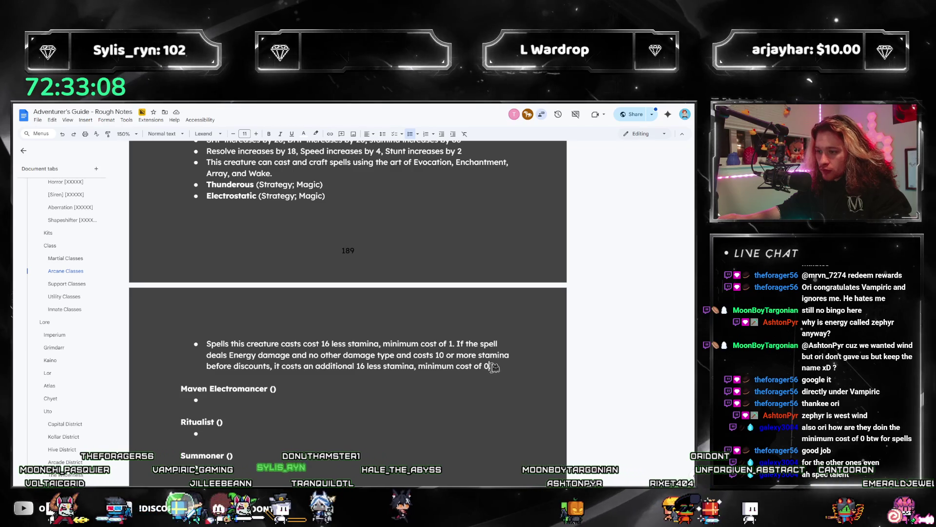
key(BackSpace)
text(1)
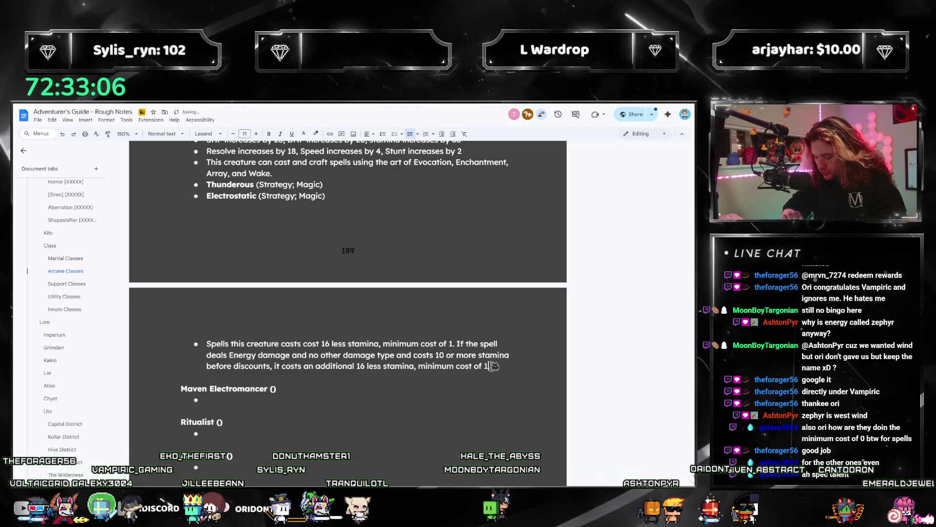
text(.)
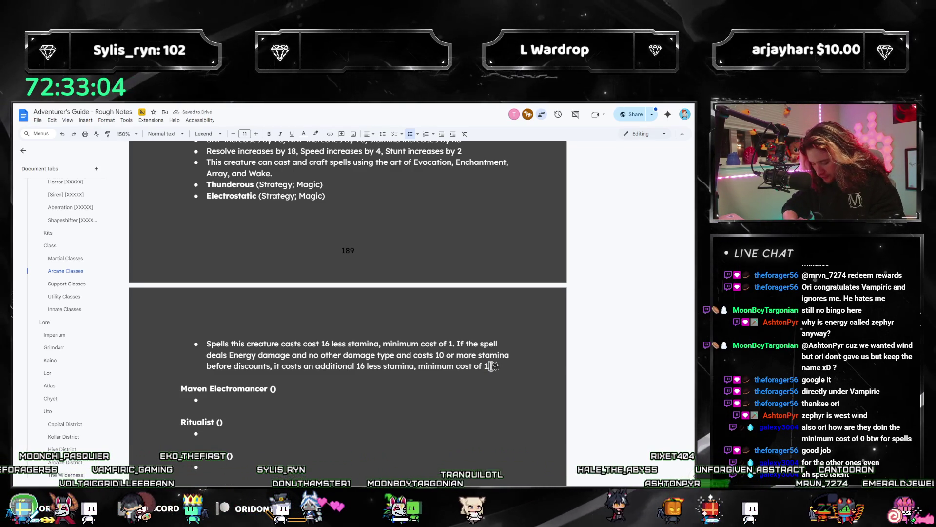
key(BackSpace)
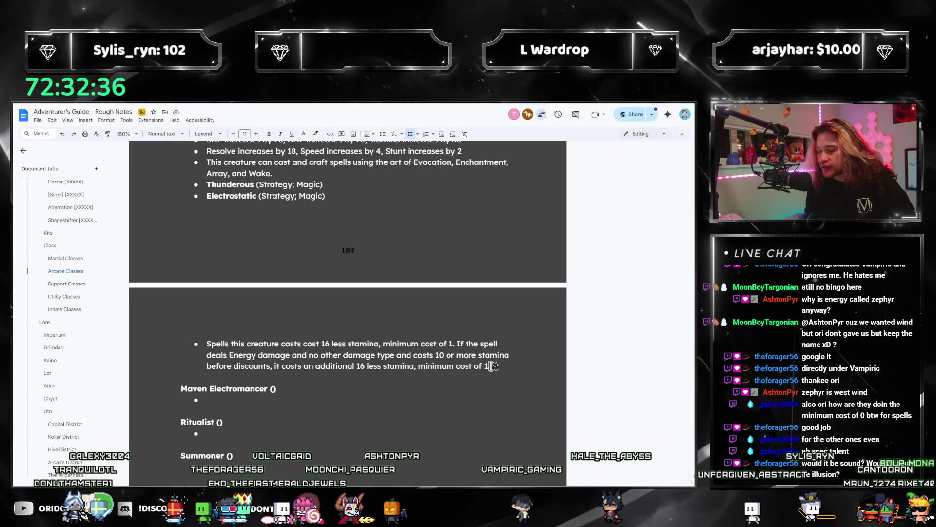
text(.)
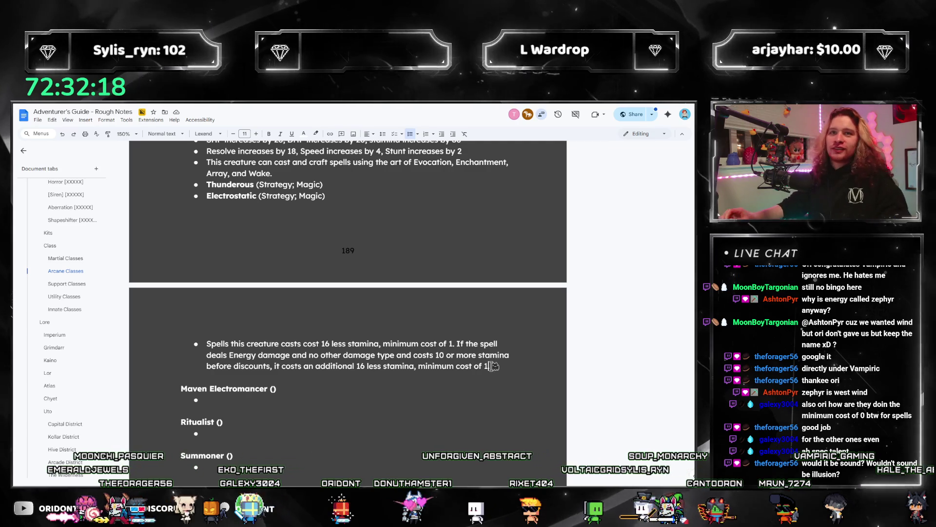
Step: Review the edited Energy rule, then switch to the Utopia TTRPG guide PDF
scroll(412, 309, down, 3)
scroll(406, 270, up, 4)
scroll(406, 270, up, 4)
scroll(194, 260, down, 2)
drag(307, 276, 461, 293)
scroll(355, 351, down, 5)
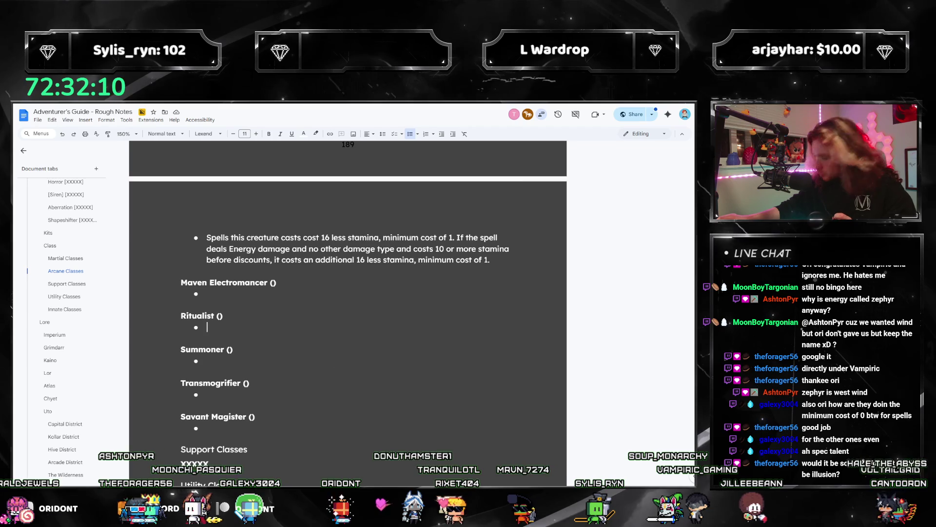
key(alt+Tab)
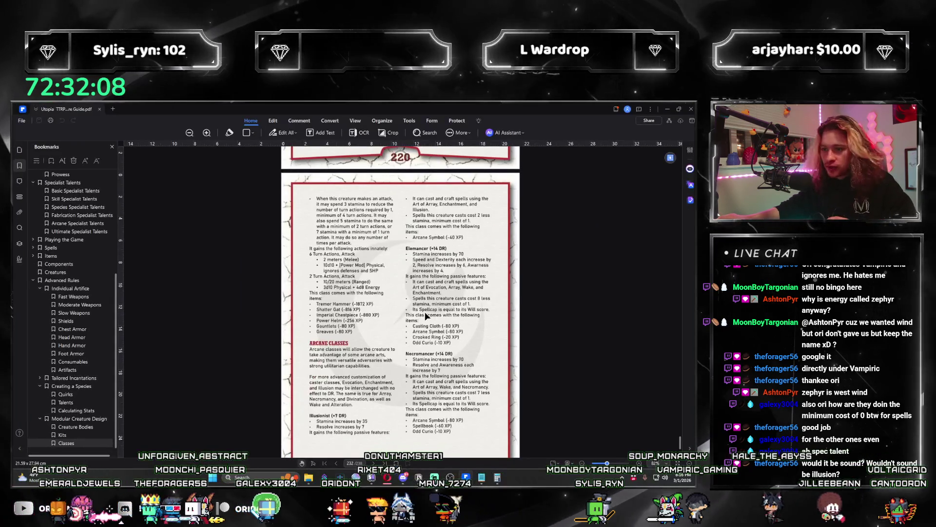
scroll(90, 305, down, 1)
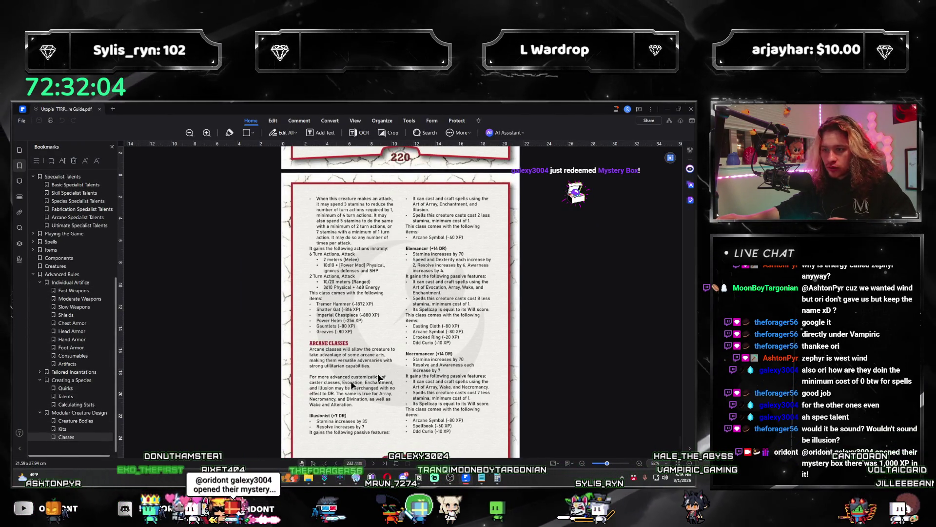
scroll(468, 353, down, 5)
scroll(472, 367, up, 6)
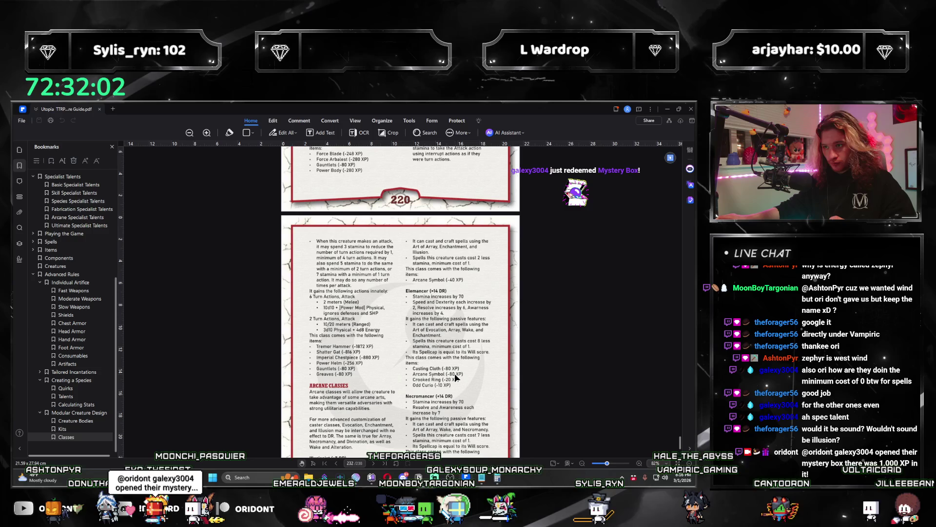
scroll(447, 365, down, 3)
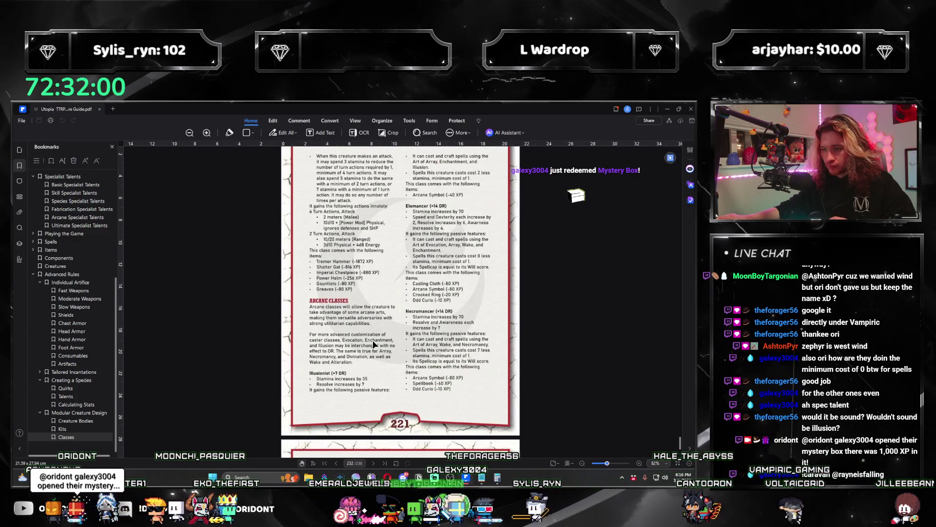
scroll(373, 344, down, 3)
scroll(381, 341, up, 5)
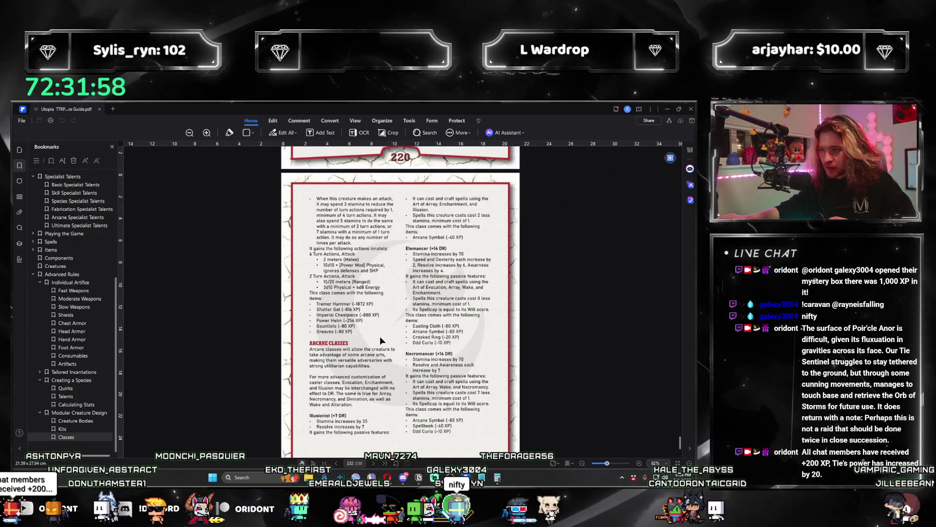
scroll(441, 303, down, 4)
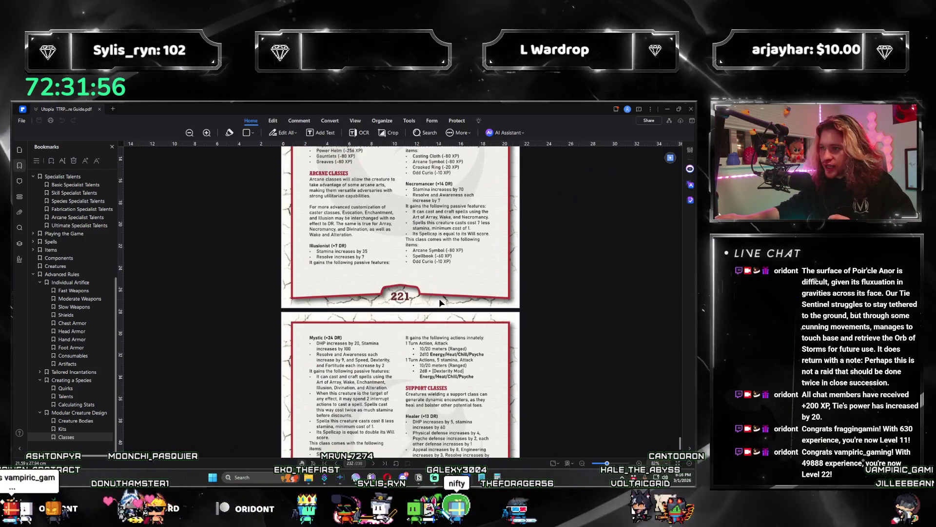
scroll(439, 300, up, 4)
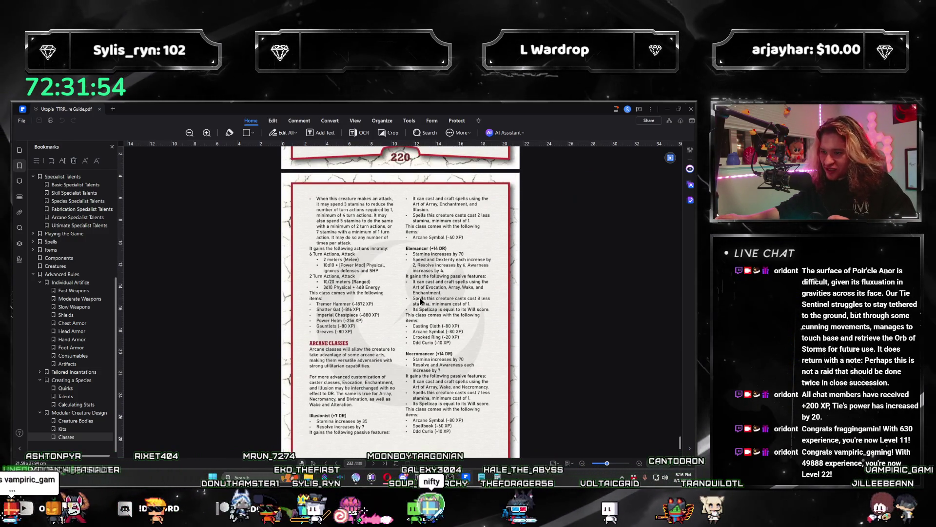
scroll(458, 306, down, 5)
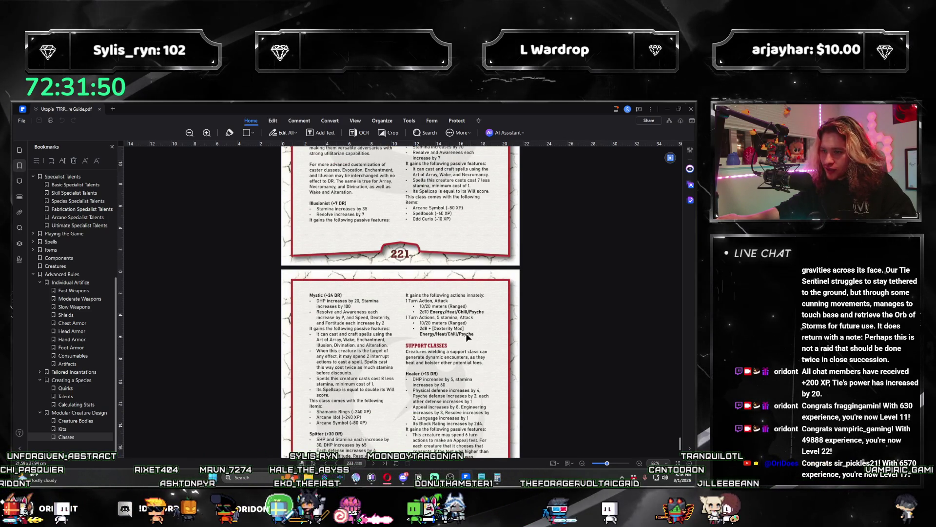
scroll(468, 339, down, 2)
scroll(466, 333, up, 4)
scroll(463, 334, up, 3)
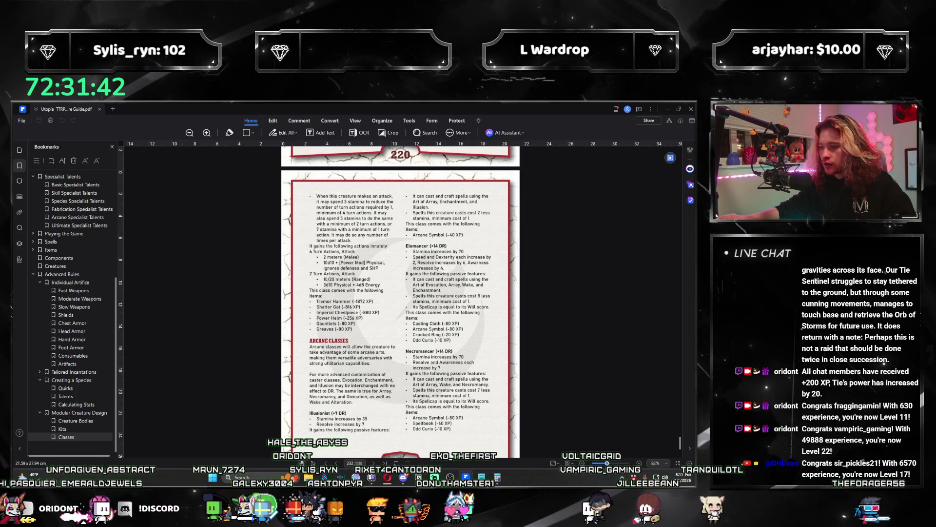
key(alt+Tab)
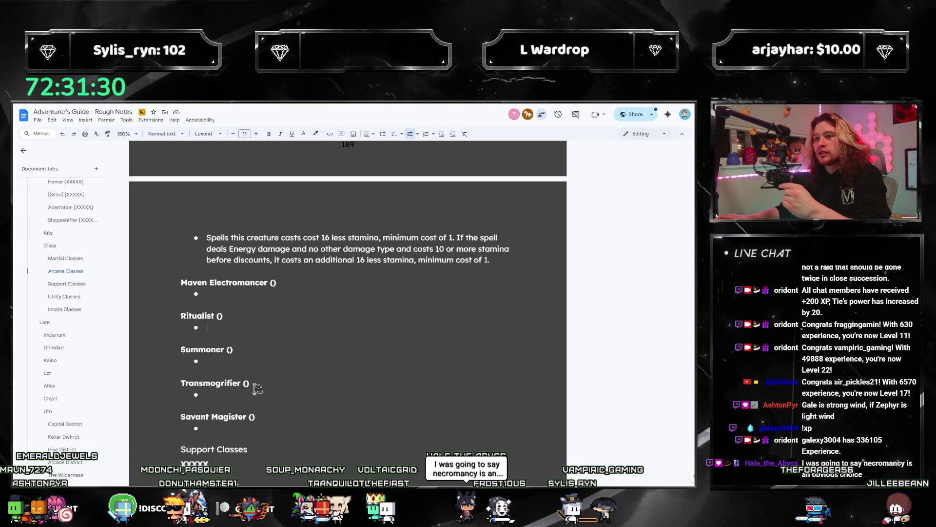
Step: Copy the Electromancer's stat bullets and paste them under the empty Ritualist entry
scroll(251, 335, up, 3)
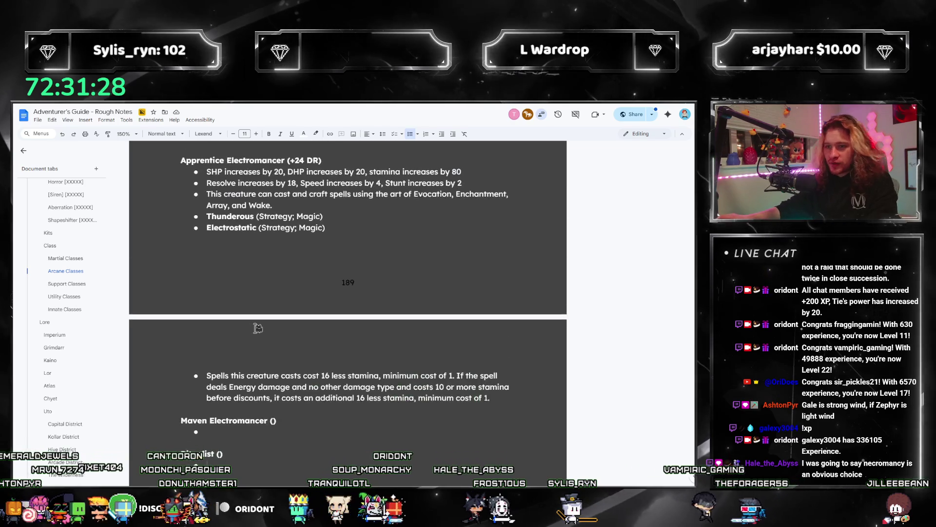
click(237, 445)
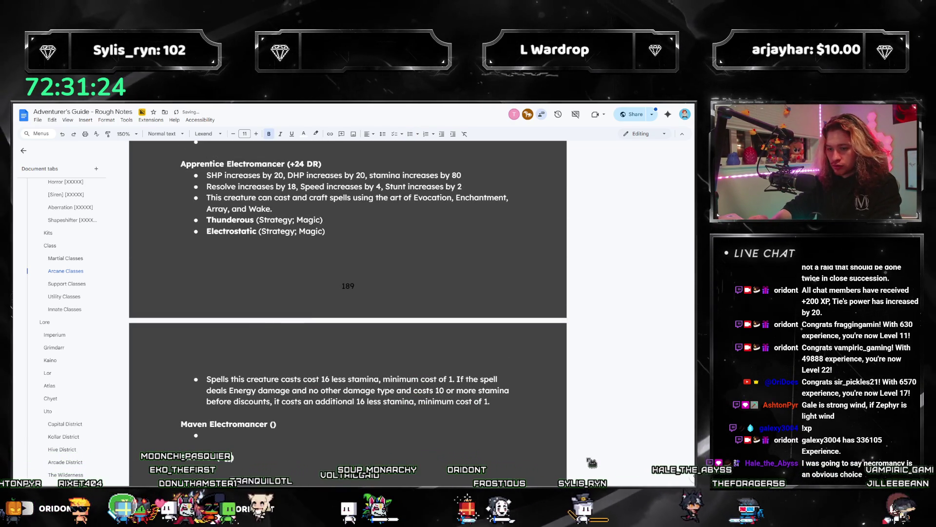
scroll(283, 246, up, 2)
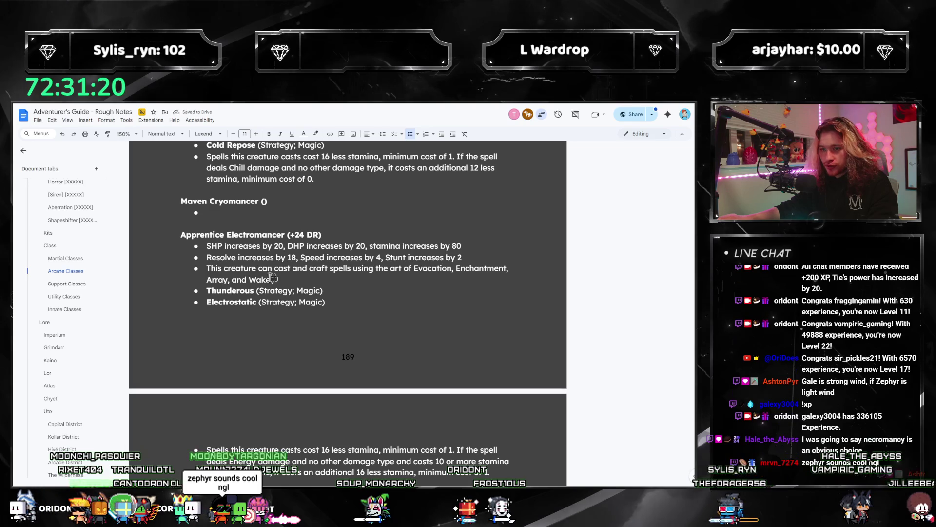
drag(284, 282, 204, 245)
key(ctrl+c)
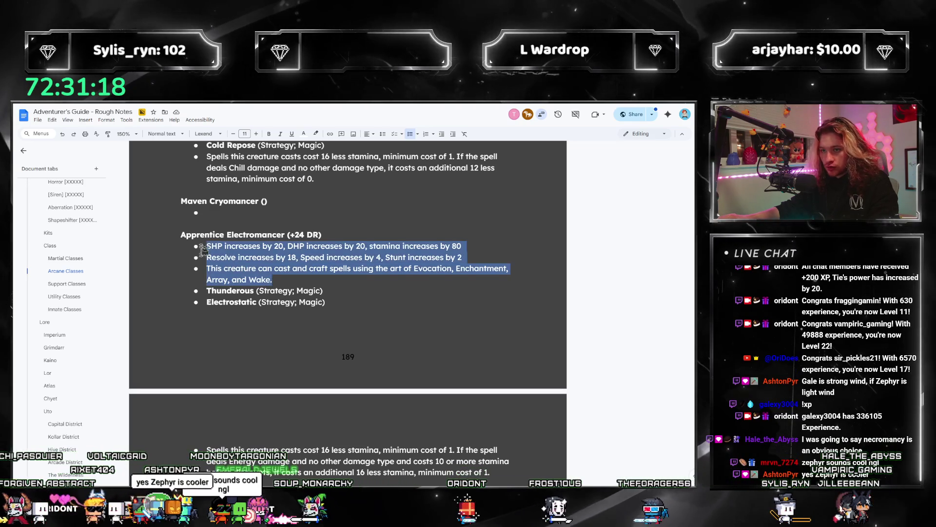
scroll(244, 342, down, 3)
click(225, 362)
key(ctrl+v)
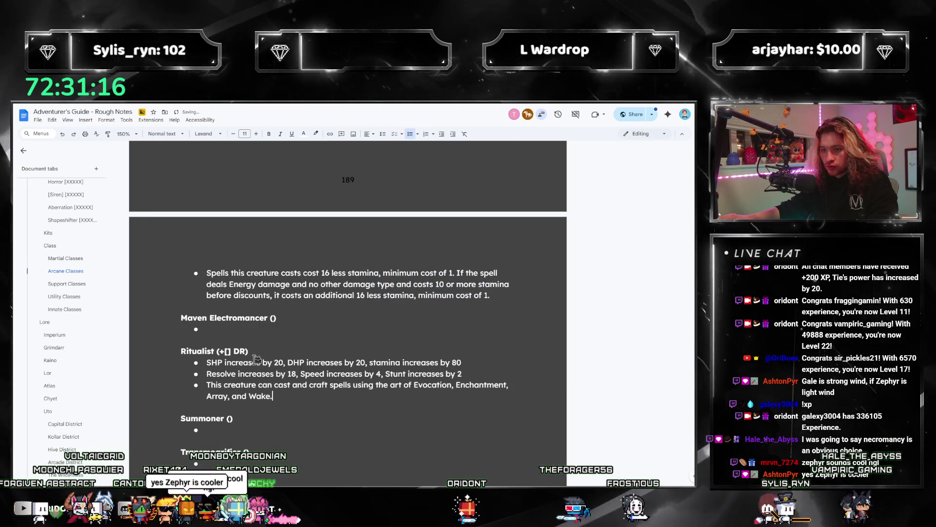
Step: Replace the Ritualist's SHP, DHP, stamina and Resolve values with ??? placeholders
double_click(279, 362)
text(X)
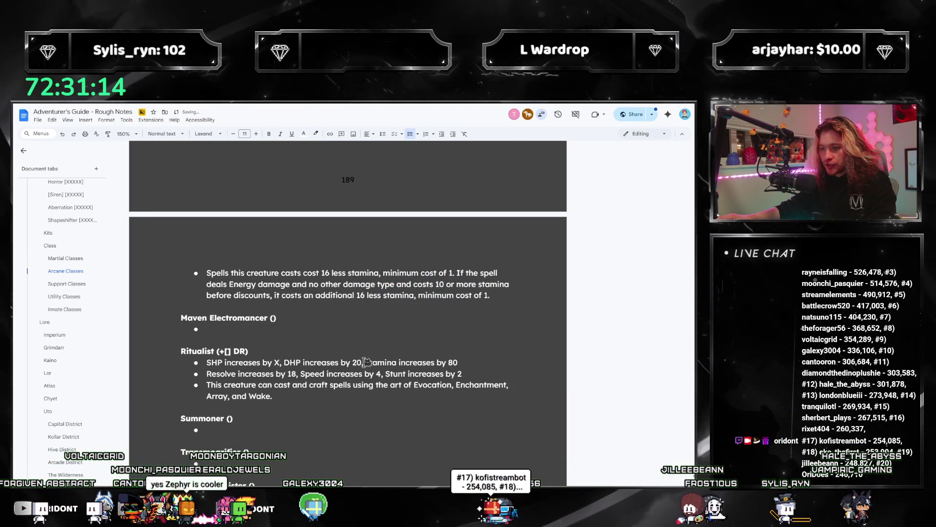
double_click(358, 363)
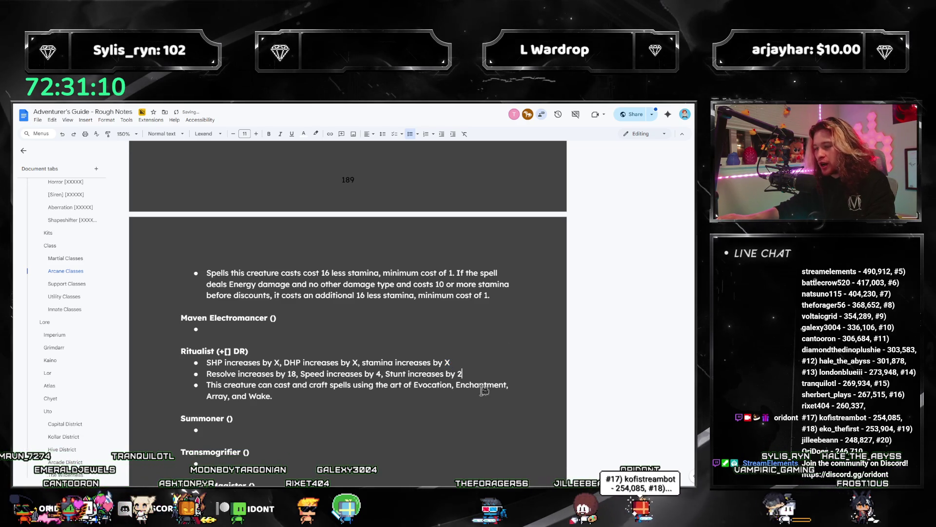
drag(462, 373, 291, 372)
text(X)
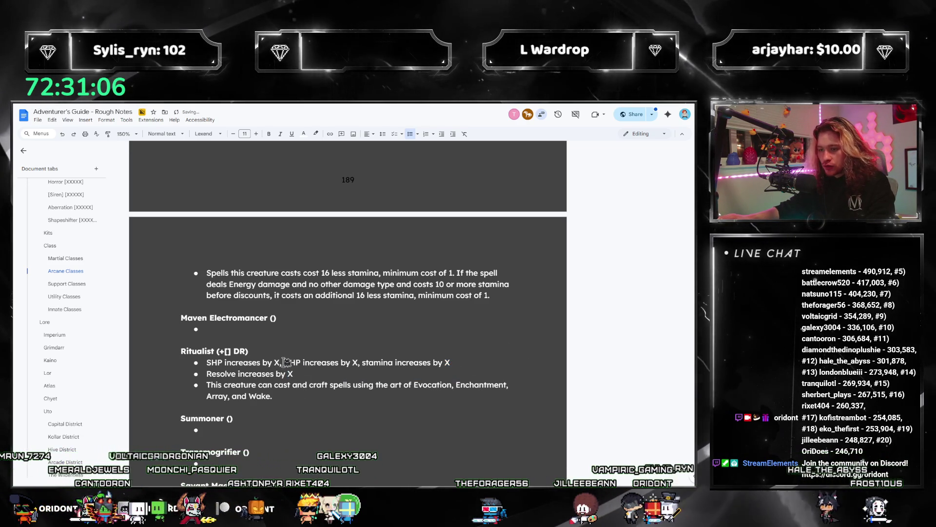
double_click(277, 363)
text(???)
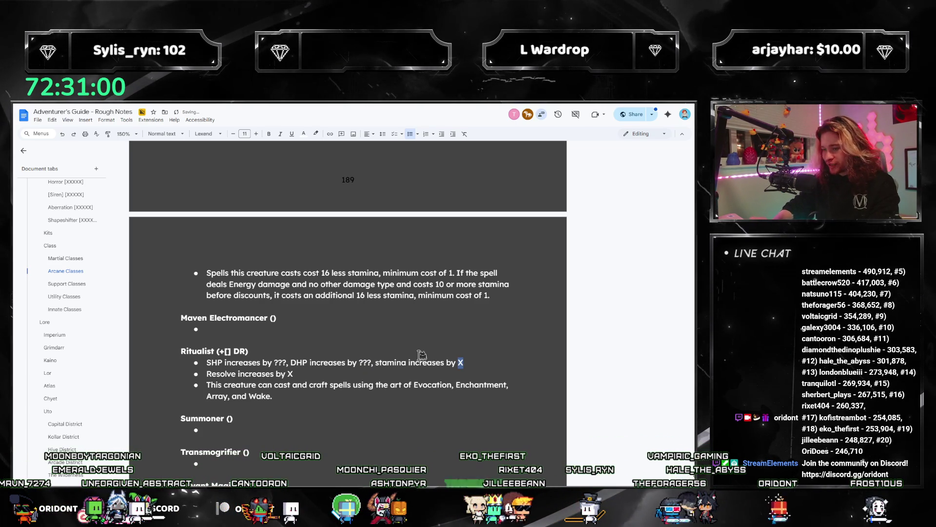
text(?)
key(Down)
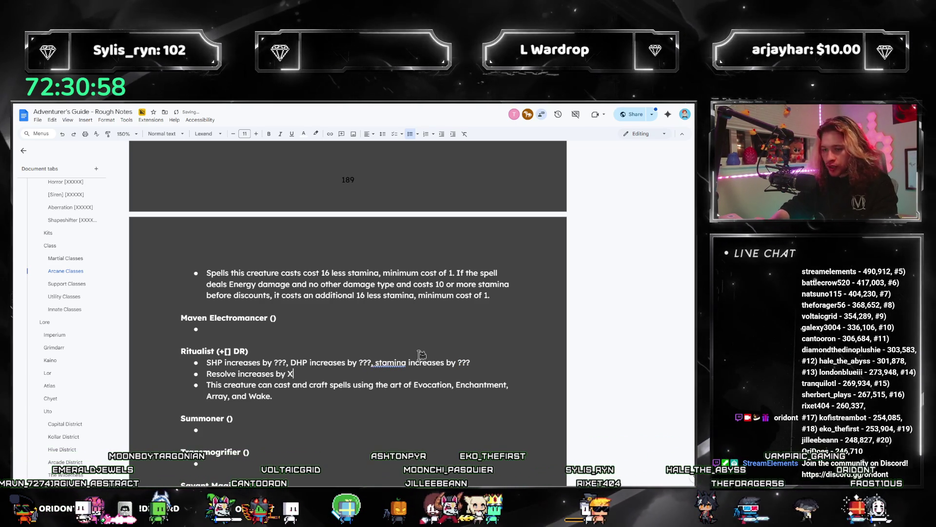
key(BackSpace)
text(???)
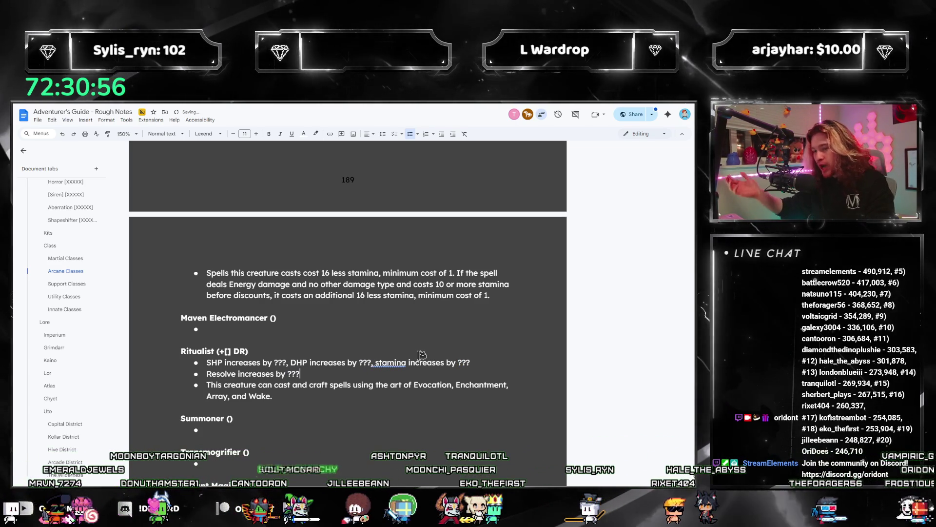
Step: Correct the misspelled 'stamina' from spelling suggestions and select Evocation in the casting line
click(389, 363)
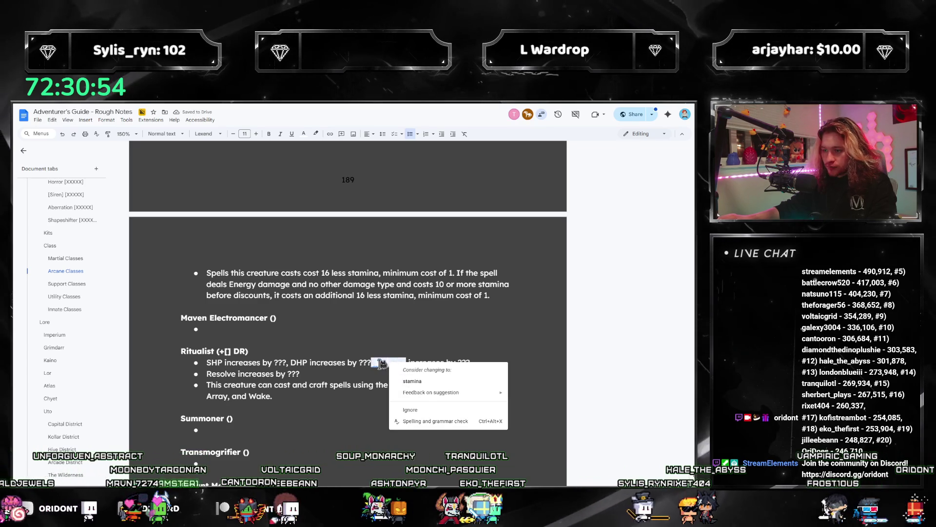
click(381, 364)
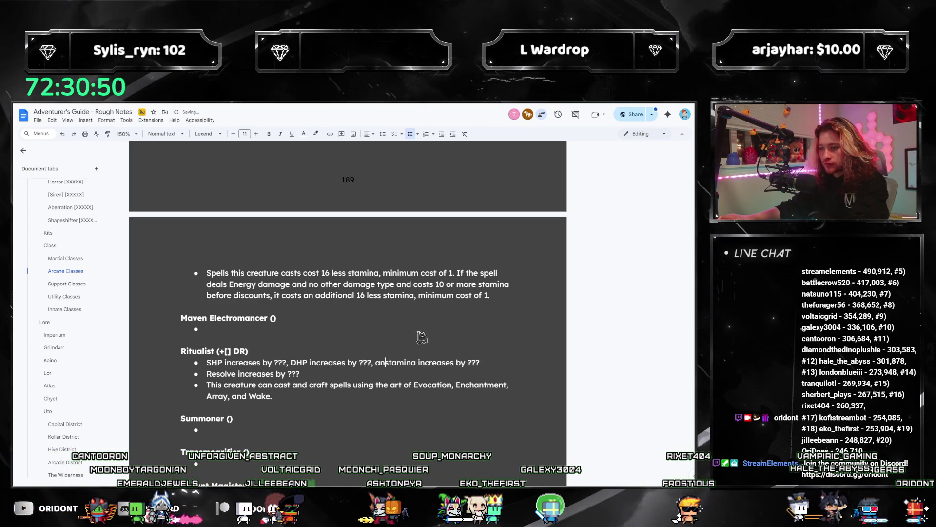
click(361, 399)
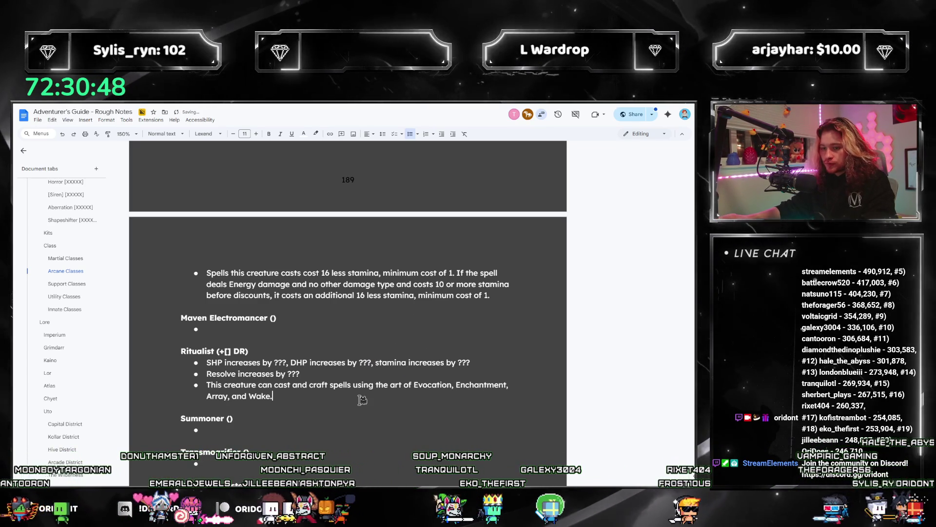
click(390, 363)
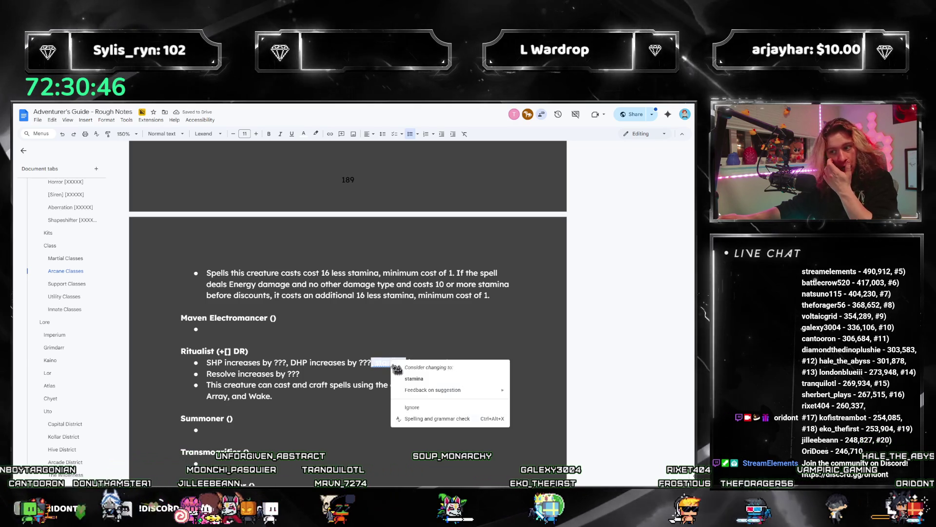
click(414, 379)
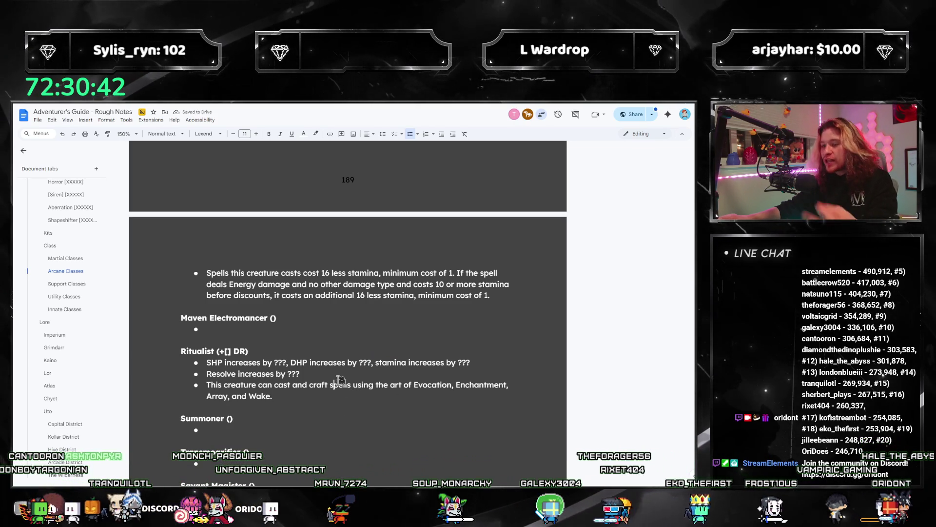
click(428, 385)
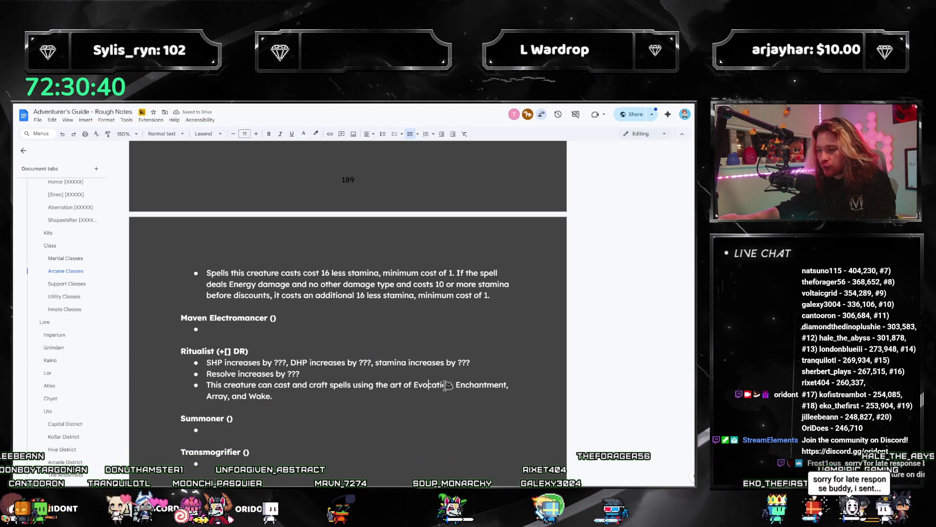
click(424, 385)
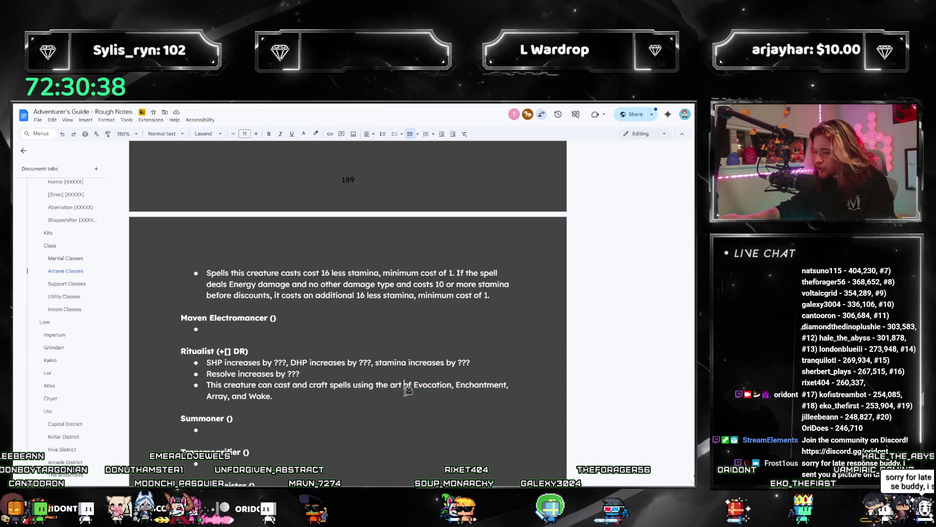
double_click(428, 385)
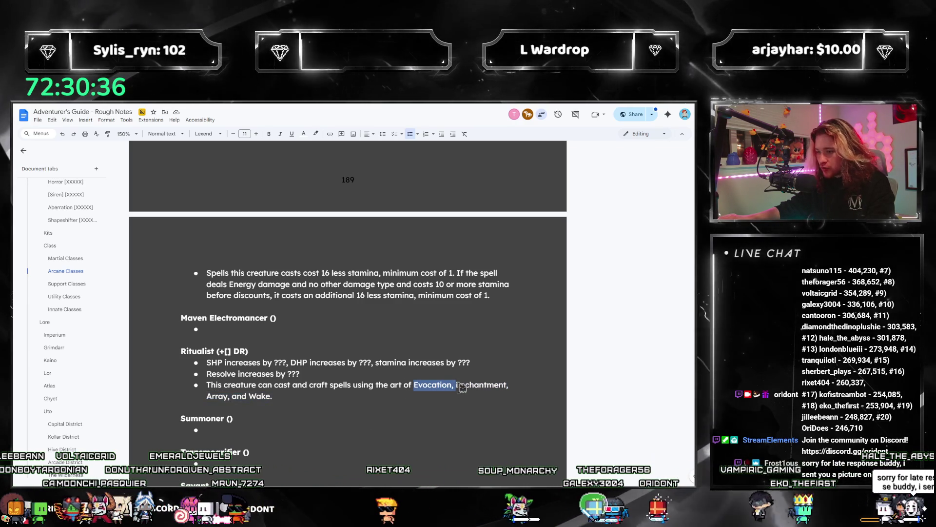
Step: Drop Evocation and Wake from the arts list, adding Necromancy, Alteration and Ritual after Divination
key(BackSpace)
text(Illusion,)
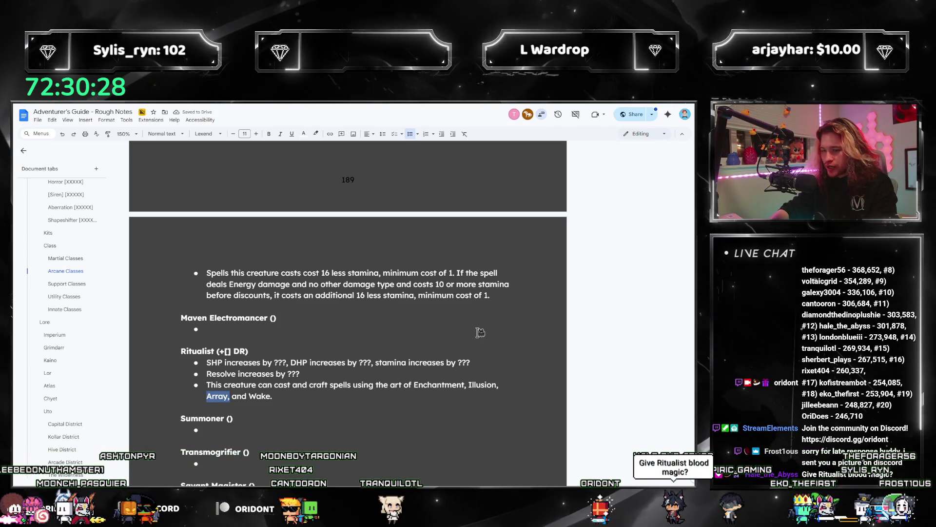
key(shift+Left)
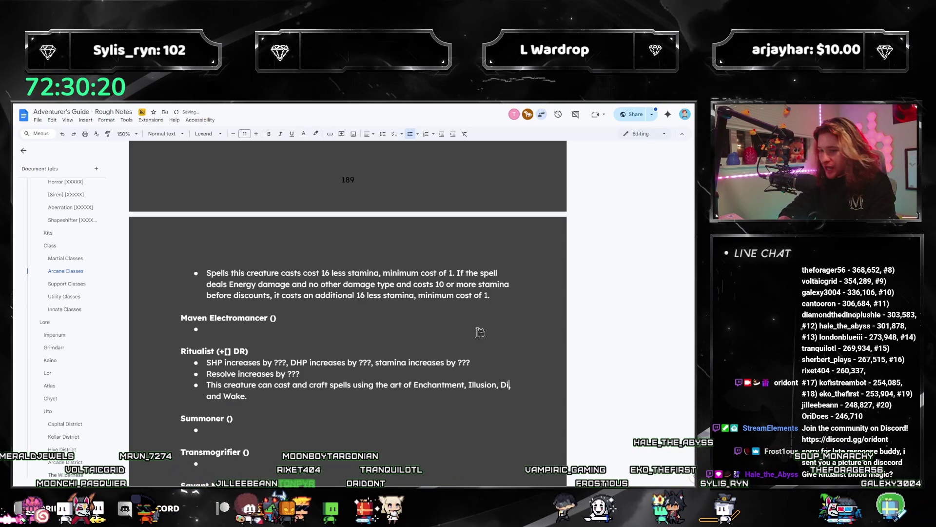
text(,)
key(ctrl+Right)
key(ctrl+Right)
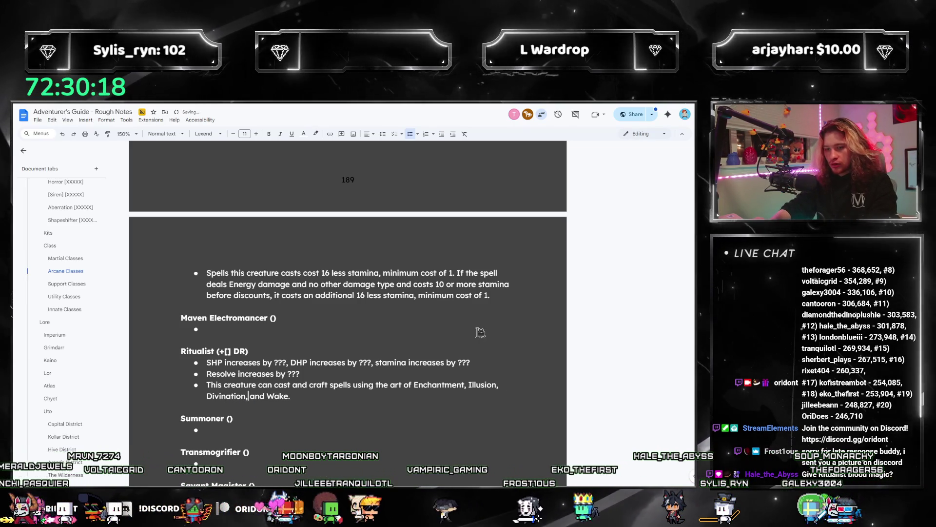
key(shift+End)
text(Necromancy)
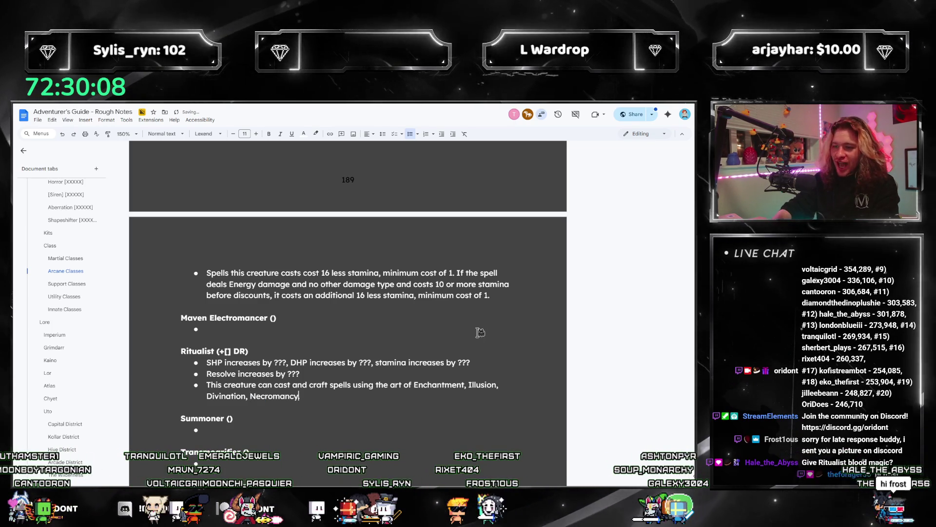
text(, and Ritual.)
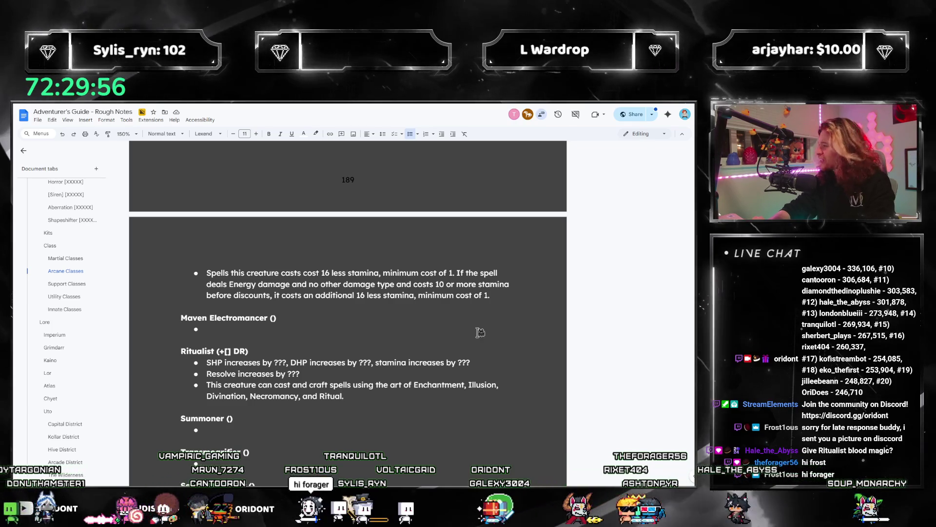
text(.)
key(ctrl+Left)
key(ctrl+Left)
key(ctrl+Left)
text(Alterati)
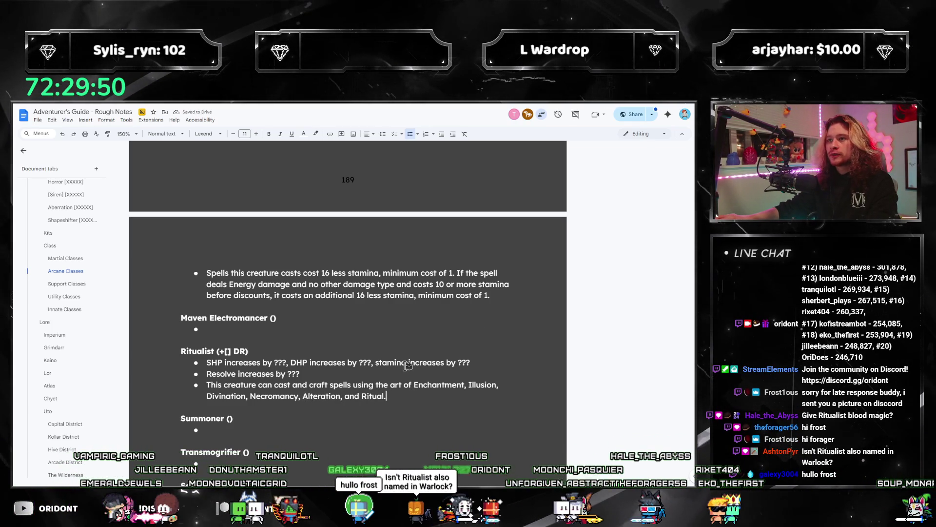
scroll(86, 293, down, 10)
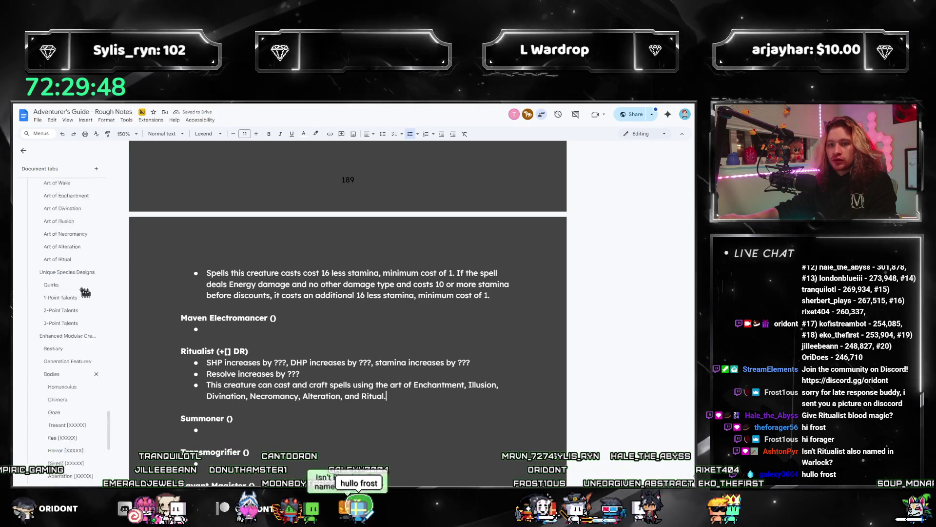
Step: Browse the Wizard, Warden and Warlock discipline sections to review the Warlock's Ritual talents
scroll(83, 297, up, 10)
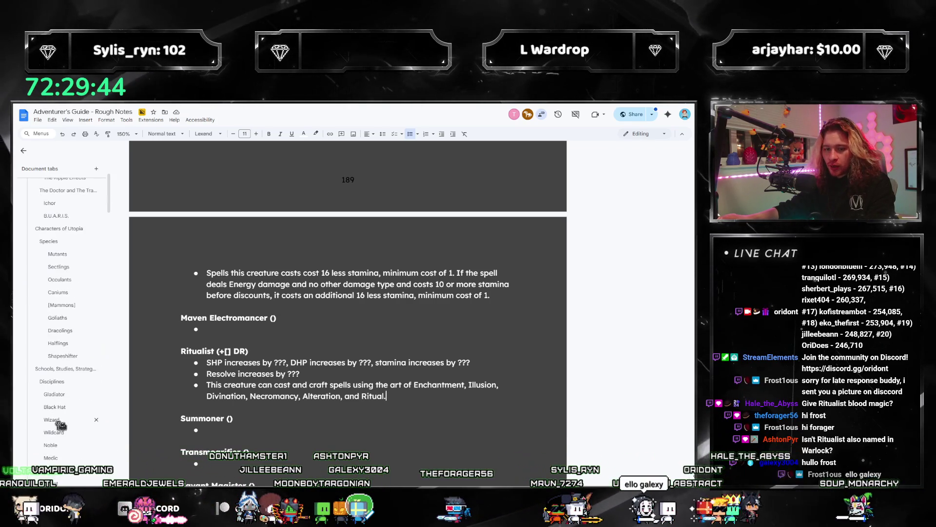
click(51, 285)
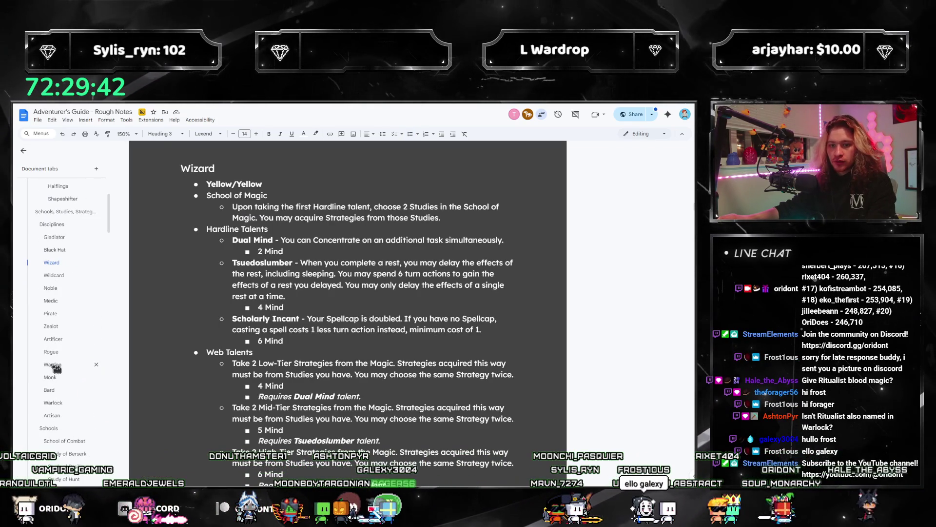
click(54, 367)
click(54, 302)
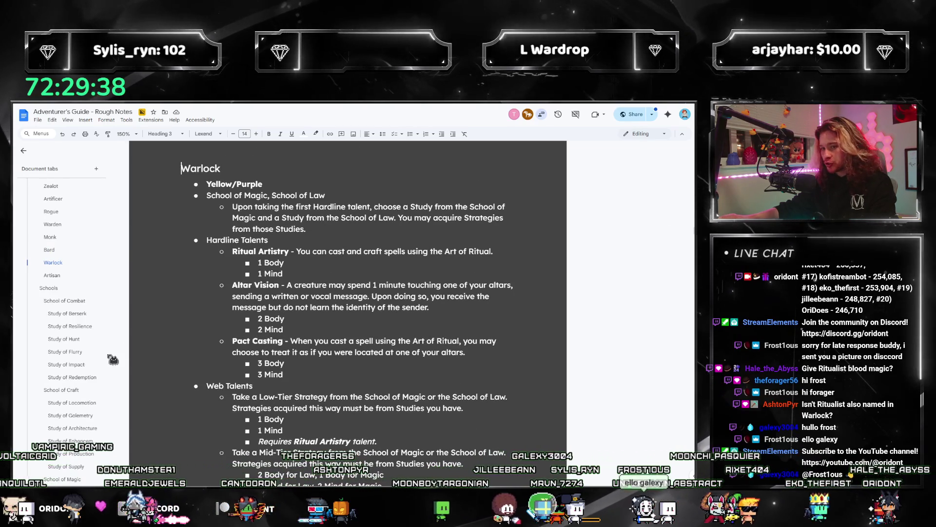
scroll(75, 334, down, 2)
scroll(351, 281, down, 3)
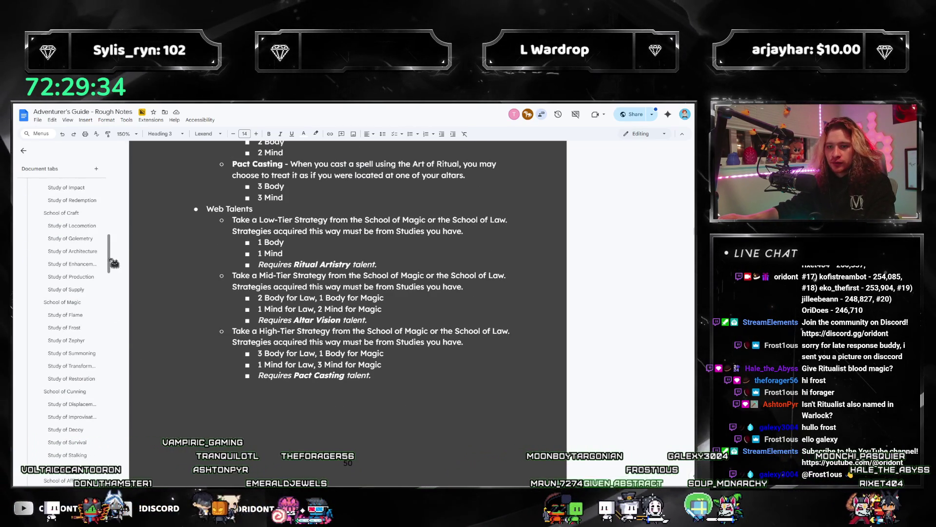
scroll(53, 303, up, 10)
scroll(70, 314, up, 3)
scroll(55, 315, up, 15)
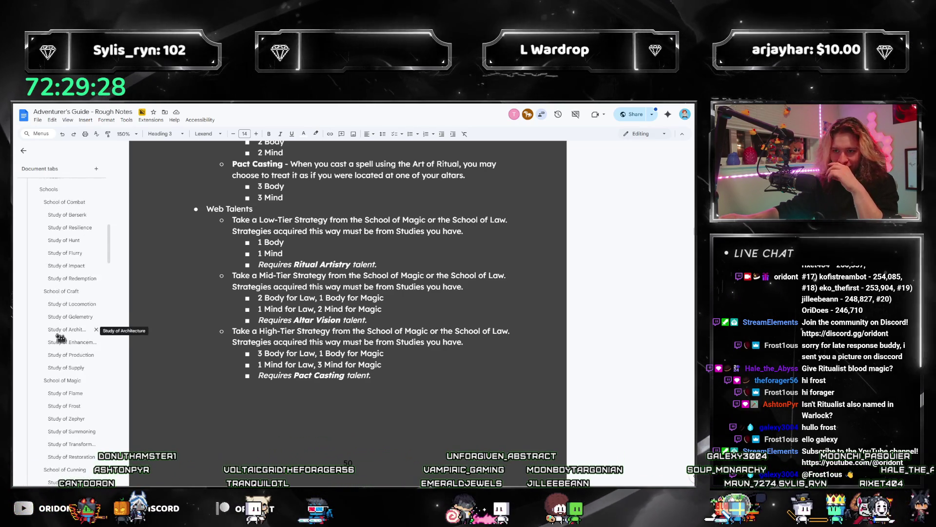
scroll(69, 365, down, 12)
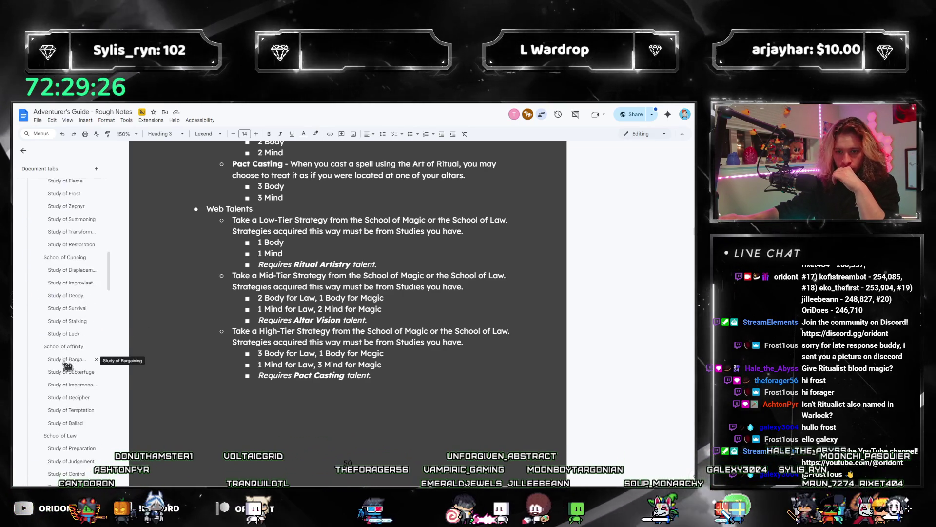
scroll(68, 371, down, 1)
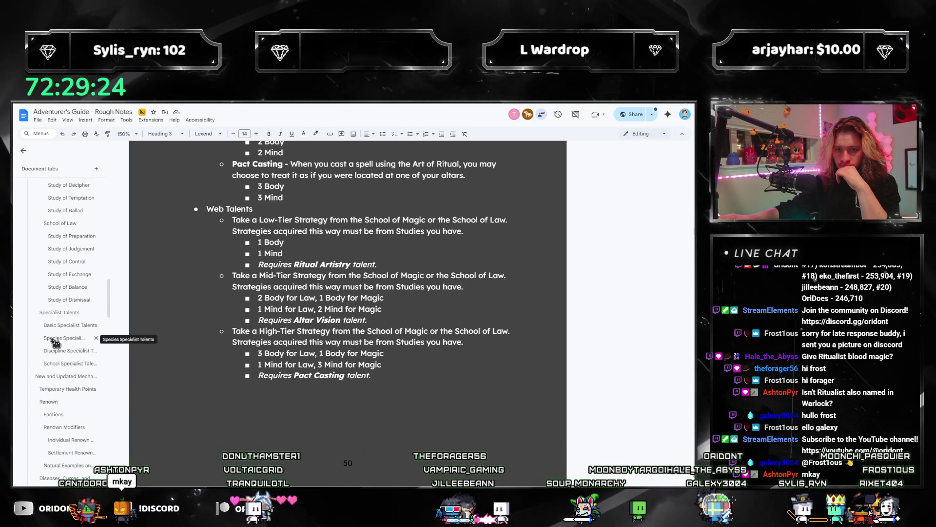
Step: Read the Species and Discipline Specialist Talents sections, then head back to Arcane Classes
click(66, 314)
scroll(292, 321, down, 20)
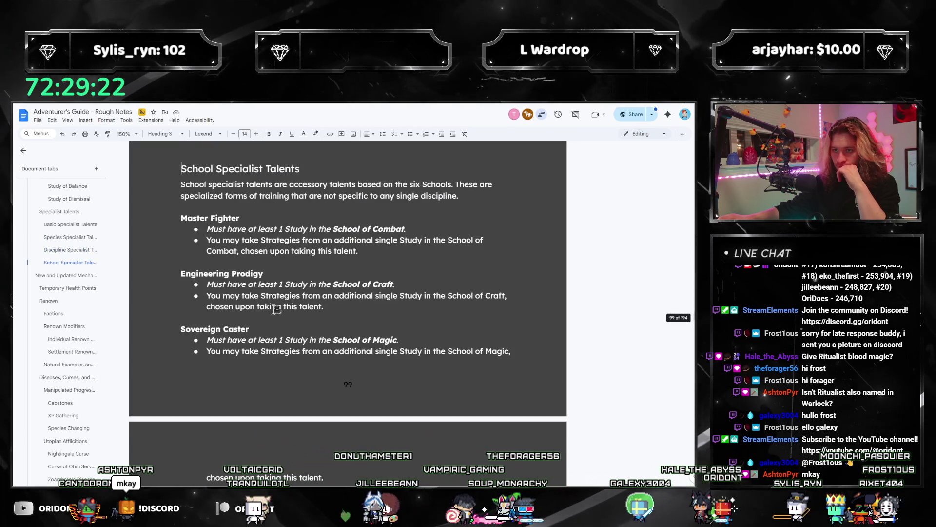
scroll(292, 322, down, 5)
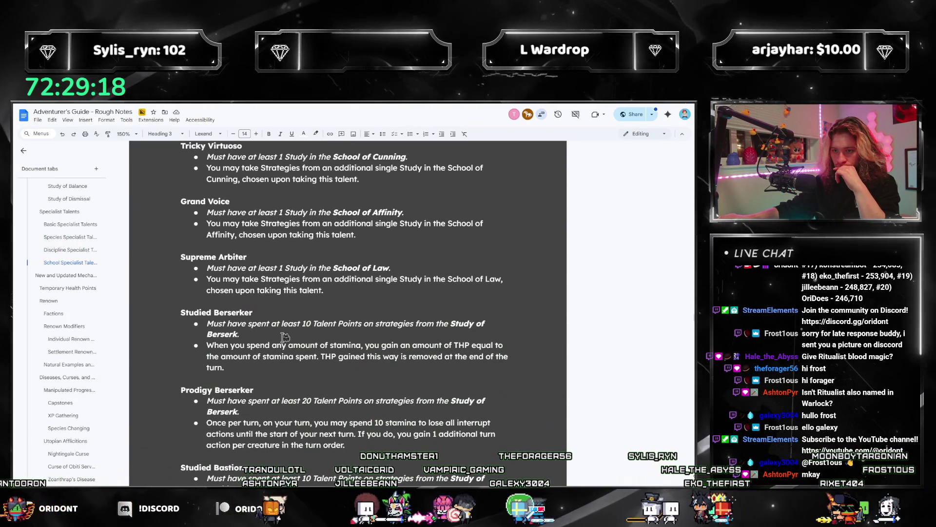
click(52, 251)
scroll(256, 328, up, 10)
scroll(256, 328, down, 7)
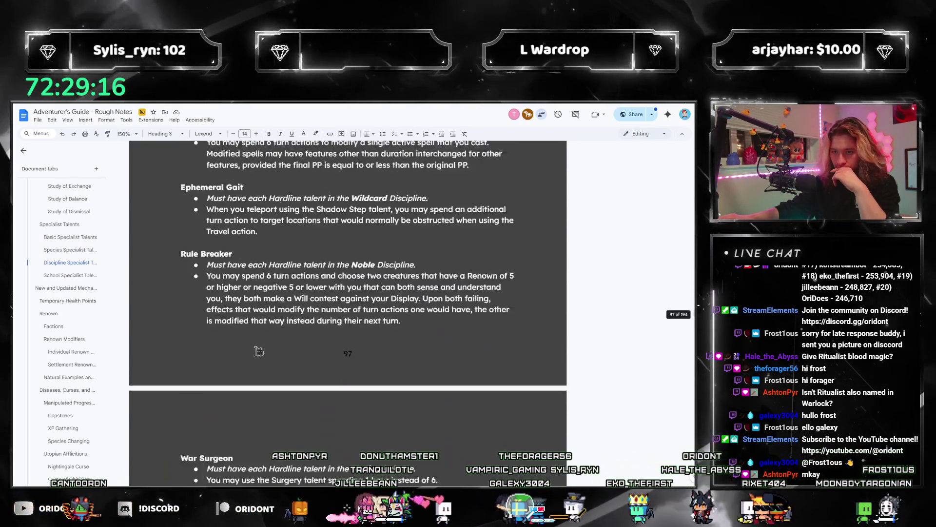
scroll(256, 328, down, 17)
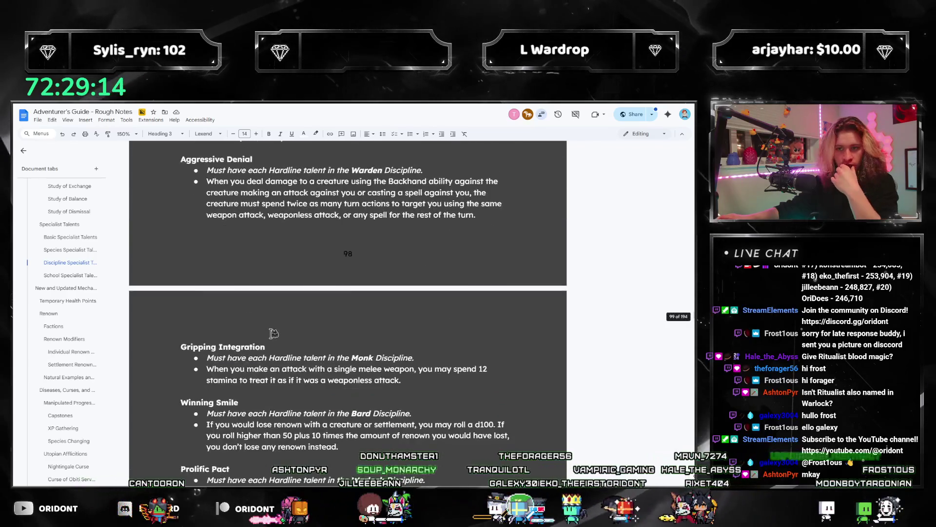
scroll(274, 333, up, 1)
scroll(105, 335, down, 6)
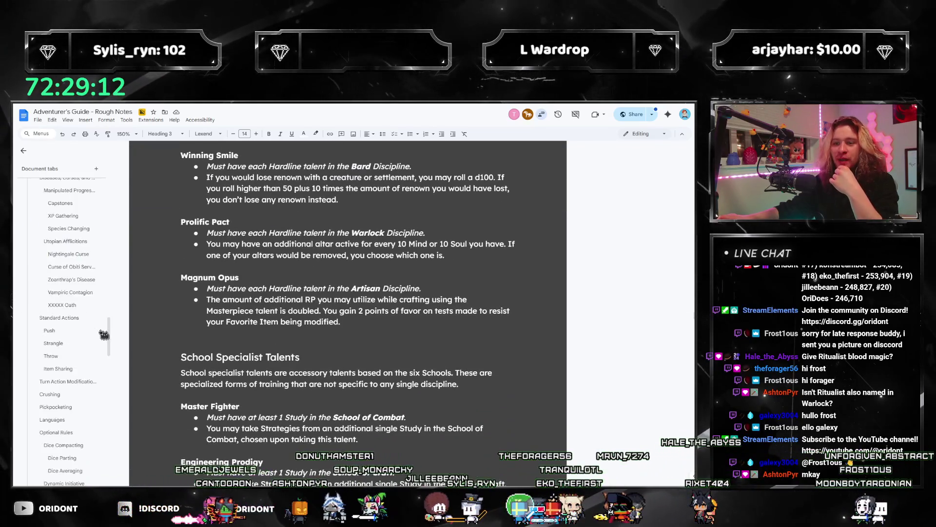
scroll(105, 335, down, 4)
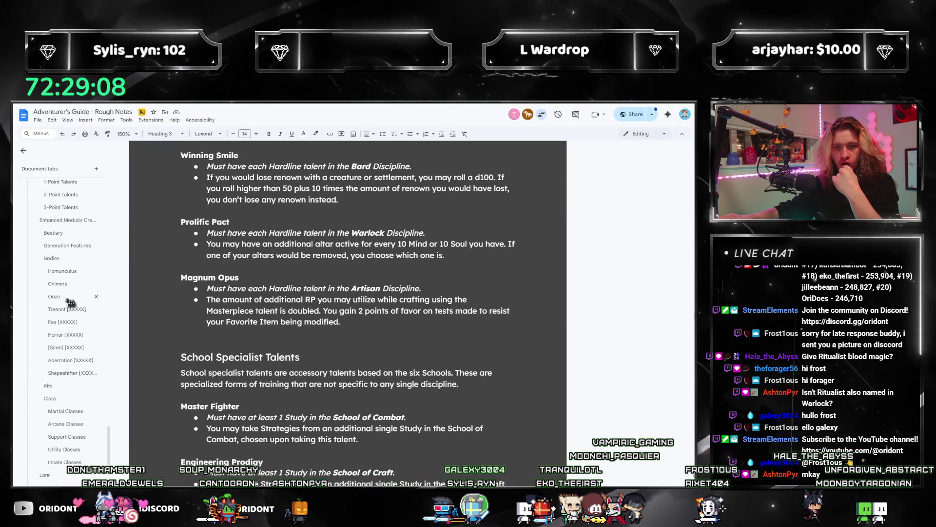
scroll(56, 404, down, 2)
click(55, 403)
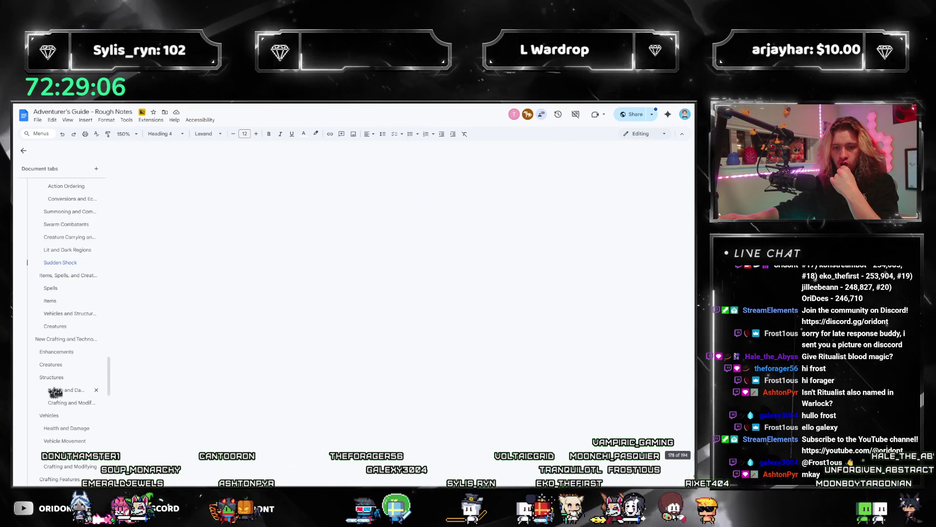
Step: Review the Ritualist arts list, selecting Enchantment, Illusion, Divination and Necromancy in turn
scroll(452, 290, up, 1)
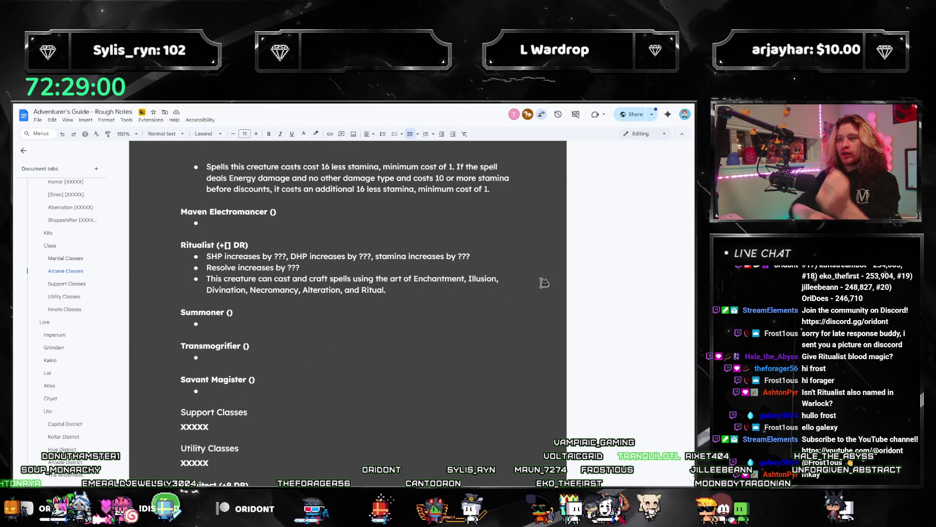
double_click(438, 279)
double_click(480, 278)
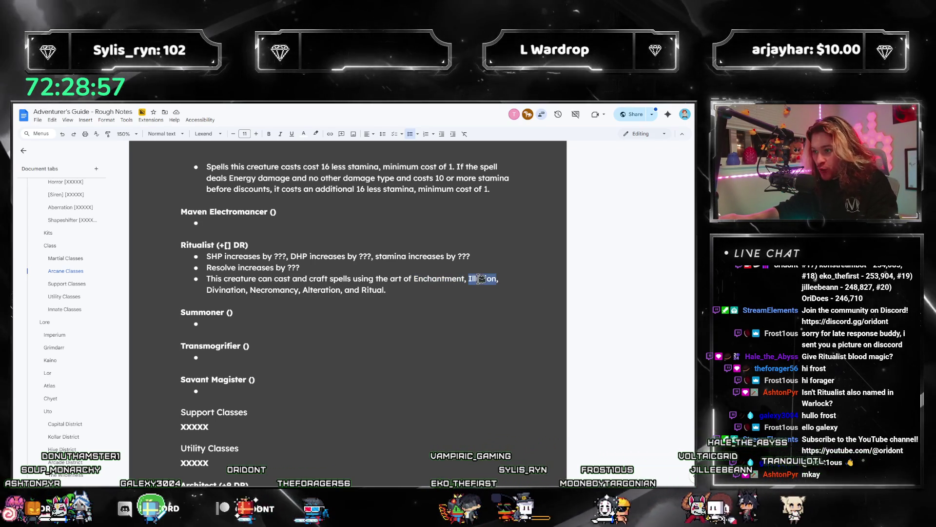
double_click(227, 290)
double_click(275, 289)
text(This creature may spend SH)
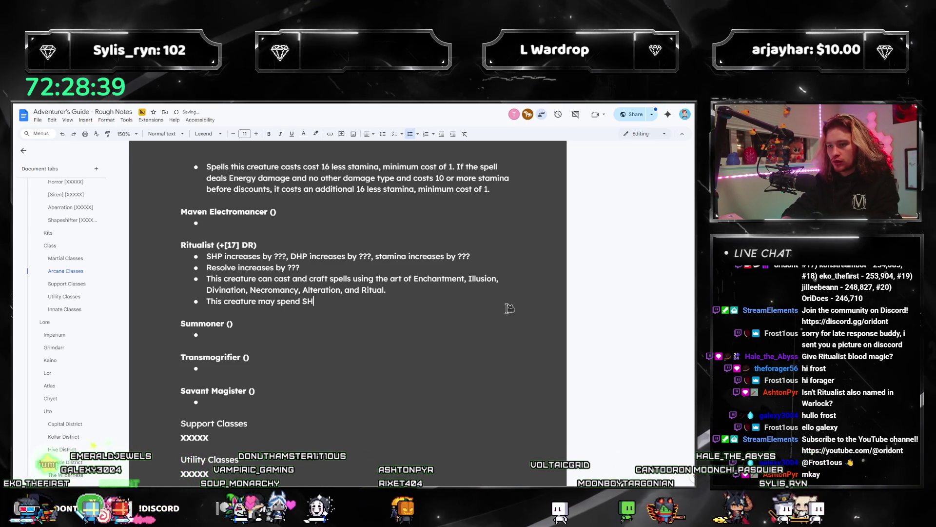
Step: Add the bullet letting the Ritualist spend SHP in place of stamina when casting spells
text(P in place of stamina whe)
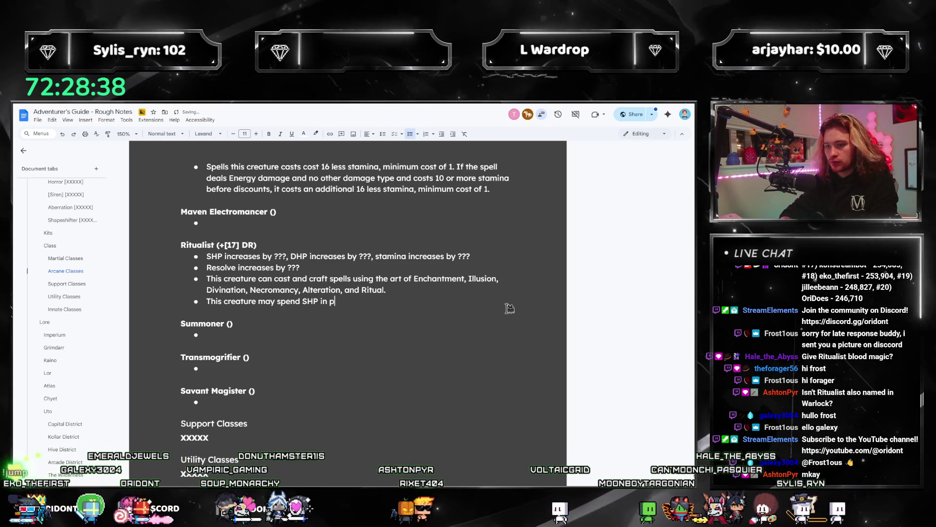
text(n casting spells.)
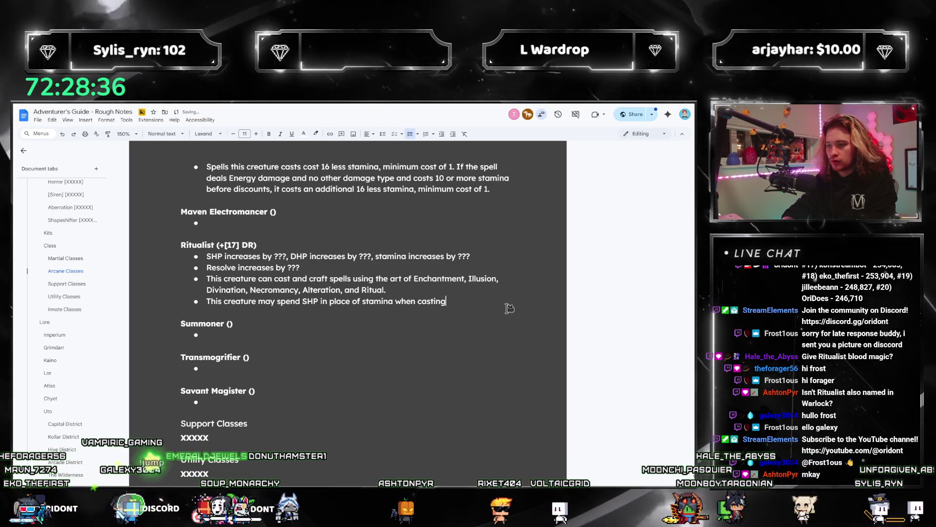
key(Up)
key(Up)
key(Up)
key(Up)
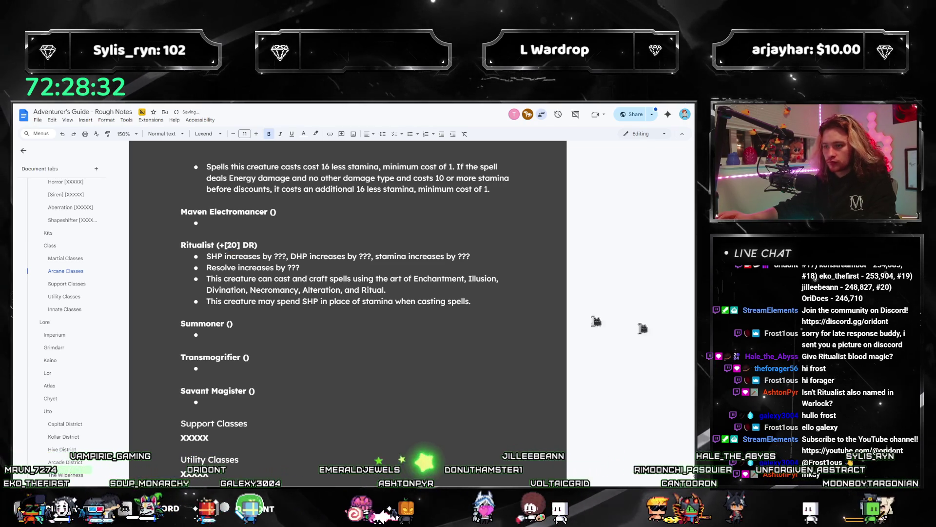
key(alt+Tab)
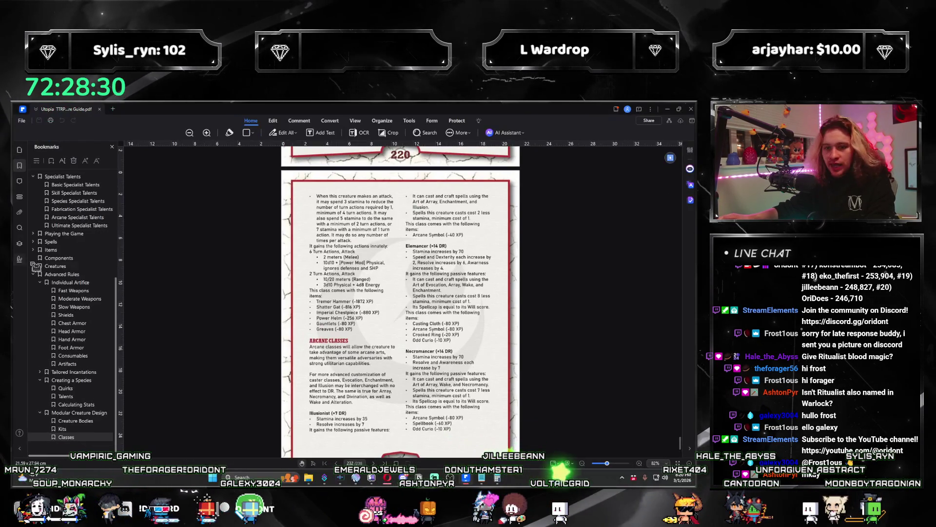
Step: Read the Magecraft talent tree page (060) in the Utopia guide, then return to Google Docs
scroll(50, 265, up, 7)
click(60, 318)
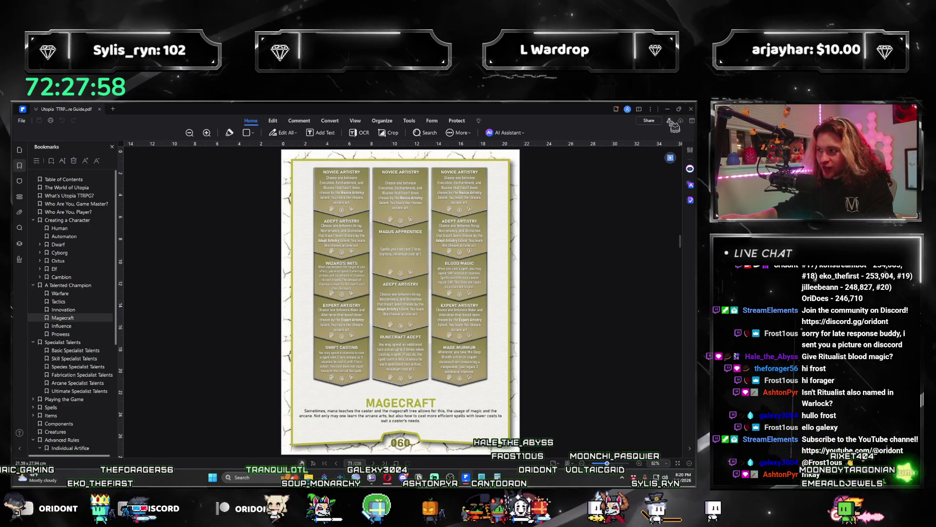
key(alt+Tab)
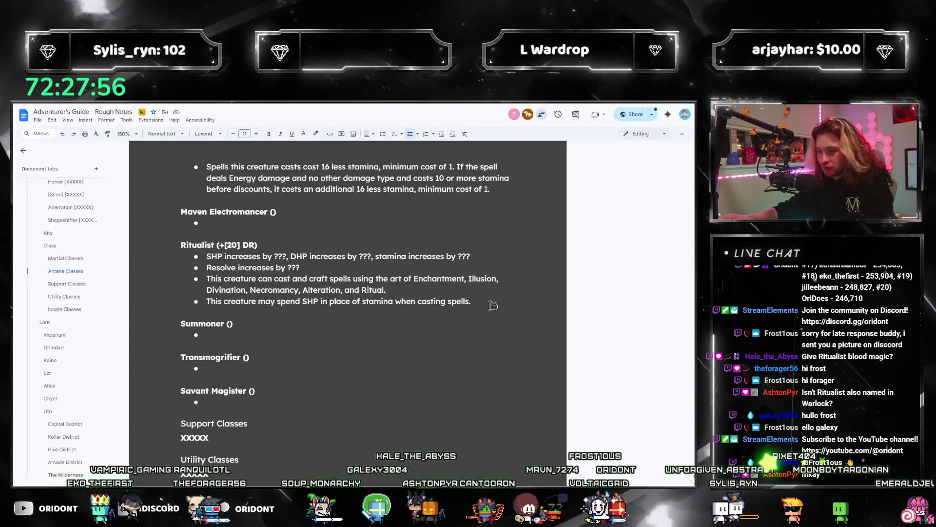
Step: Append that spells cast this way cannot force a creature to regain SHP
text( Spells cast this way cannot for)
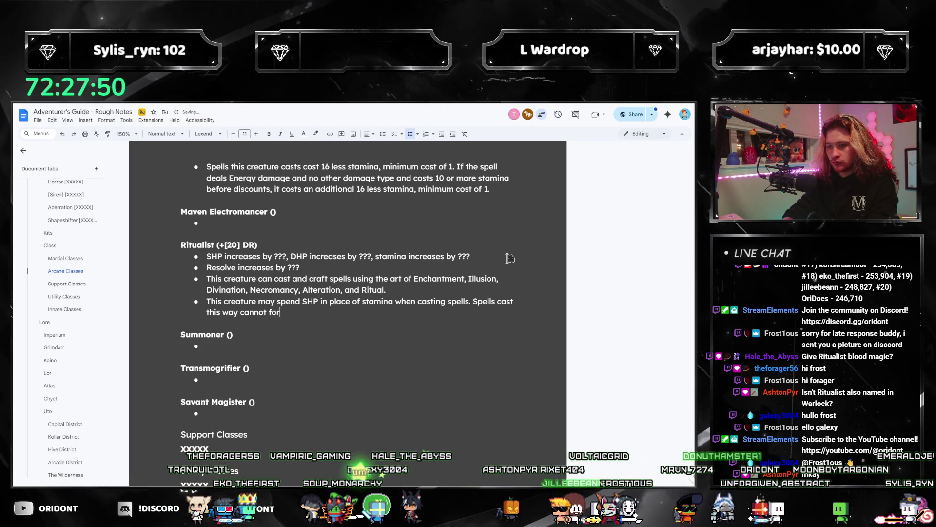
text(egain SHP.)
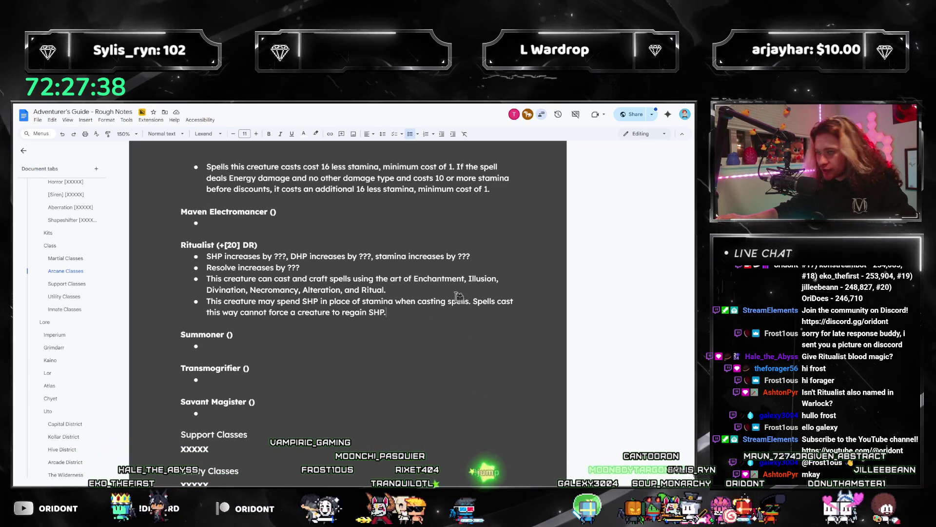
click(324, 266)
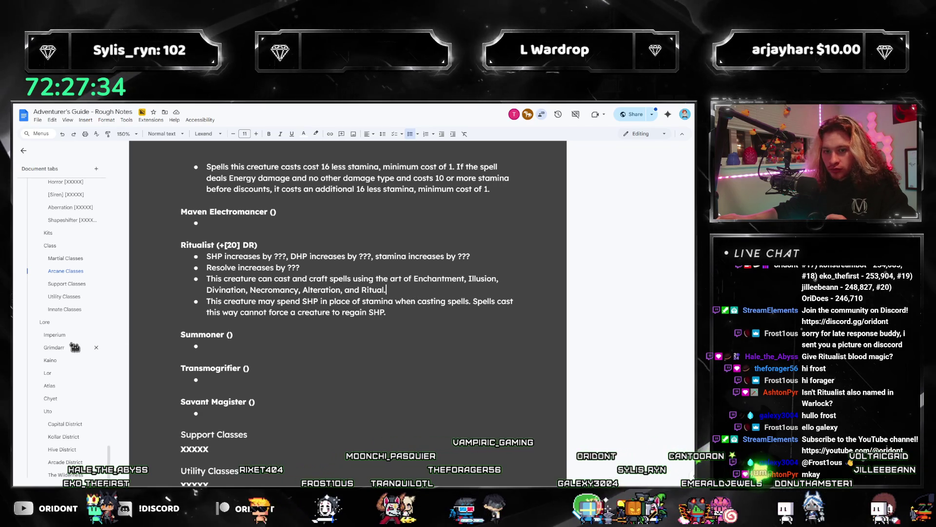
scroll(72, 320, up, 15)
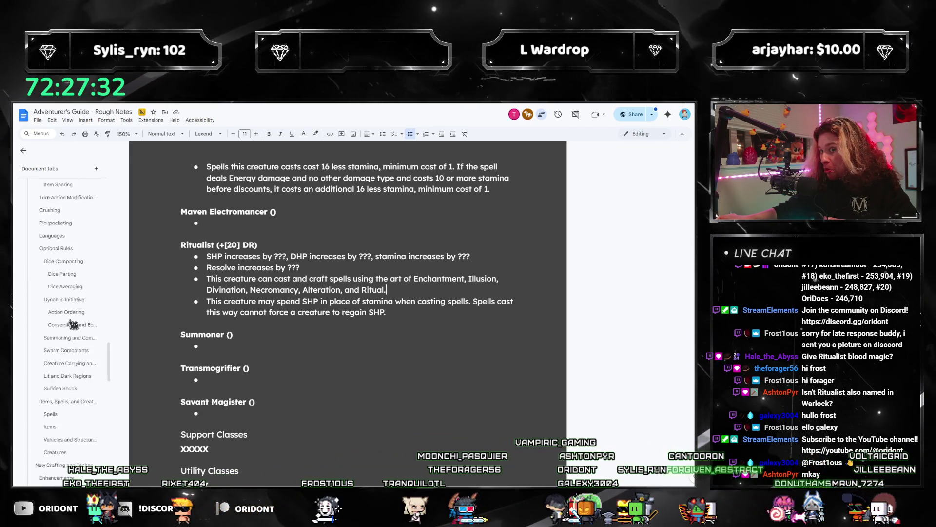
scroll(78, 320, up, 10)
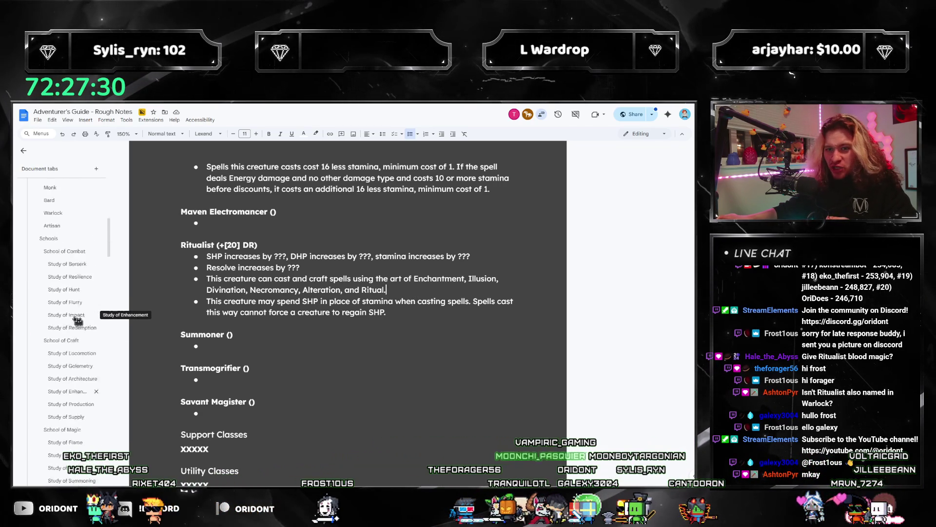
click(56, 383)
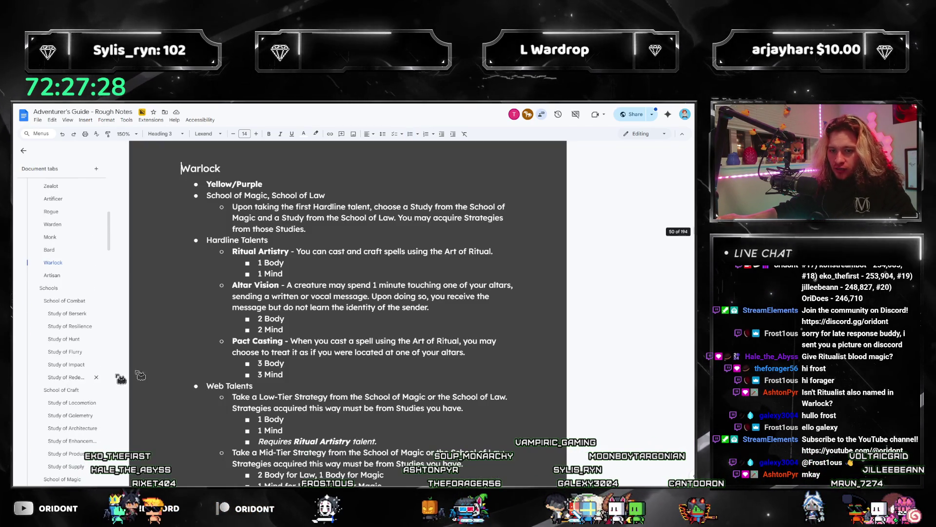
scroll(342, 290, down, 1)
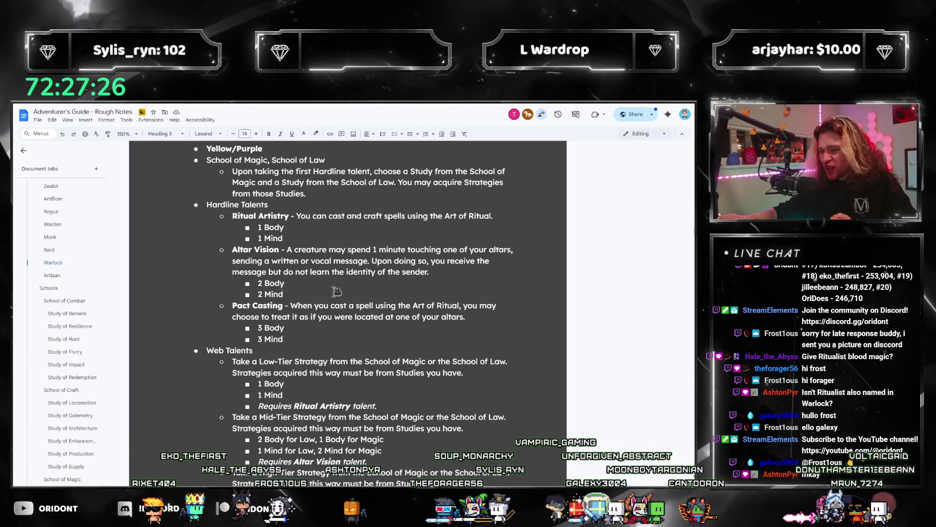
click(435, 260)
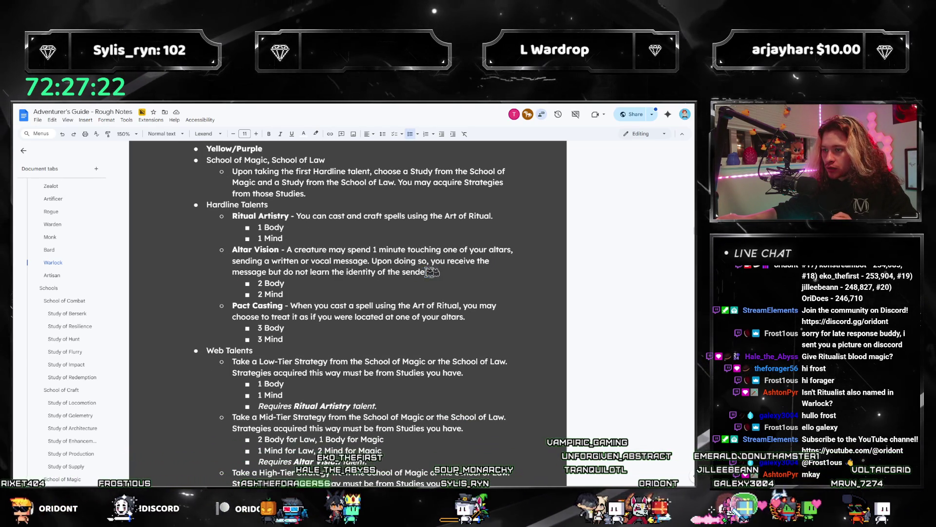
drag(447, 275, 288, 249)
click(413, 305)
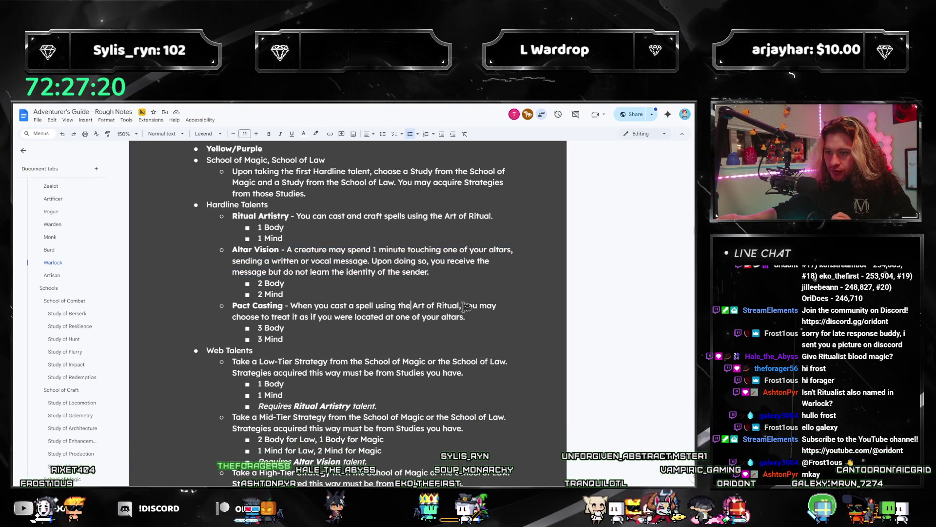
drag(471, 317, 276, 306)
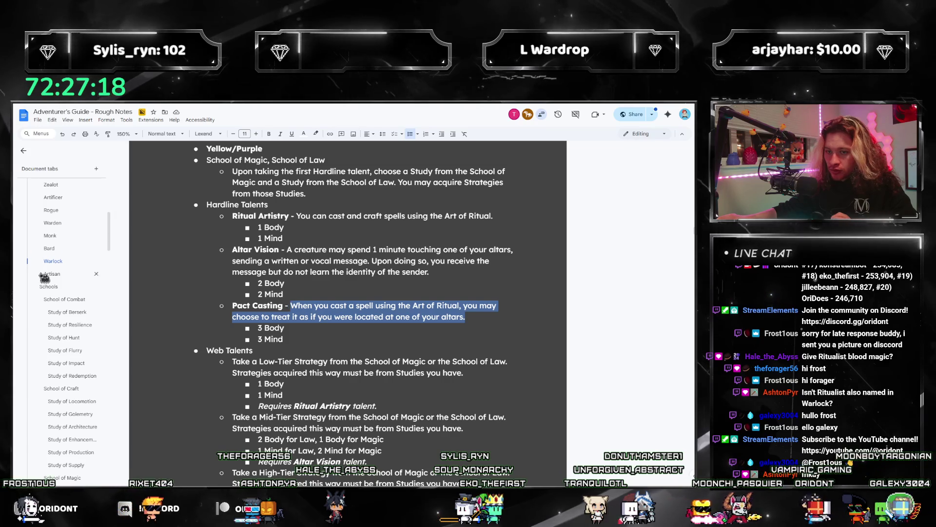
scroll(61, 286, down, 10)
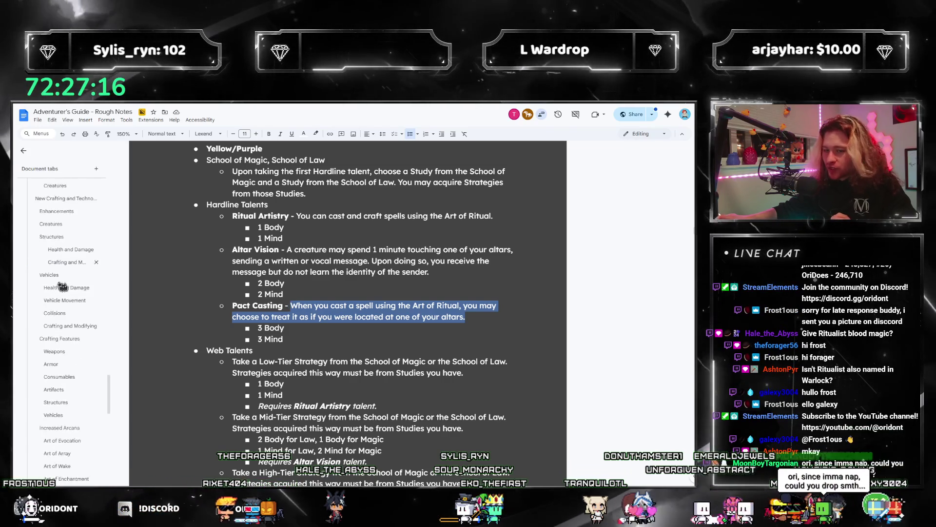
drag(233, 305, 292, 305)
click(287, 312)
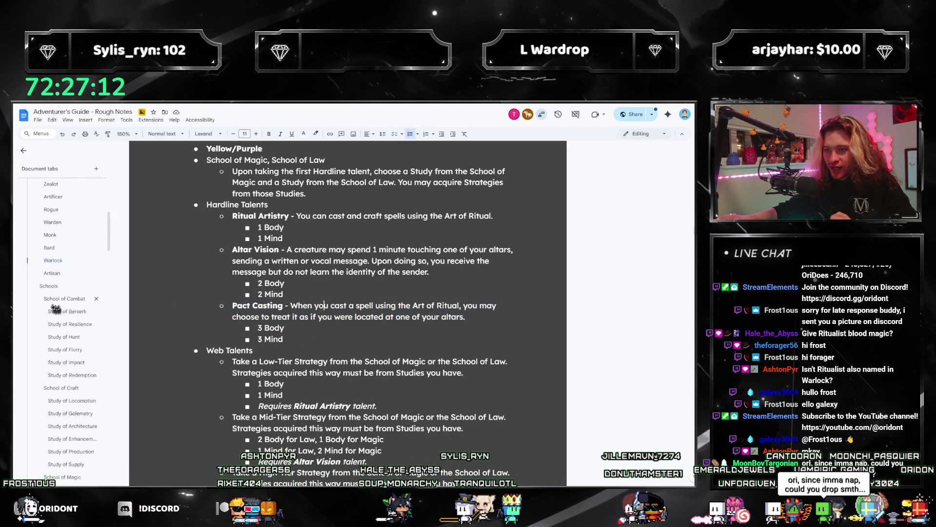
scroll(54, 302, down, 10)
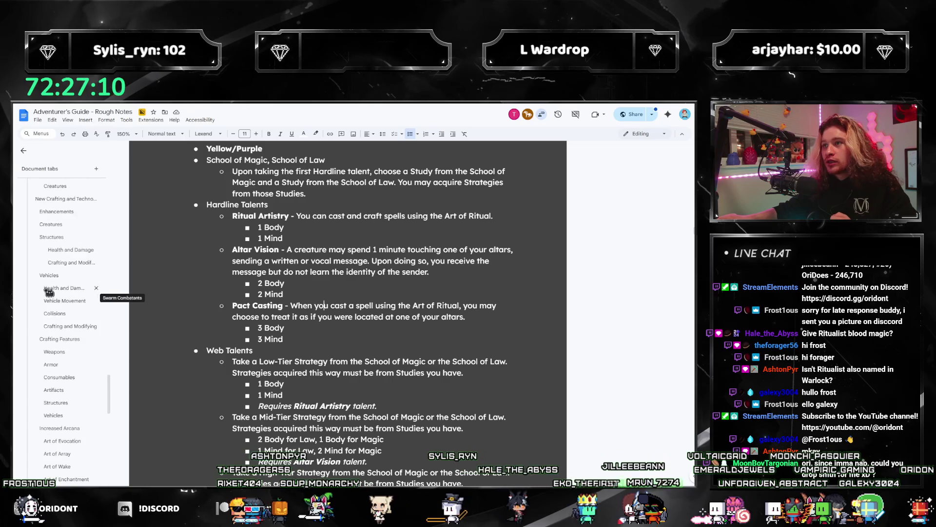
scroll(49, 292, down, 10)
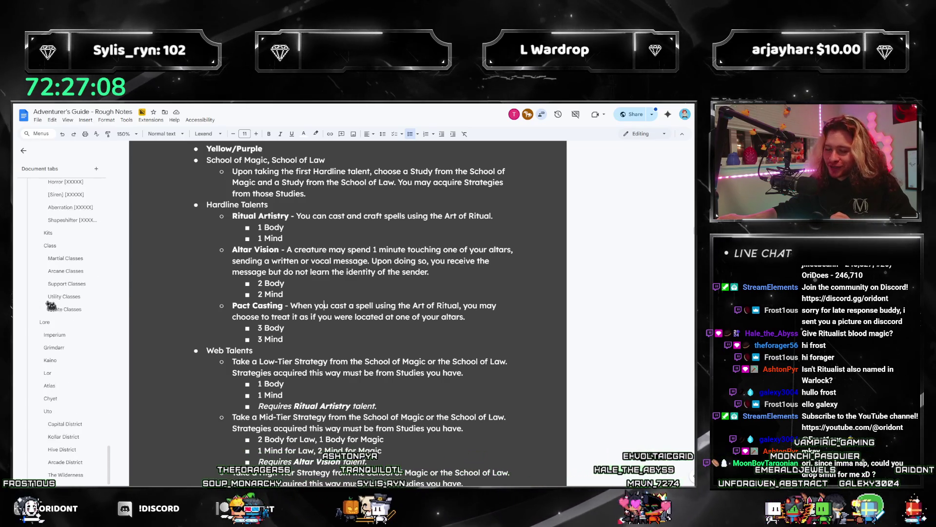
scroll(58, 332, up, 2)
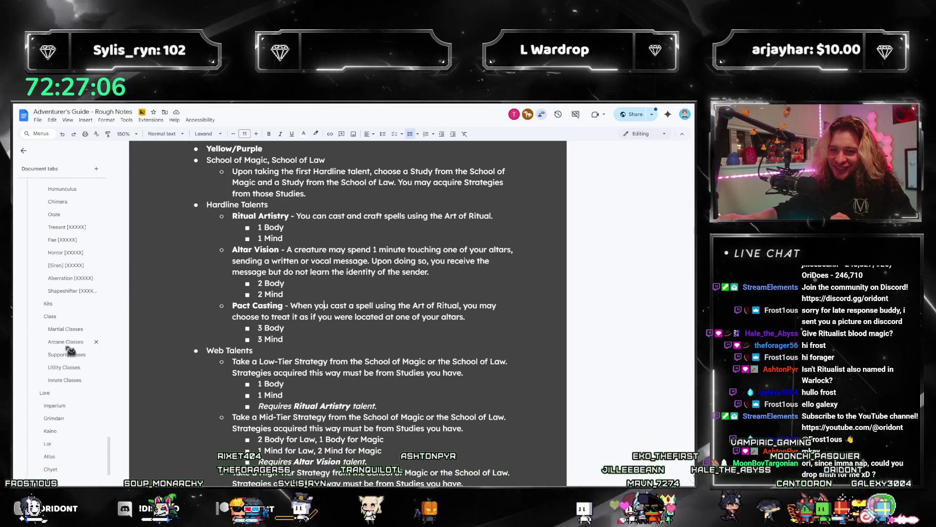
click(66, 344)
scroll(295, 295, down, 10)
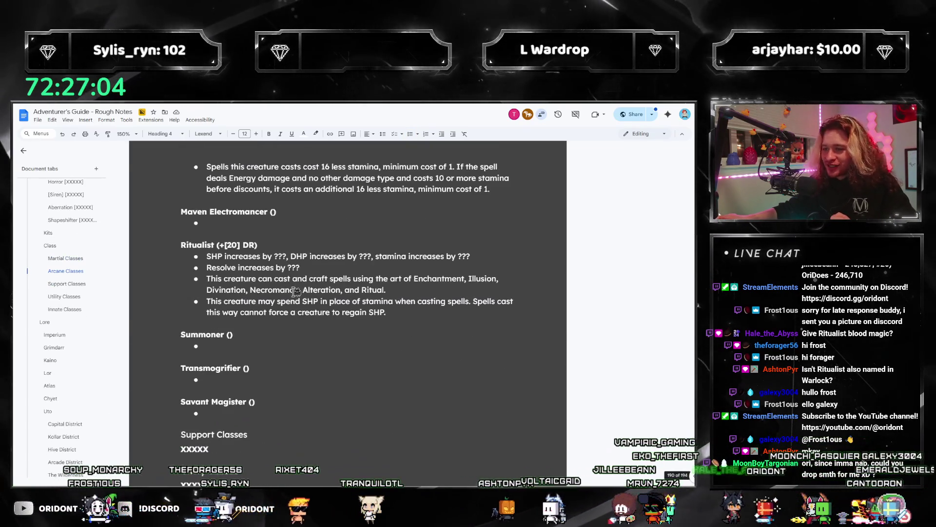
Step: Fill the Ritualist's stat bullet with SHP +50, DHP +20 and stamina +30
click(336, 269)
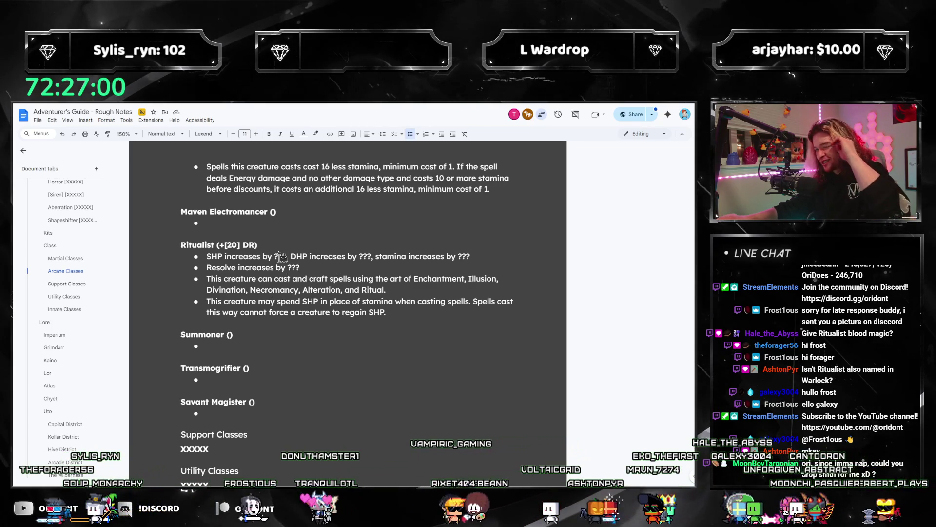
click(632, 253)
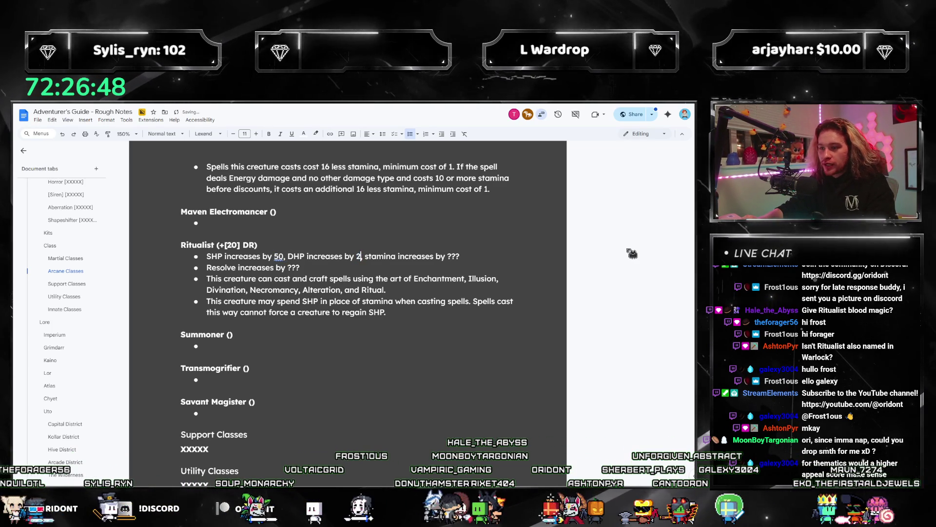
key(Delete)
key(Delete)
key(Delete)
text(25)
key(End)
key(BackSpace)
key(BackSpace)
key(BackSpace)
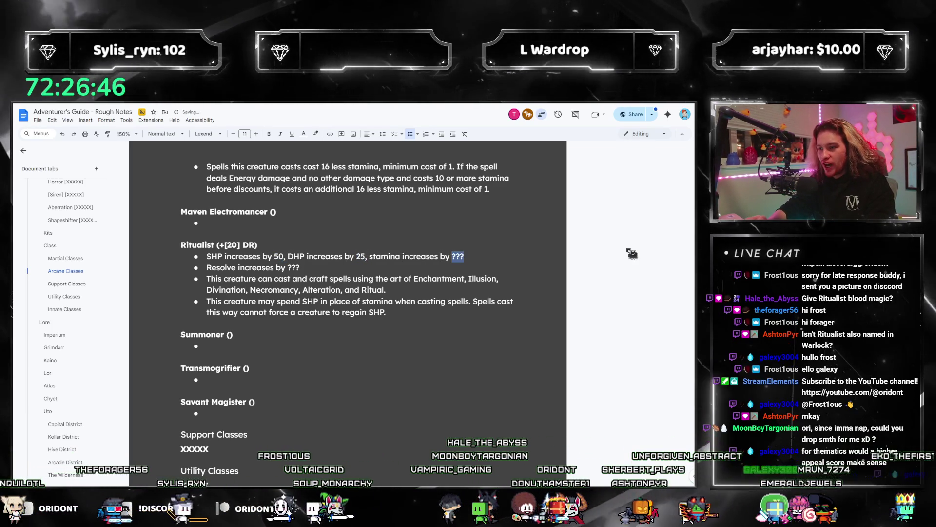
text(25)
key(BackSpace)
key(BackSpace)
text(30)
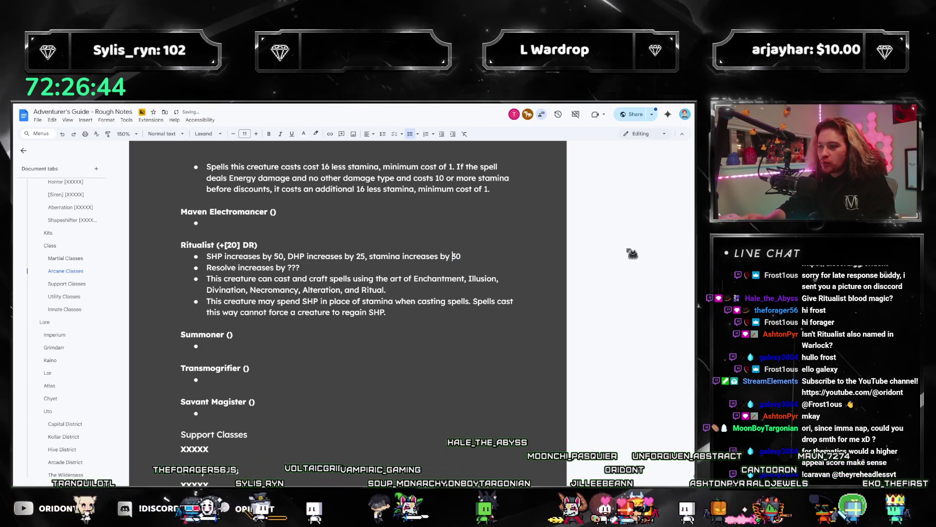
Step: Remove the brackets around the heading's 20 DR and select the Resolve placeholder
key(ctrl+Left)
key(ctrl+Left)
key(ctrl+Left)
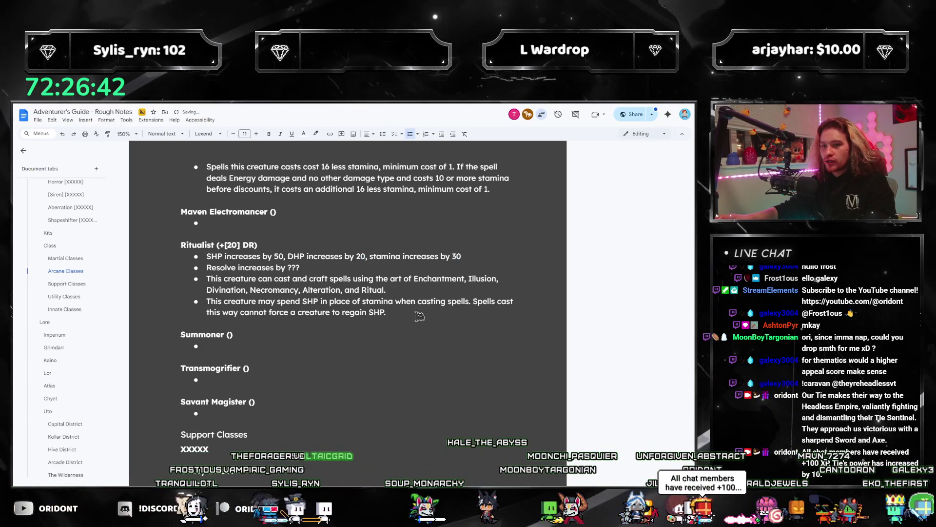
key(BackSpace)
key(ctrl+Left)
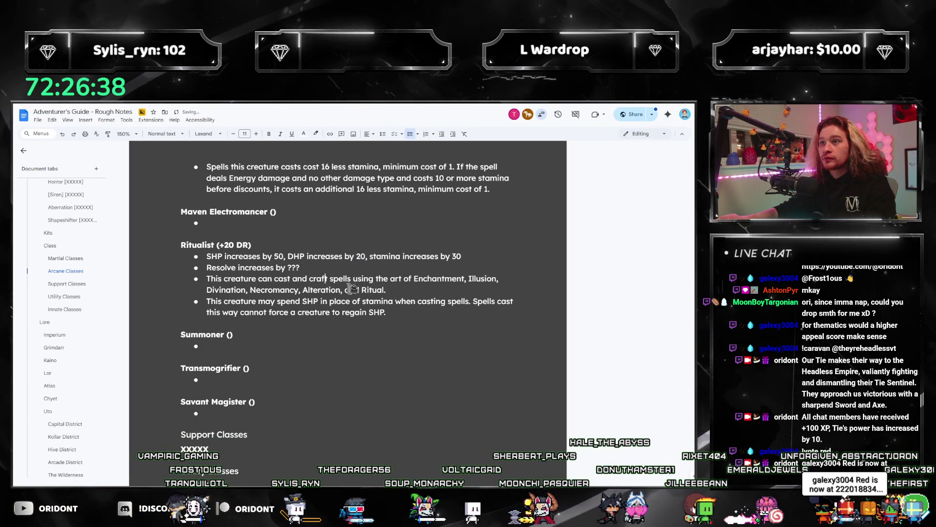
double_click(294, 267)
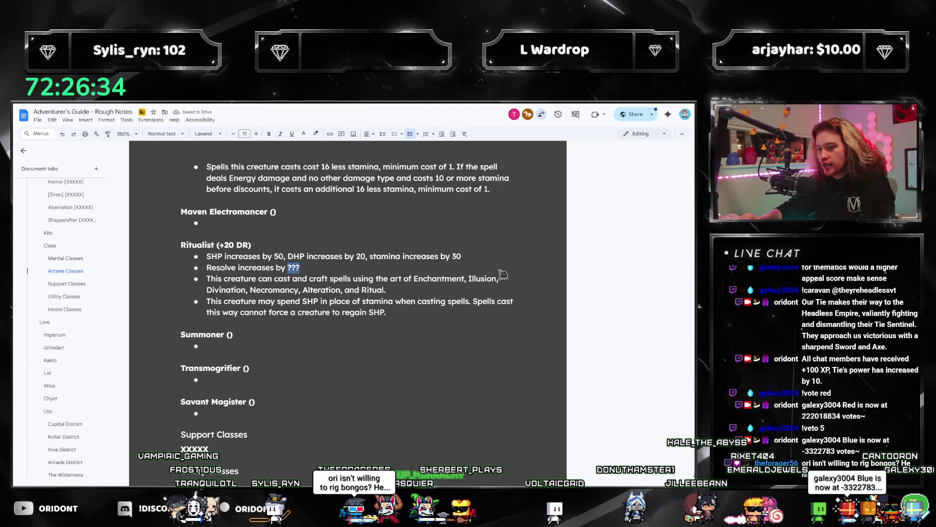
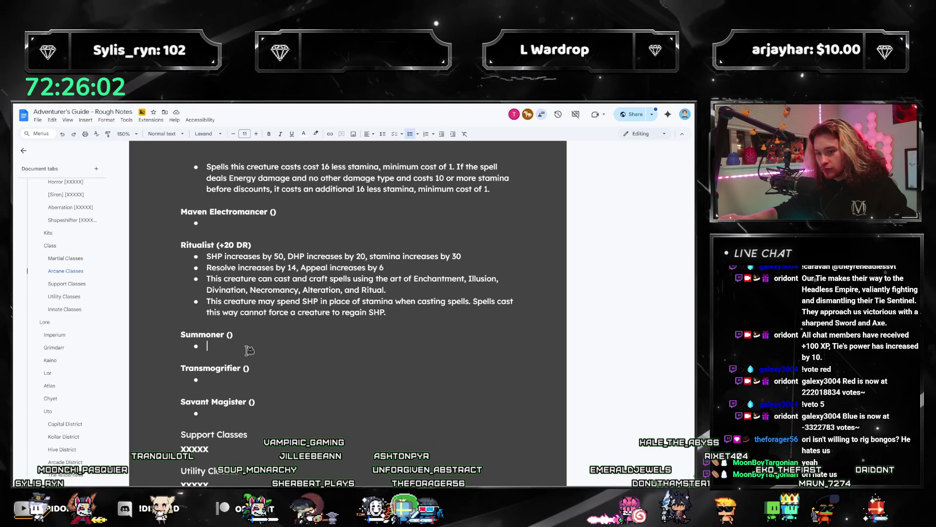
Step: Select the Study of Summoning talents from Transference through Soul Sculptor for copying
scroll(65, 254, up, 3)
scroll(65, 259, up, 10)
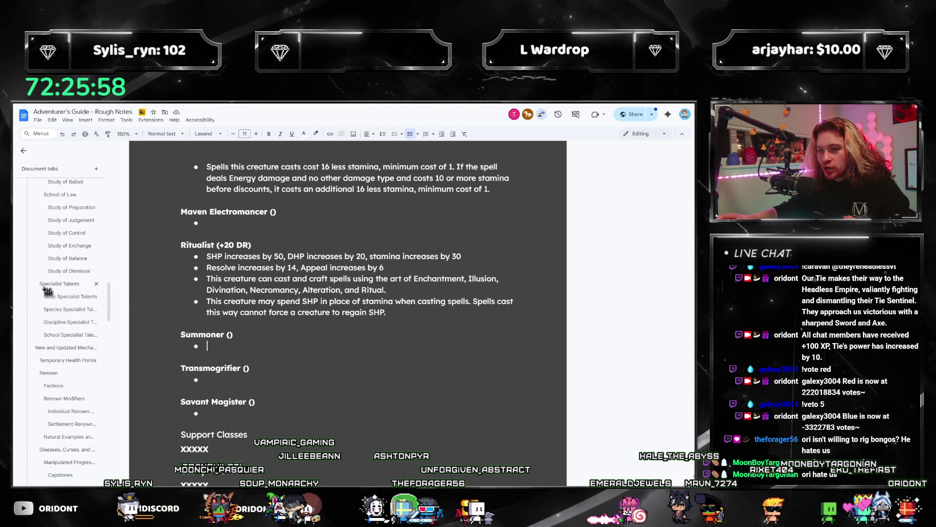
scroll(54, 312, up, 6)
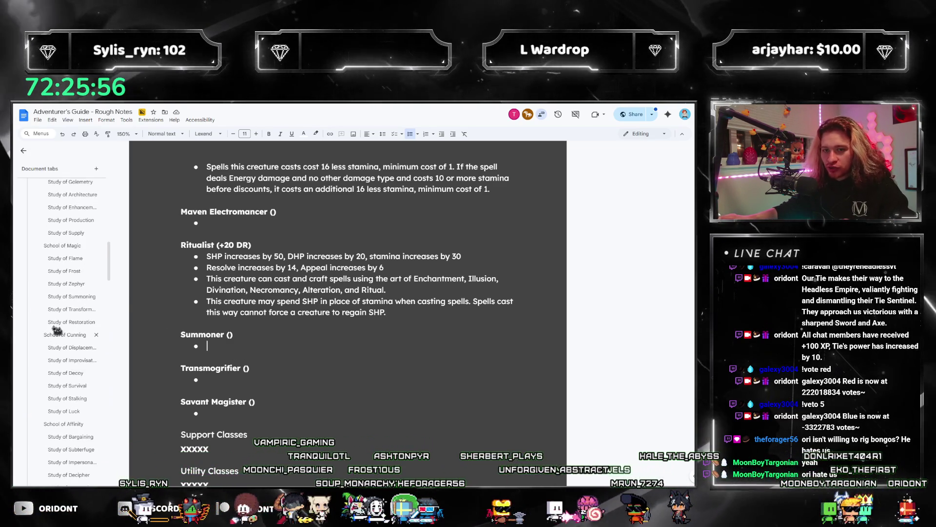
click(68, 296)
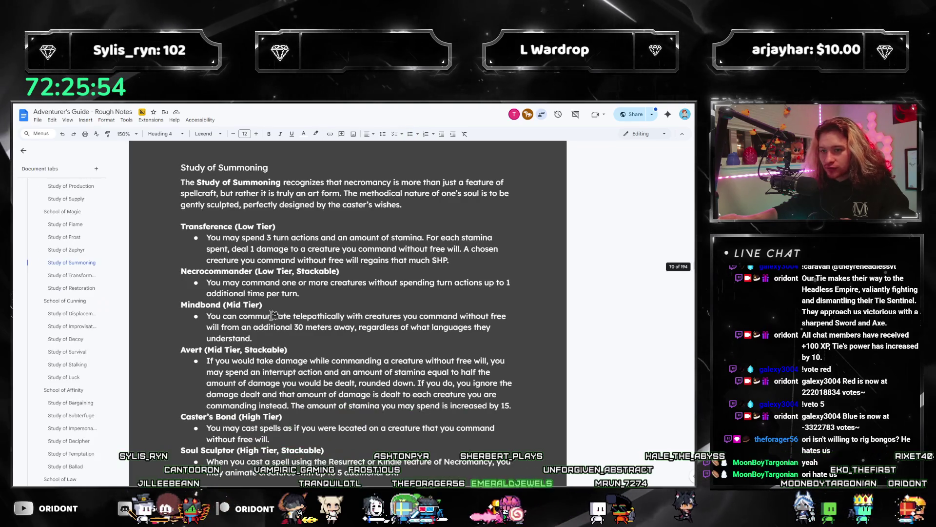
scroll(273, 318, down, 1)
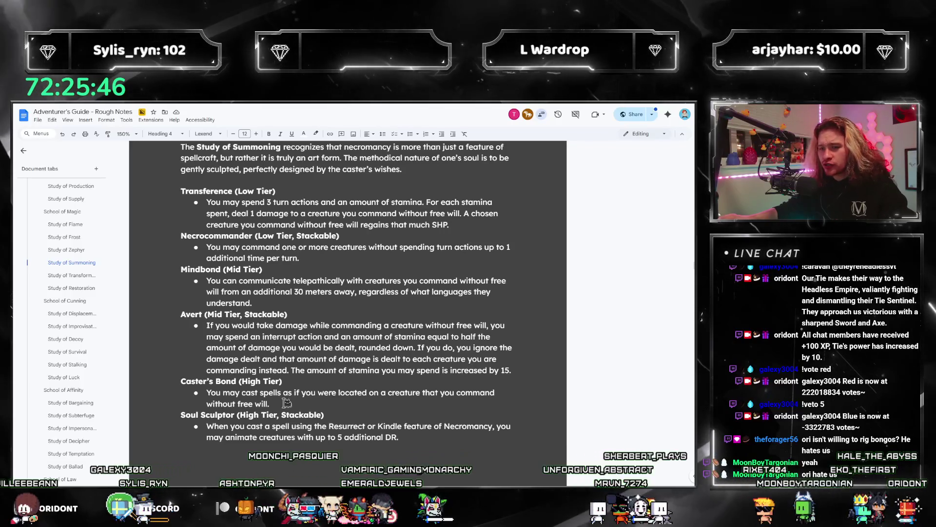
mouse_move(398, 437)
mouse_down()
mouse_move(222, 241)
mouse_move(162, 203)
mouse_move(161, 191)
mouse_up()
key(ctrl+c)
scroll(115, 319, down, 5)
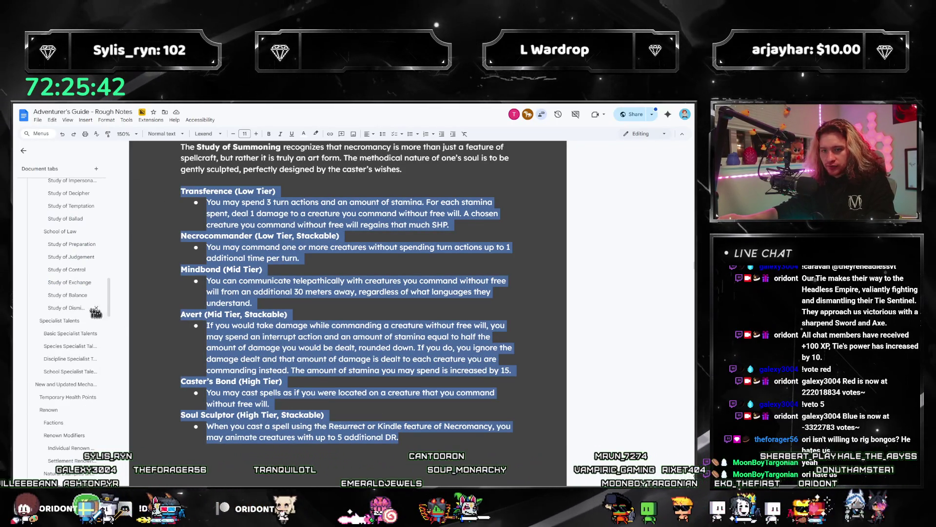
drag(112, 310, 70, 434)
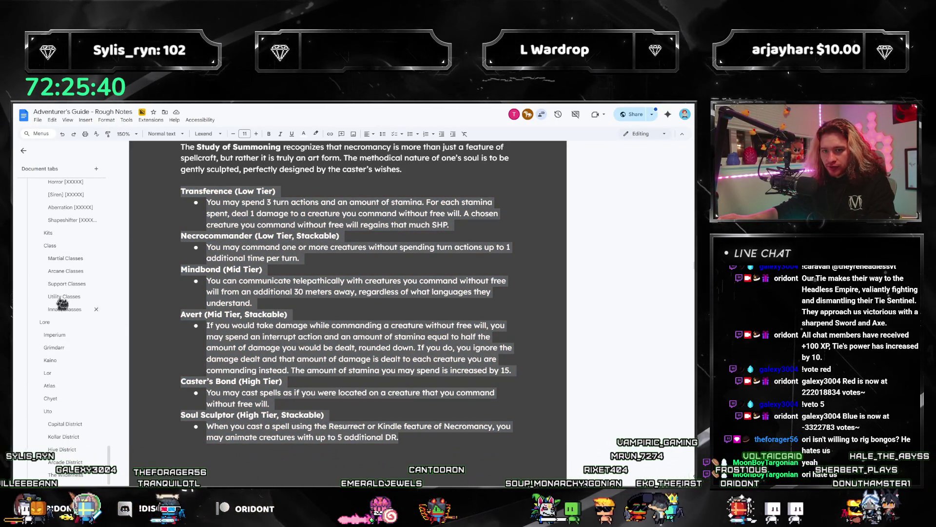
Step: Go back to Arcane Classes and place the caret after the Summoner bullet
click(59, 274)
scroll(292, 302, down, 20)
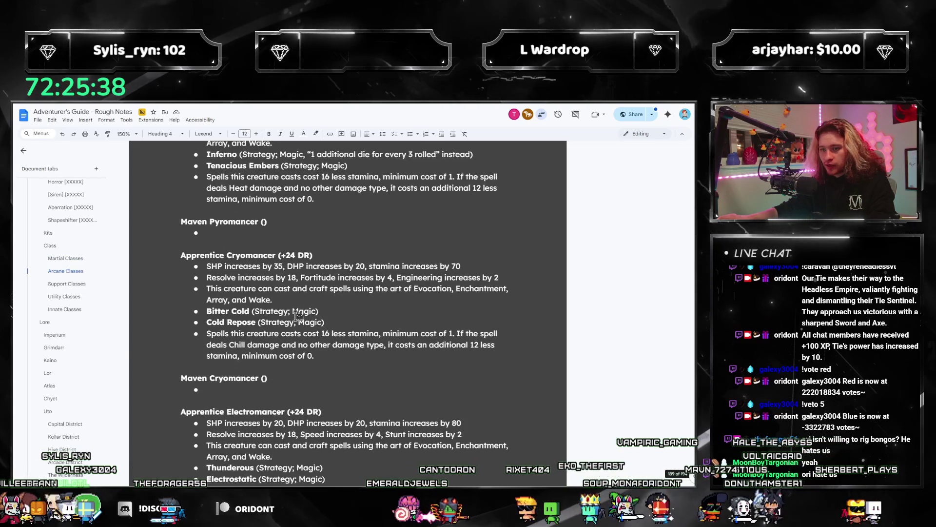
click(205, 204)
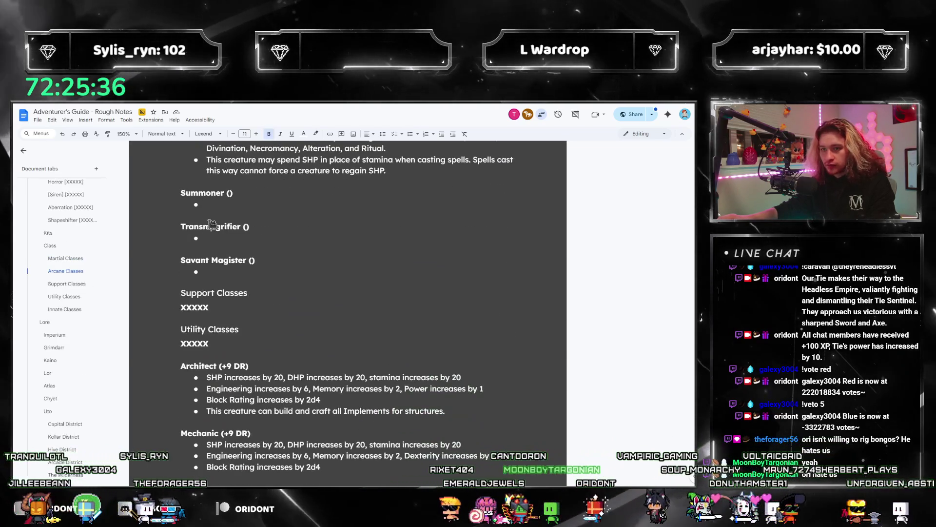
Step: Paste the Summoning talents on a new line below Summoner and highlight them dark red
key(Return)
key(Return)
key(ctrl+v)
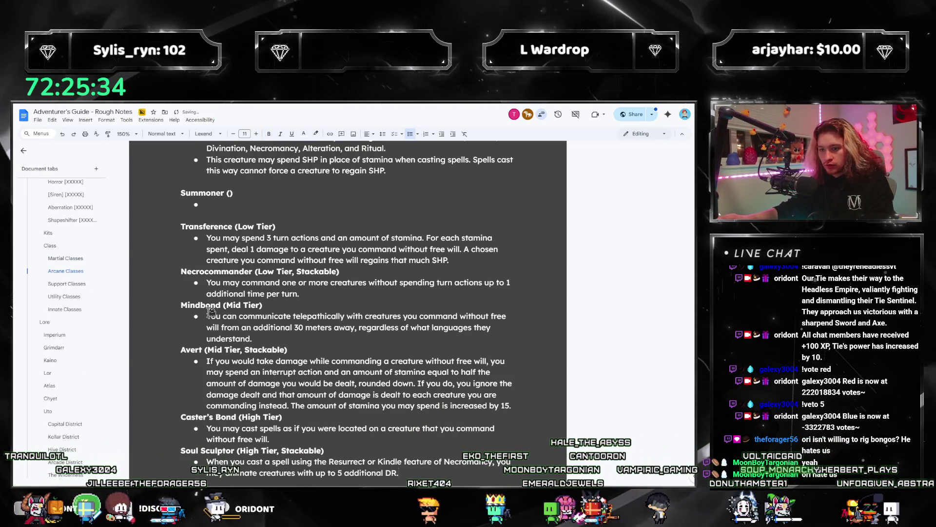
click(314, 134)
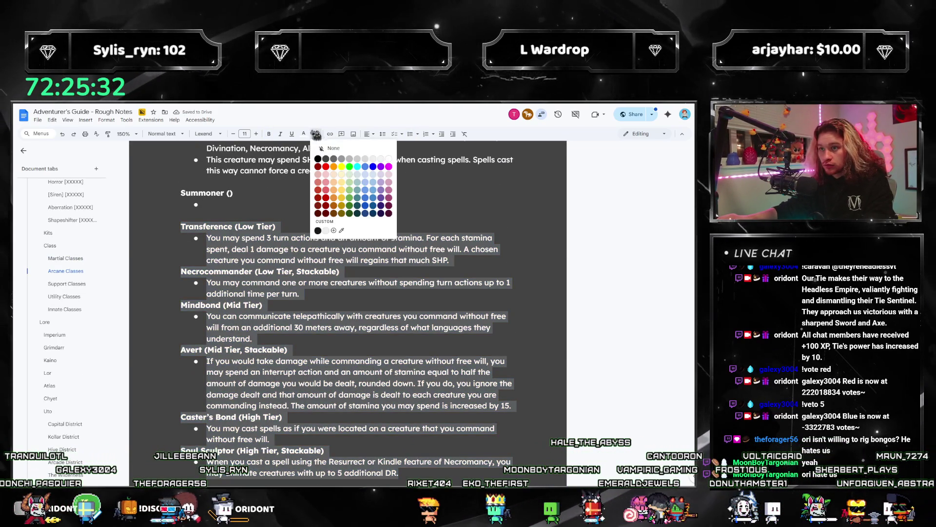
click(326, 213)
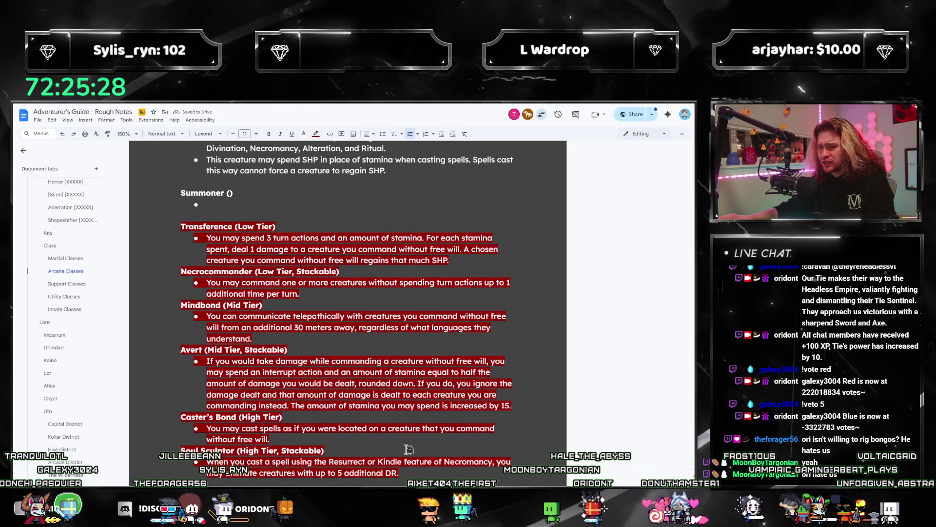
Step: Try dark purple and maroon highlights, then settle on a brighter dark red for the talents
click(329, 283)
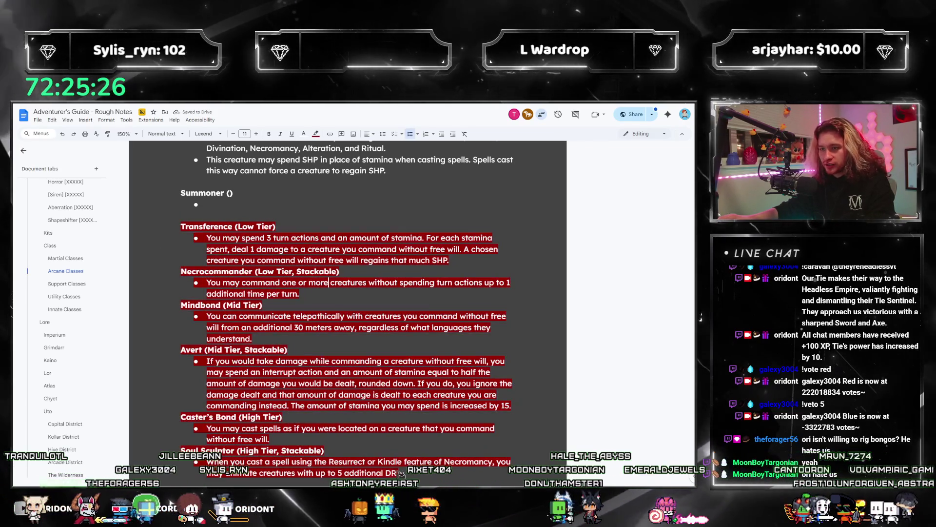
drag(398, 472, 181, 226)
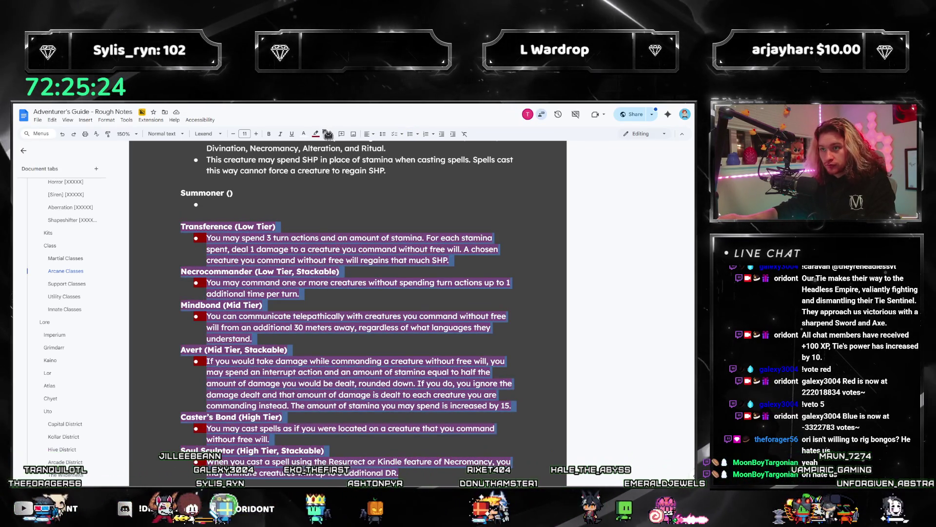
click(316, 134)
click(381, 211)
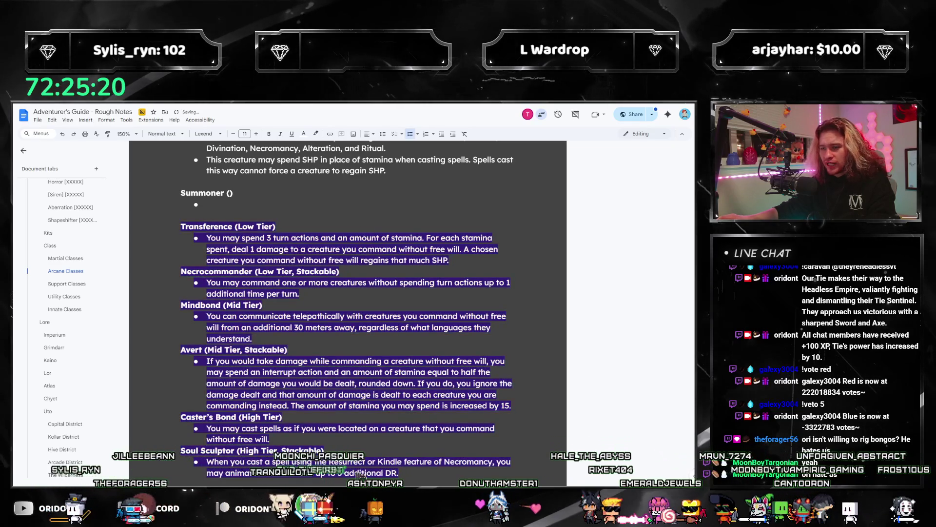
drag(405, 471, 161, 233)
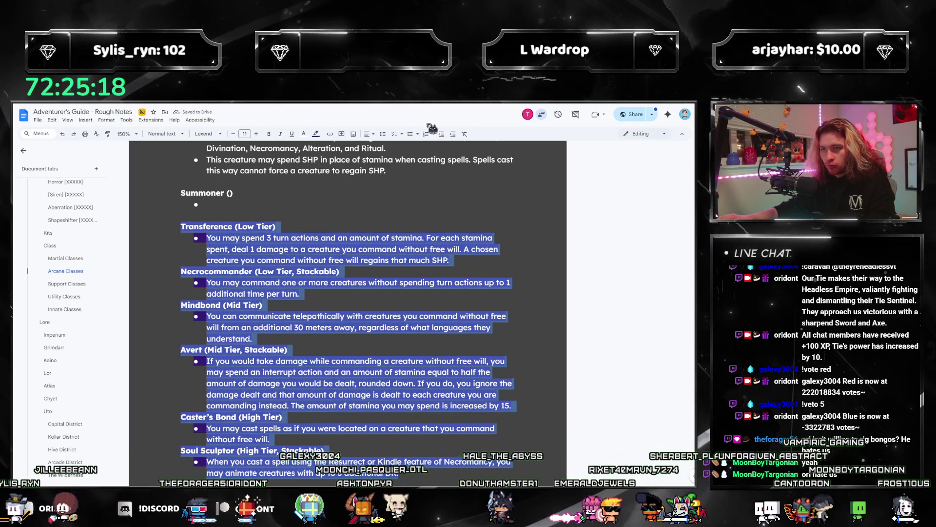
click(316, 134)
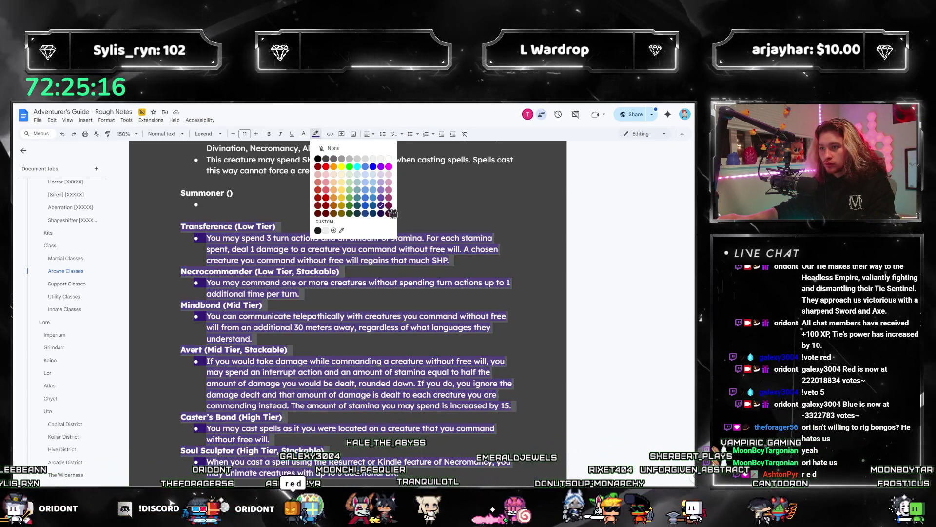
click(392, 213)
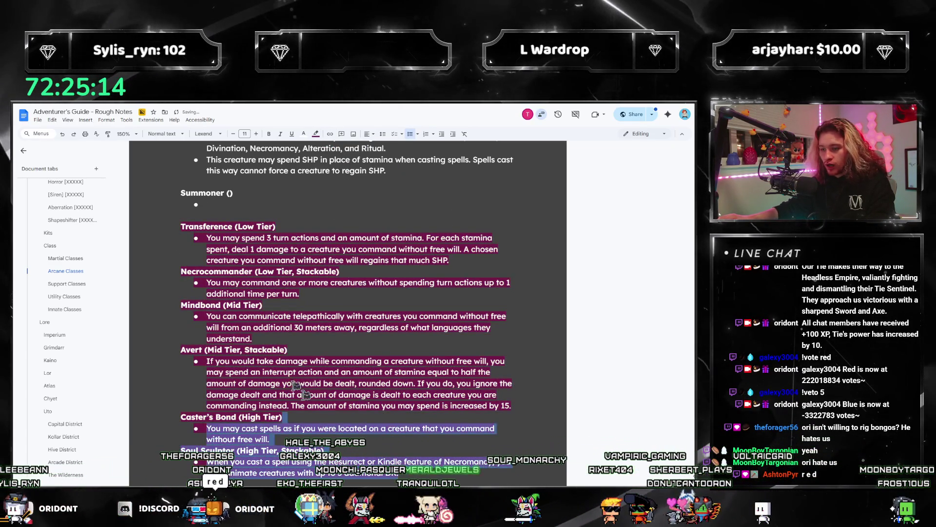
click(316, 133)
click(326, 205)
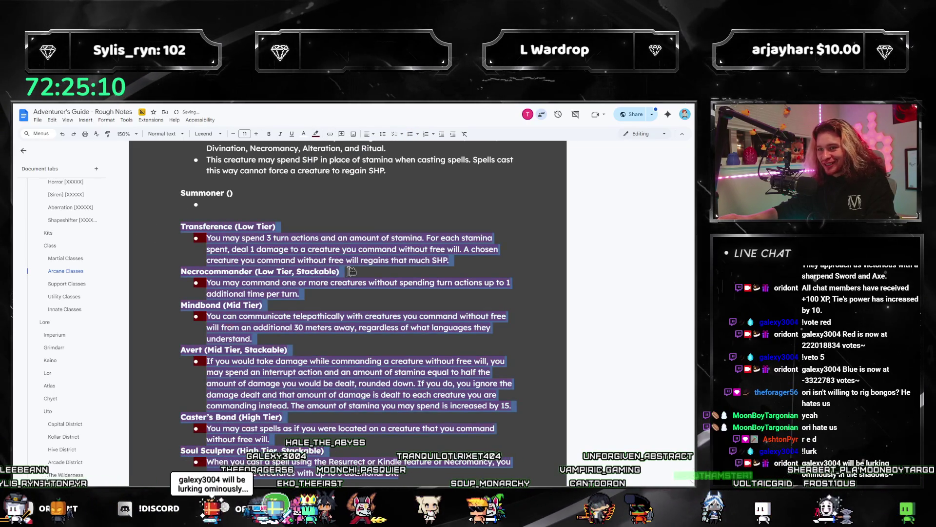
scroll(293, 292, down, 4)
scroll(345, 310, up, 4)
scroll(346, 311, up, 3)
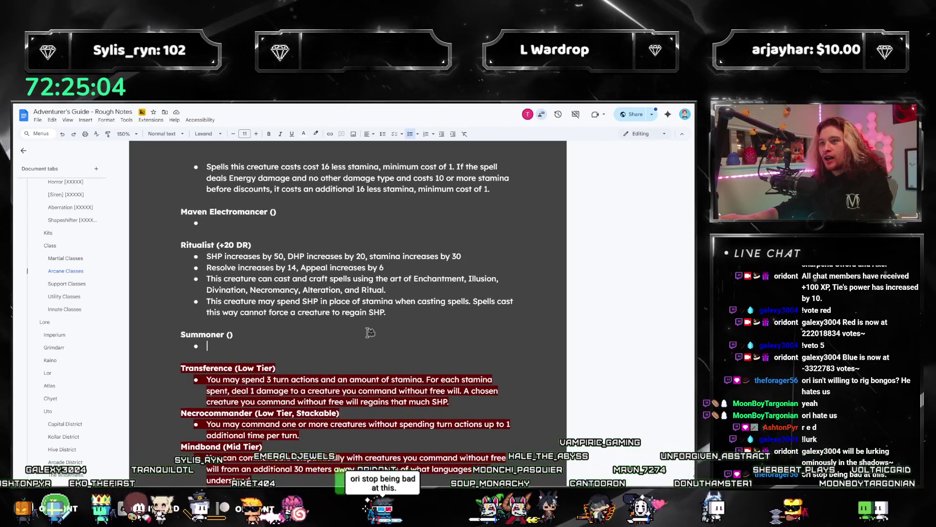
Step: Copy the three Ritualist stat bullets into the empty Summoner bullet
click(384, 345)
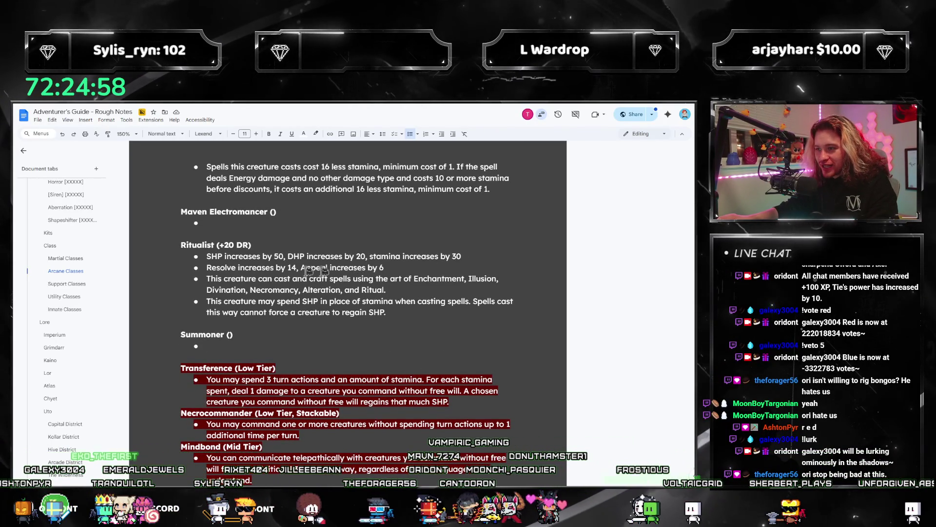
mouse_move(206, 256)
mouse_down()
mouse_move(390, 268)
mouse_move(388, 289)
mouse_up()
key(ctrl+c)
click(341, 346)
key(ctrl+v)
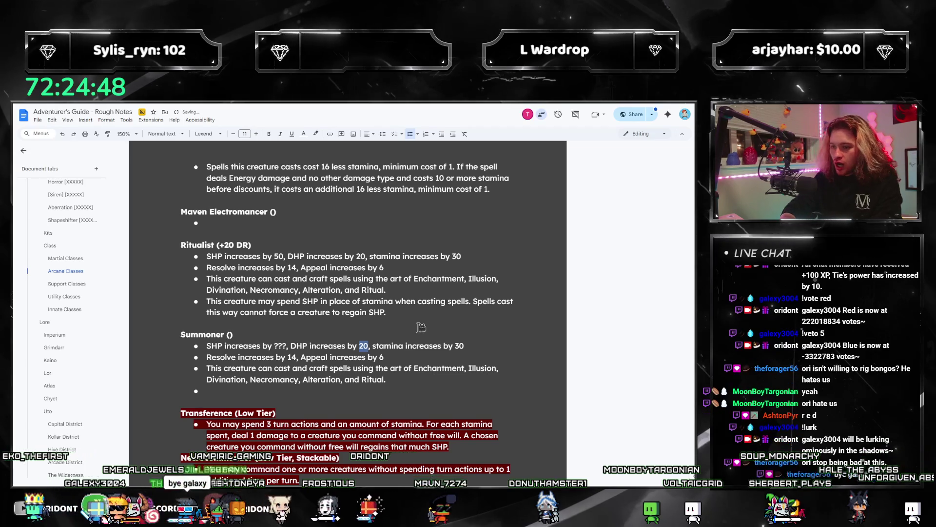
Step: Replace Summoner's copied stat values, including stamina 30, with ??? placeholders
text(???)
key(End)
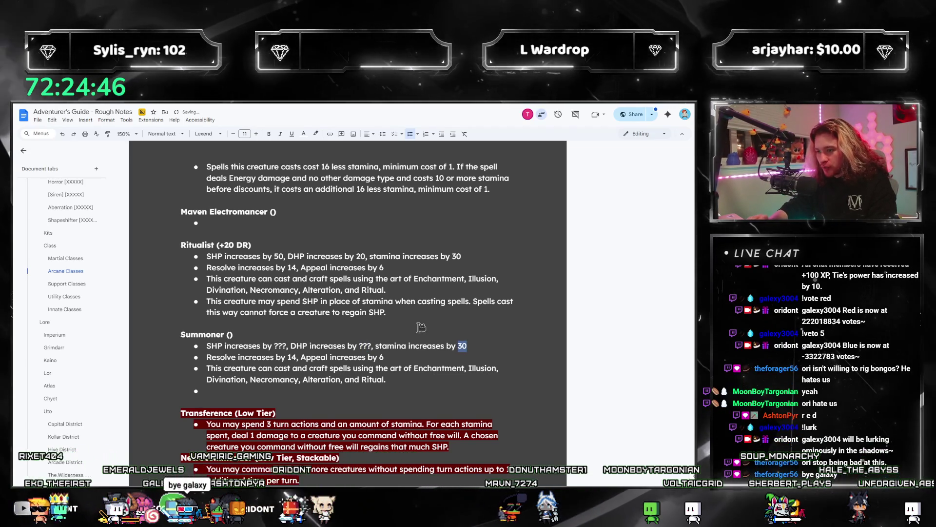
key(ctrl+shift+Left)
text(???)
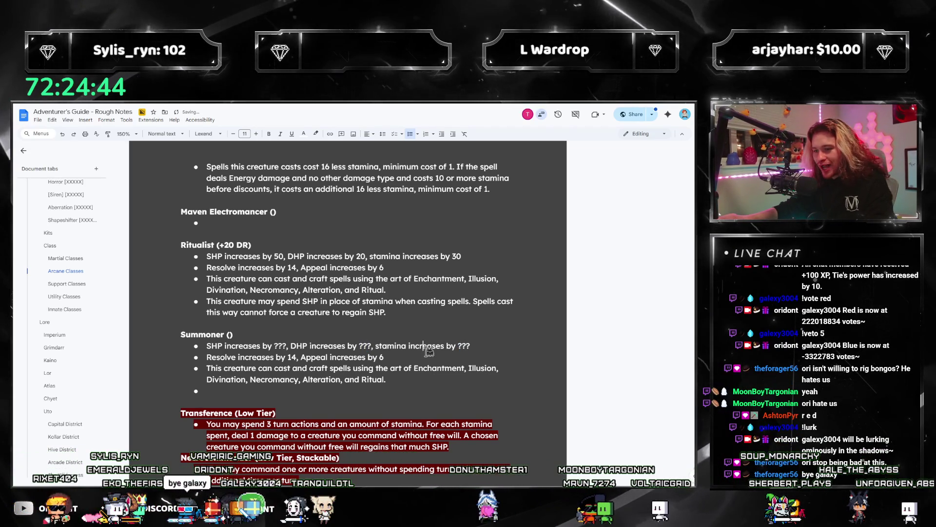
key(Down)
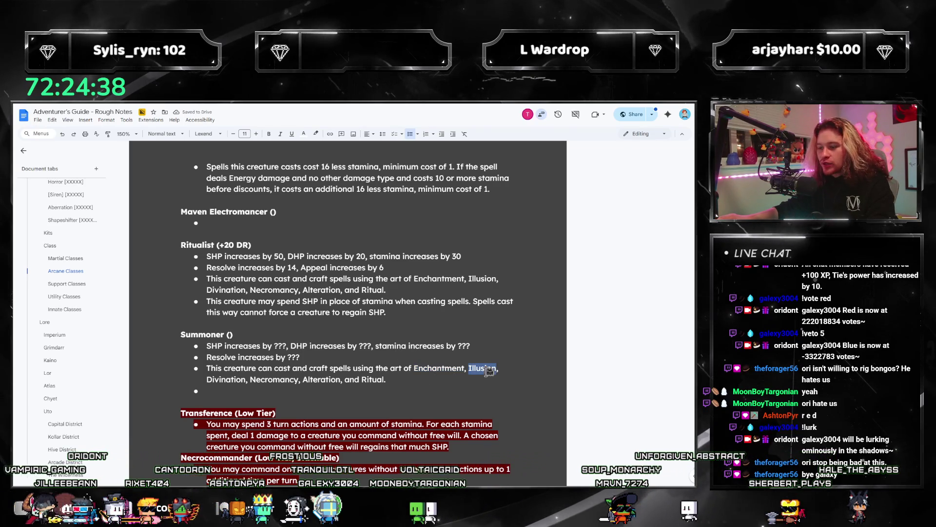
Step: Edit Summoner's spell arts: remove Illusion and Divination and add Array
drag(490, 372, 533, 364)
key(BackSpace)
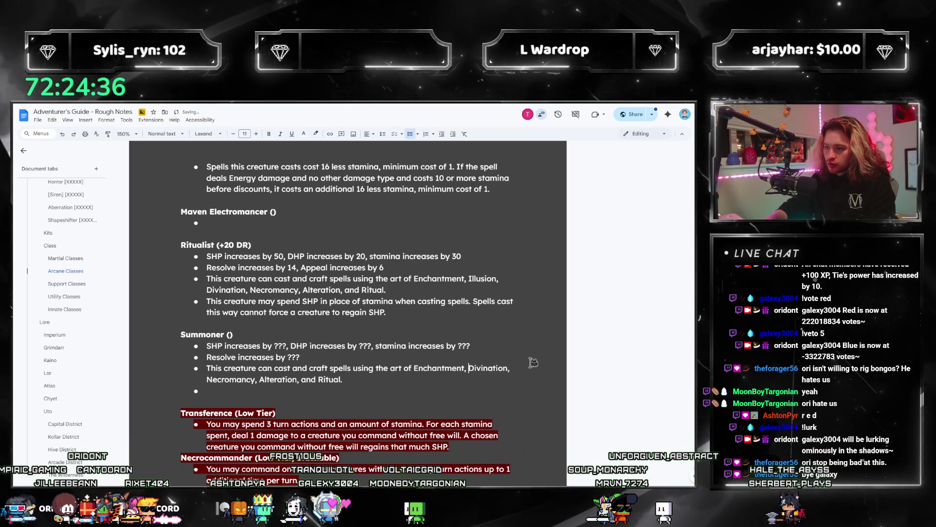
key(End)
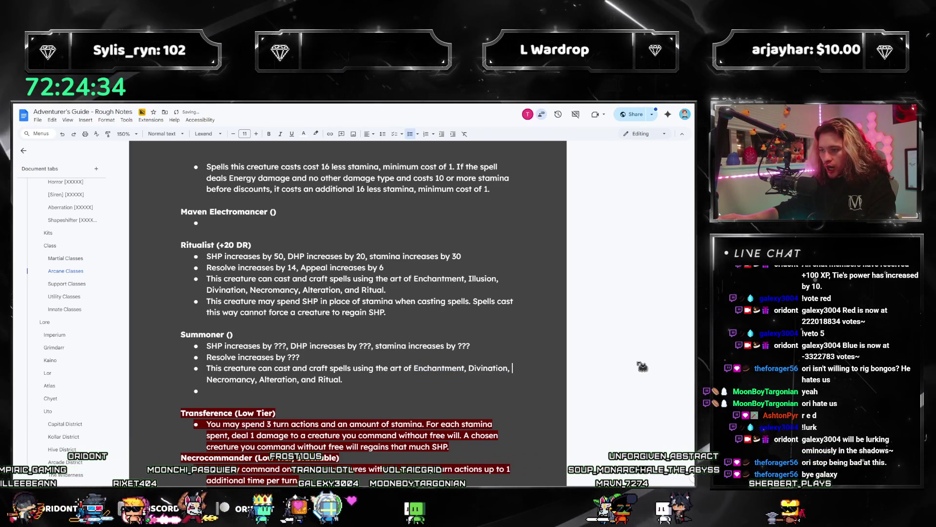
key(ctrl+shift+Left)
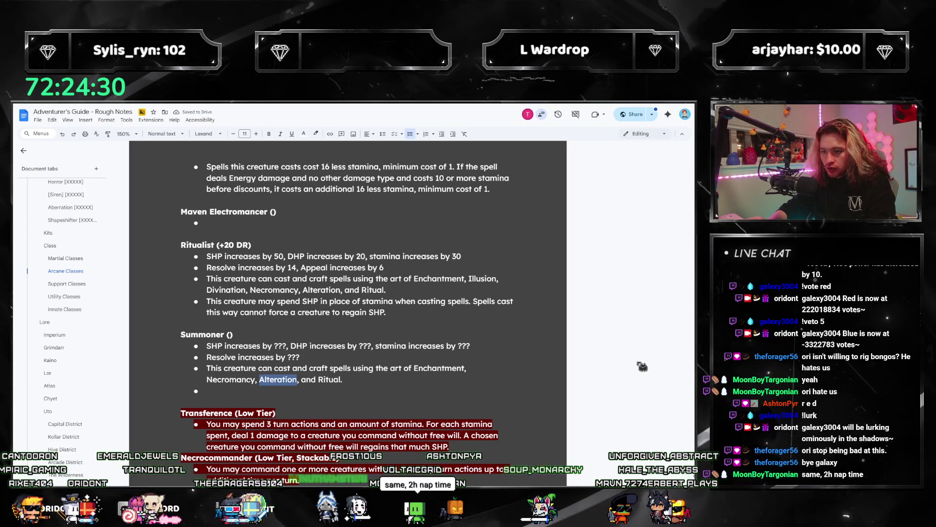
text(Wak)
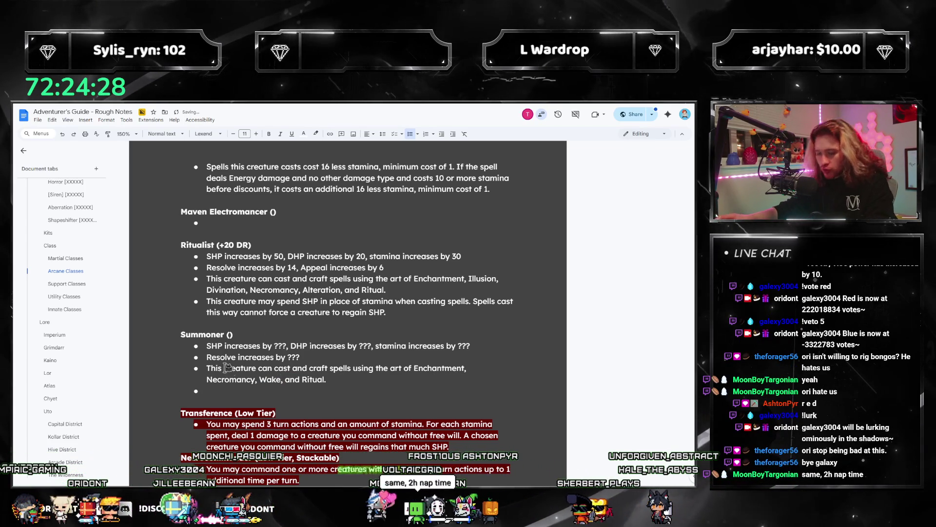
click(242, 379)
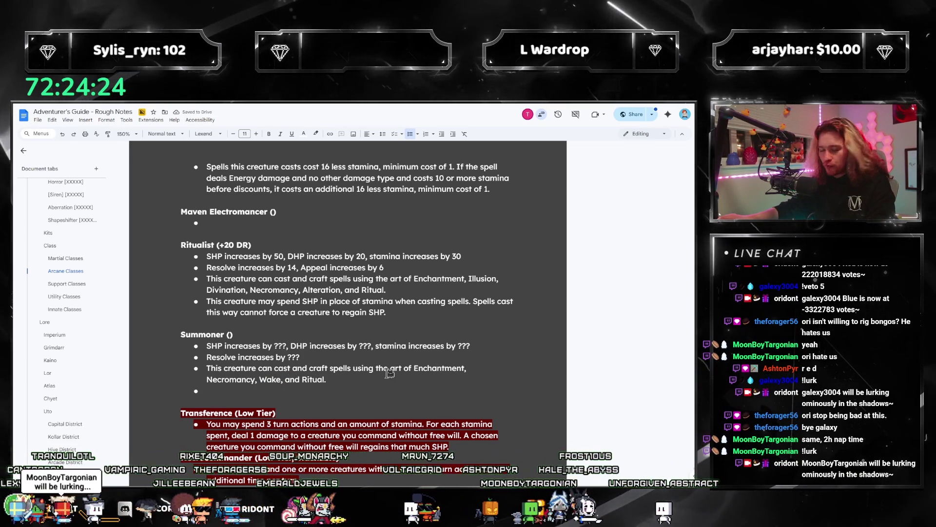
scroll(391, 373, down, 3)
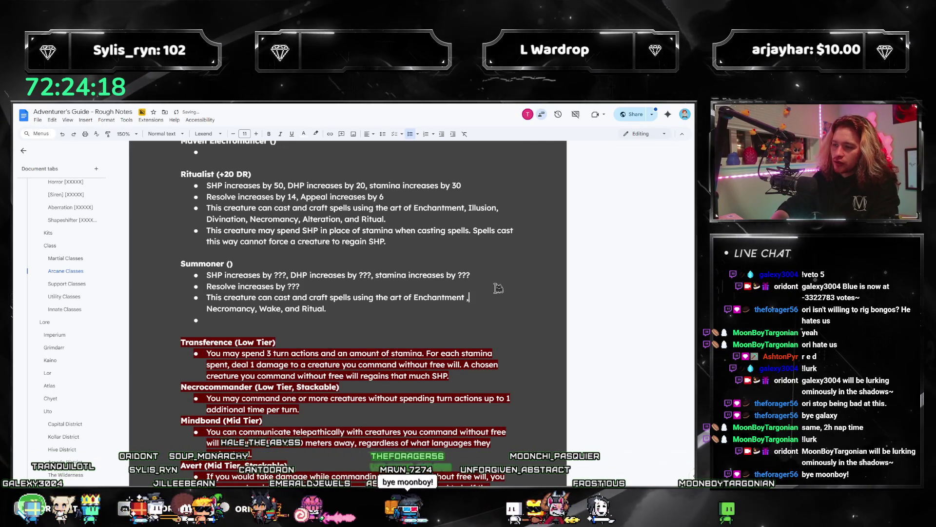
text(A)
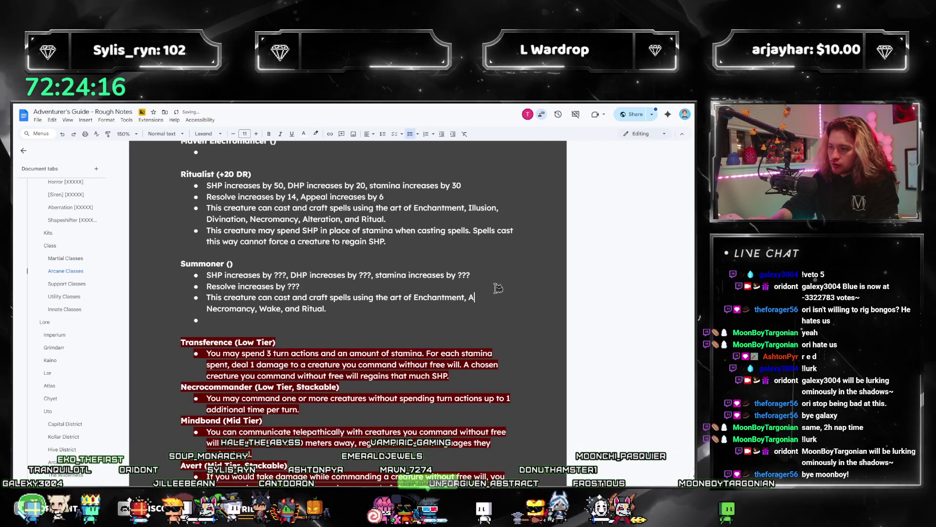
text(rray,)
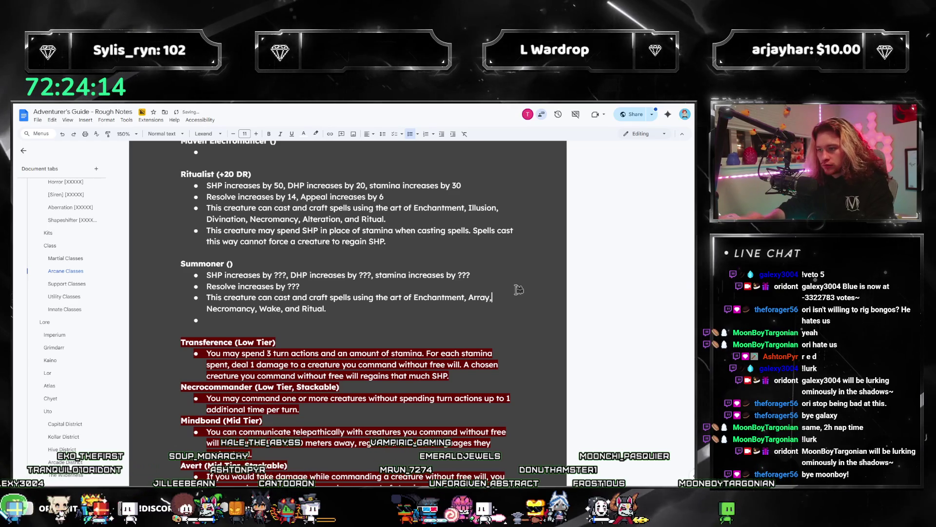
Step: Change the Summoner heading to 'Summoner (+[] DR)'
key(Right)
key(Right)
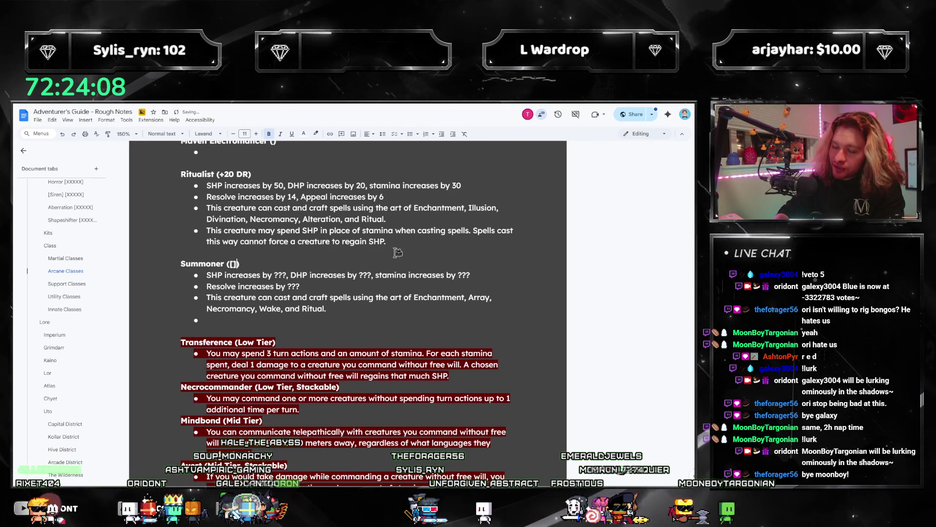
text(+[] DR)
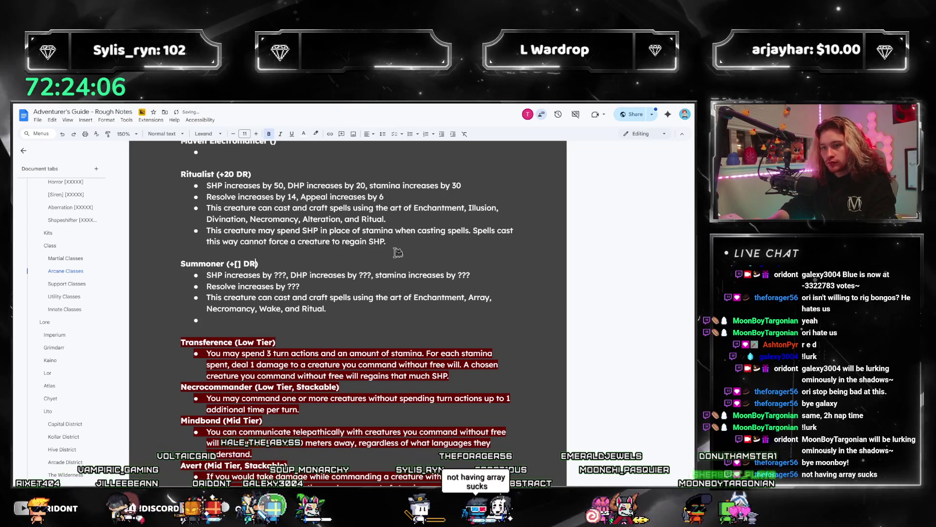
key(Left)
key(Left)
key(Left)
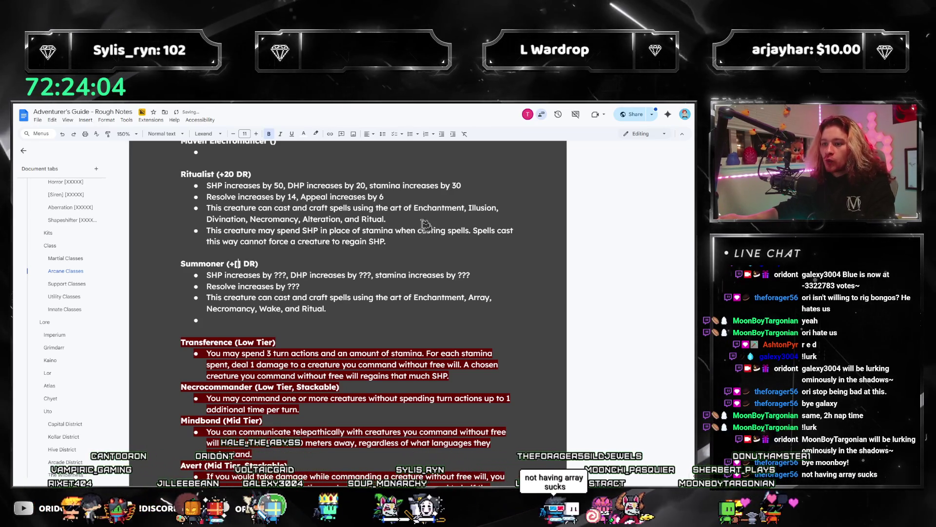
Step: Start a new empty bullet after the last Ritualist bullet
click(390, 197)
click(419, 242)
key(Return)
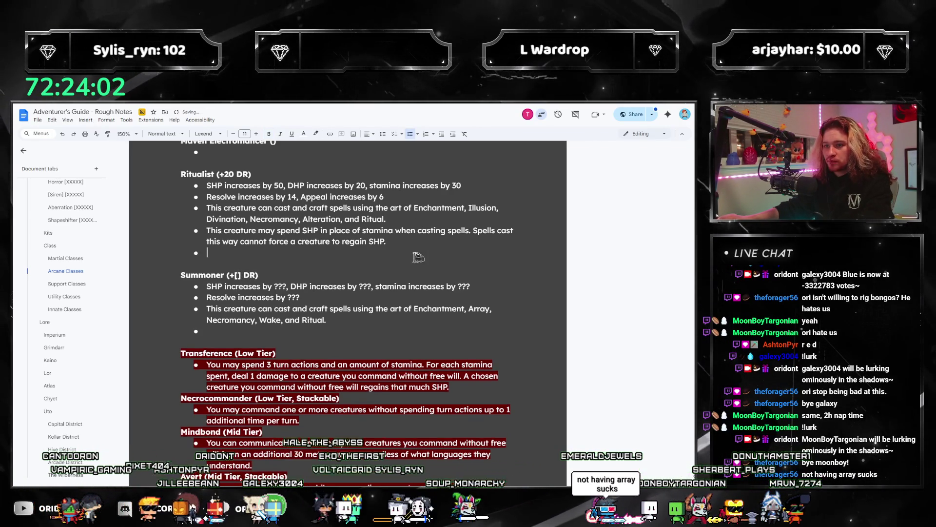
Step: Paste the Electromancer spells-stamina sentence into the new Ritualist bullet and change 16 to 12
scroll(310, 338, up, 3)
scroll(316, 341, up, 4)
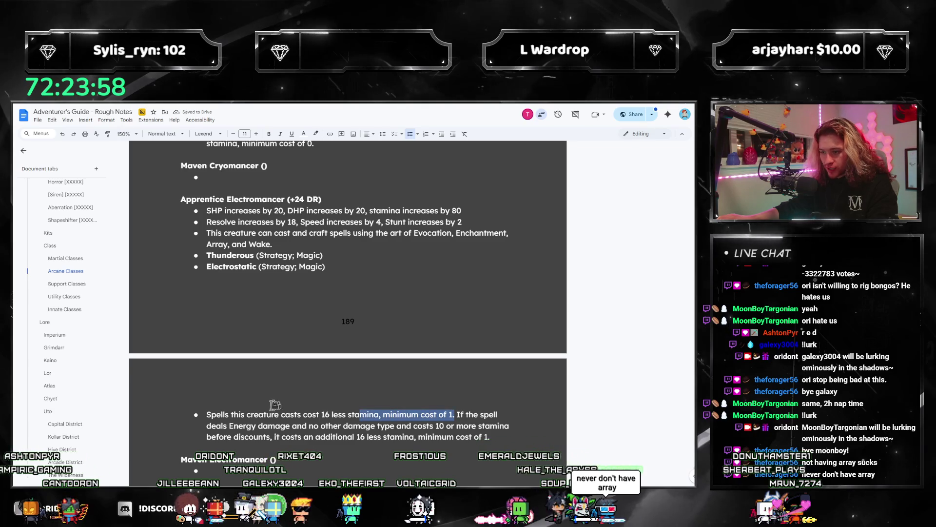
drag(284, 404, 203, 414)
key(ctrl+c)
scroll(317, 390, down, 4)
click(324, 393)
key(ctrl+v)
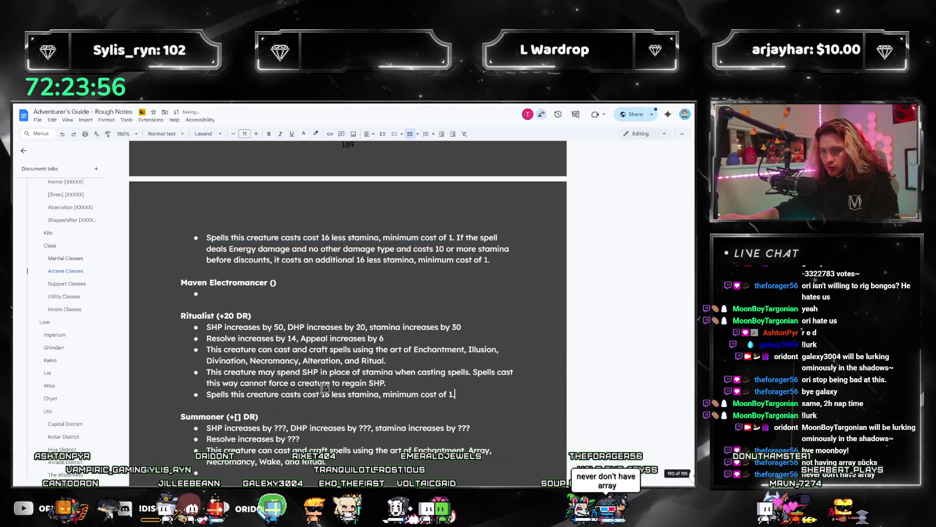
key(XF86Calculator)
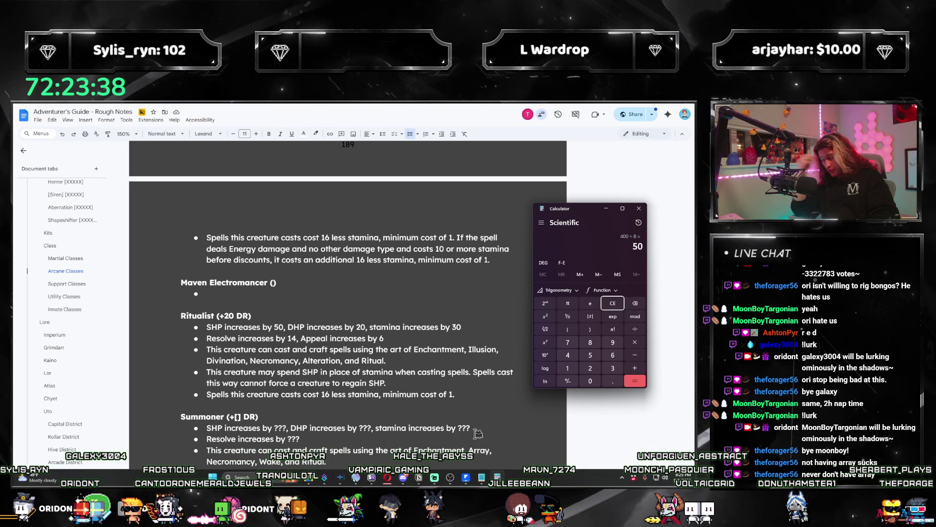
click(330, 394)
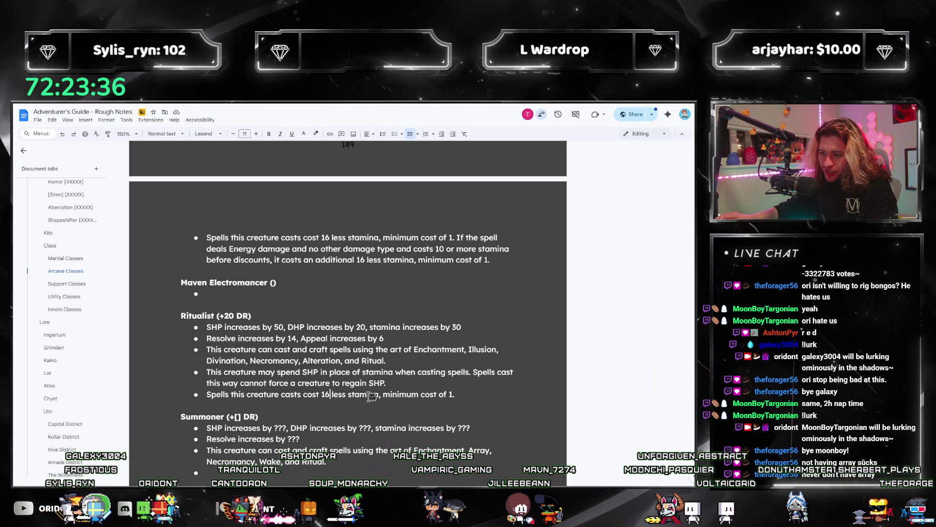
key(BackSpace)
text(2)
Step: Return to the empty Summoner bullet and select the whole Ritualist bullet list
scroll(375, 390, down, 2)
click(388, 361)
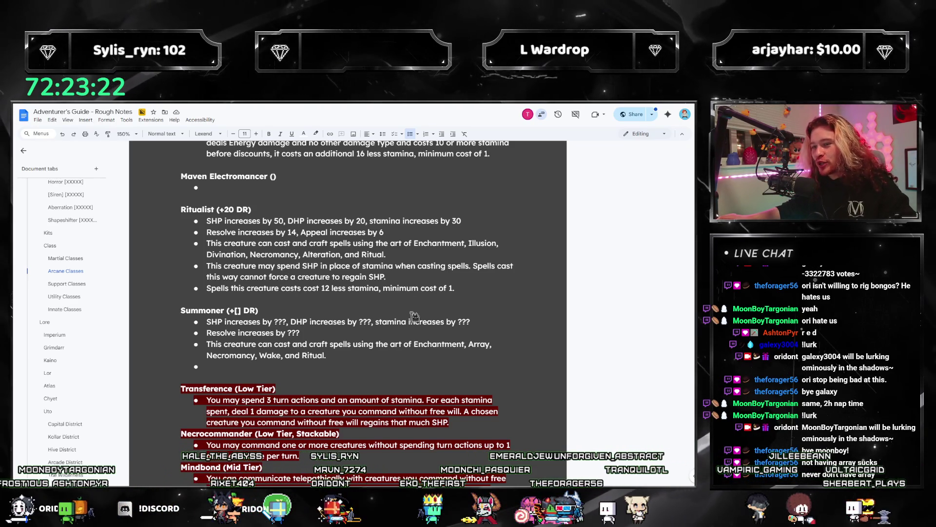
mouse_move(467, 291)
mouse_down()
mouse_move(207, 254)
mouse_move(205, 220)
mouse_up()
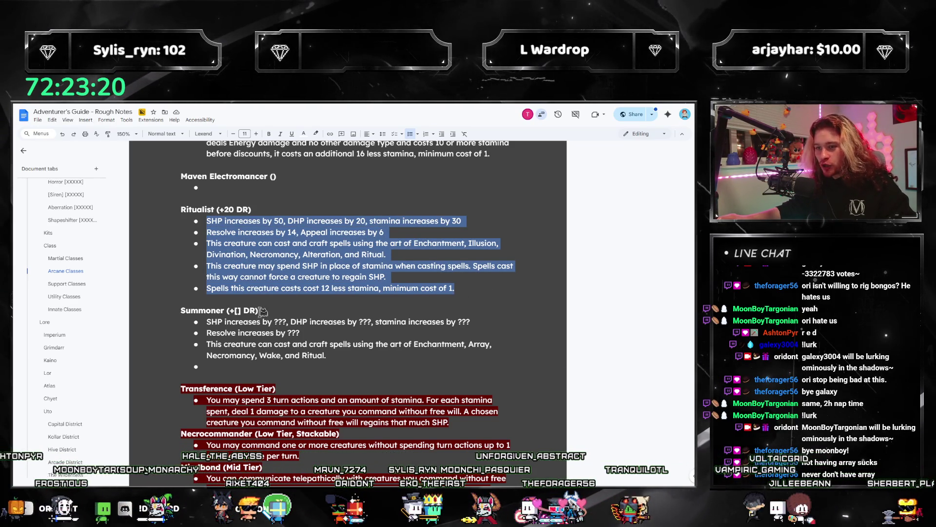
Step: Copy the Ritualist stamina-cost line into a new bullet under Summoner
click(224, 363)
scroll(292, 371, down, 3)
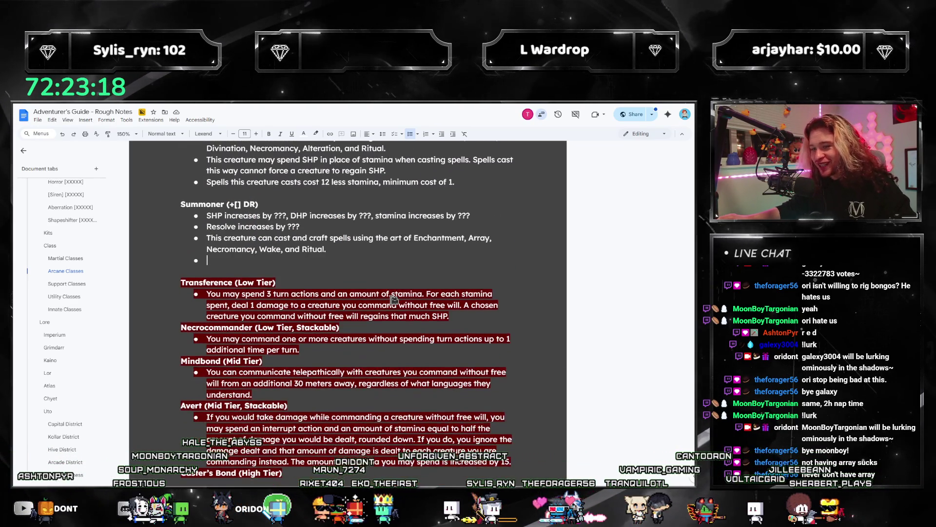
scroll(393, 301, up, 2)
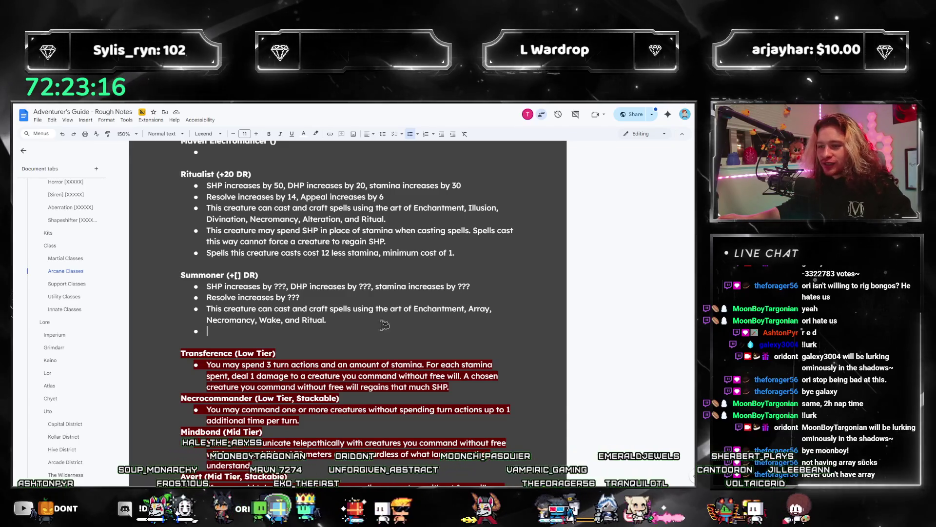
key(Return)
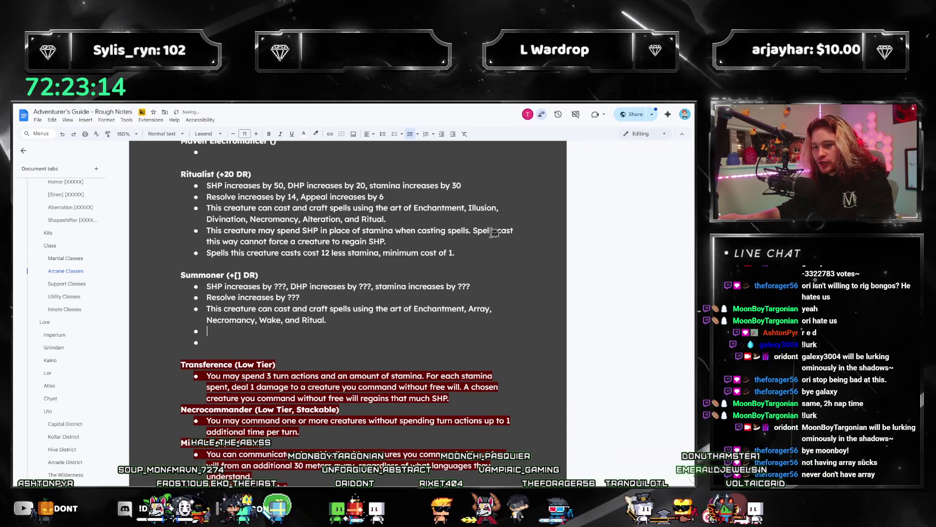
drag(464, 249, 243, 250)
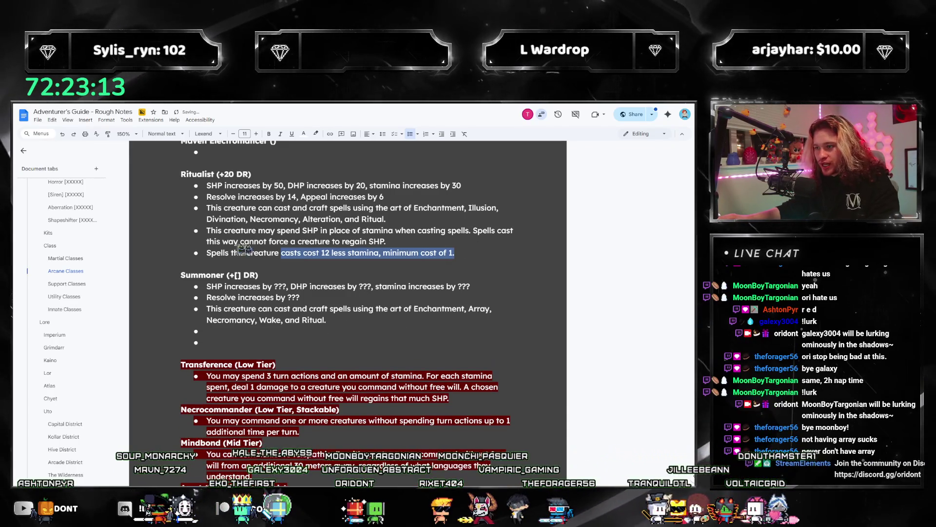
key(ctrl+c)
click(221, 341)
key(ctrl+v)
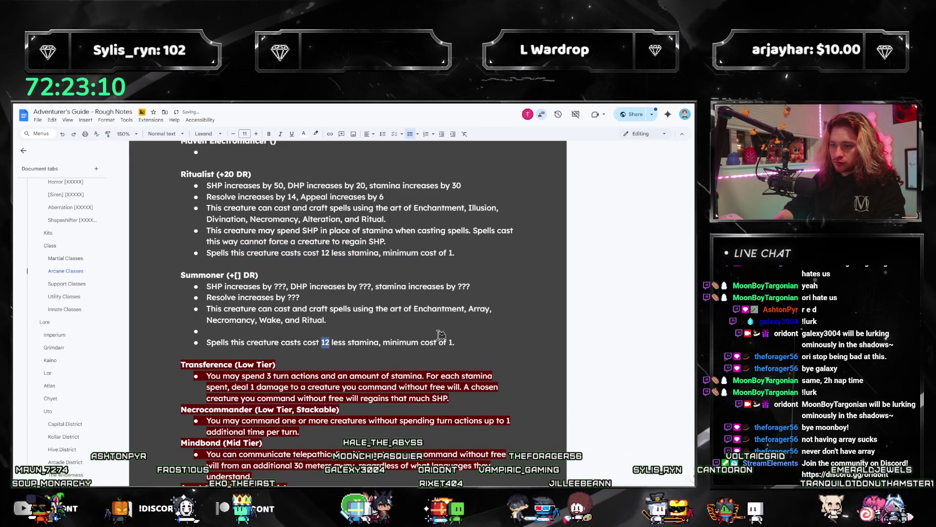
Step: Replace 12 with ??? and select the Transference talent and its description
text(???)
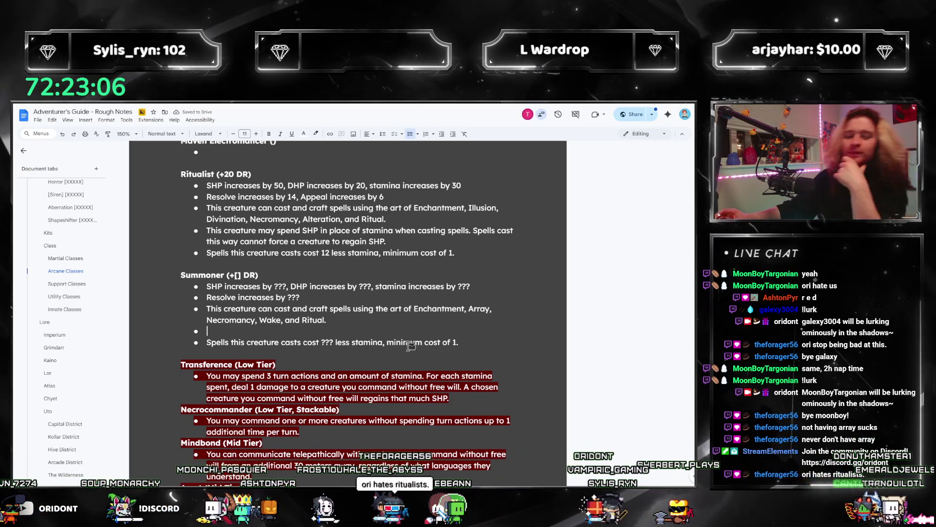
scroll(437, 263, down, 3)
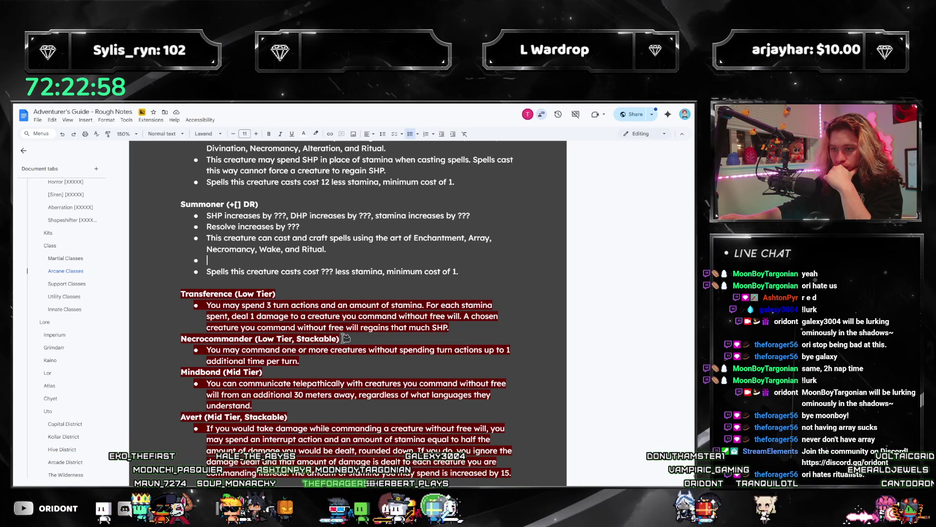
drag(474, 331, 152, 294)
Step: Delete the selected Transference (Low Tier) heading and its description
key(BackSpace)
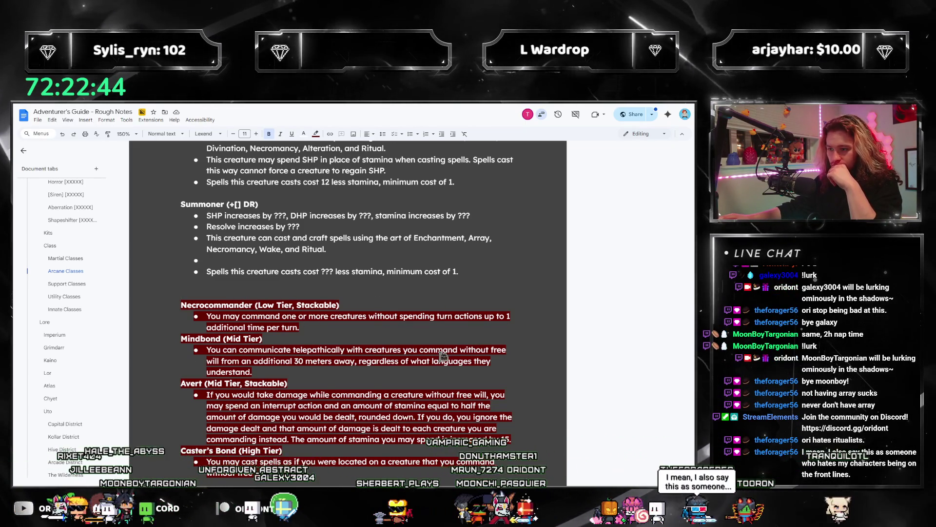
scroll(231, 314, down, 1)
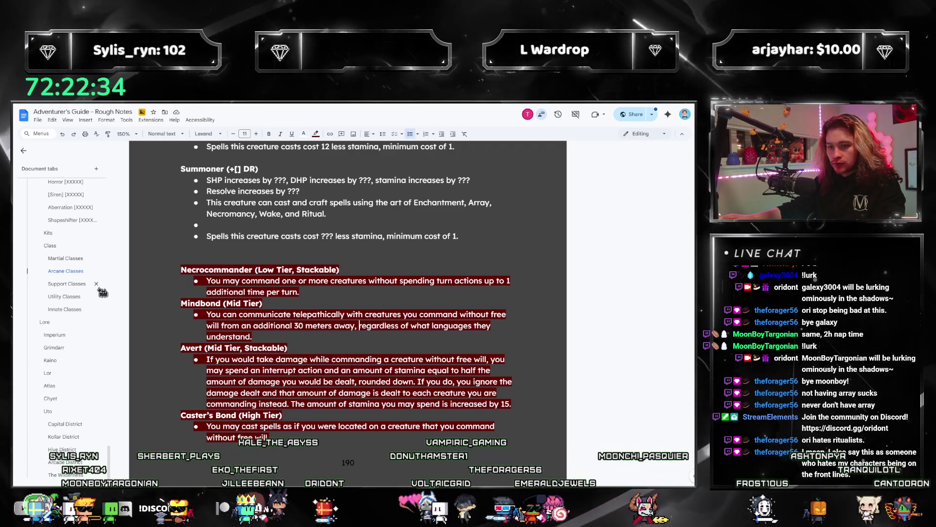
Step: Find Mindbond and add 'may communicate telepathically with them' before 'regardless' in its description
click(437, 344)
key(ctrl+f)
text(mindbond)
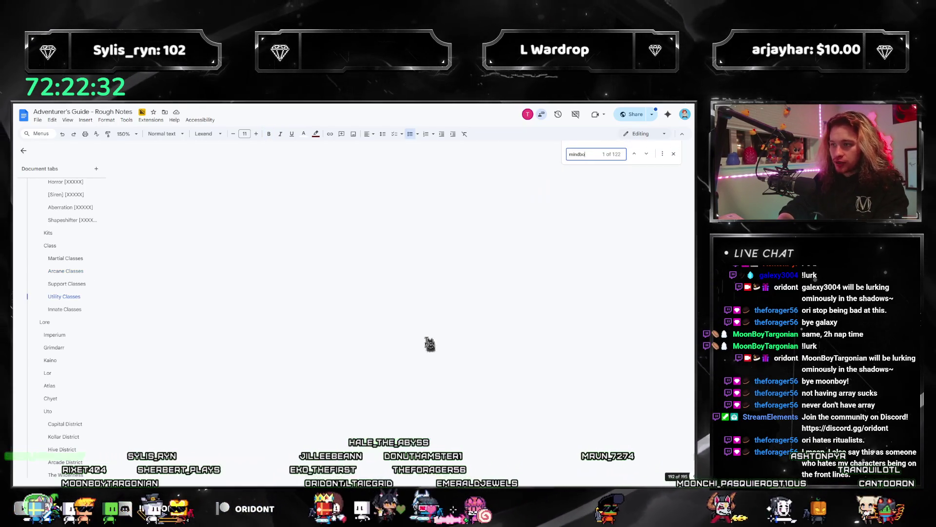
scroll(382, 247, up, 2)
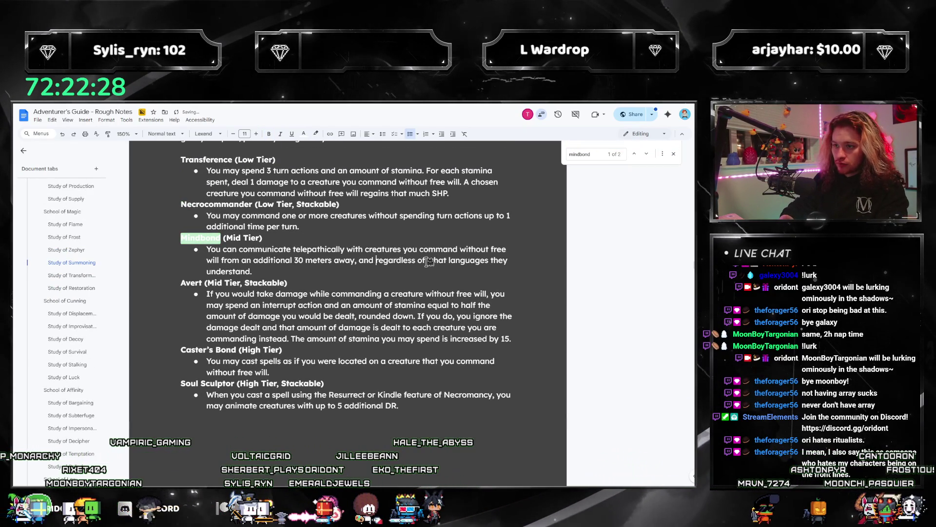
text(may communicate tele)
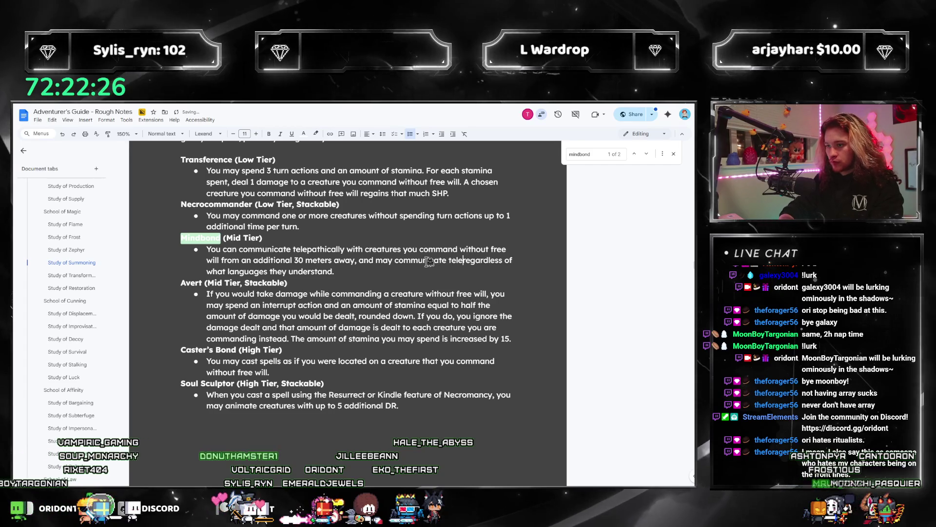
text(pathically with t)
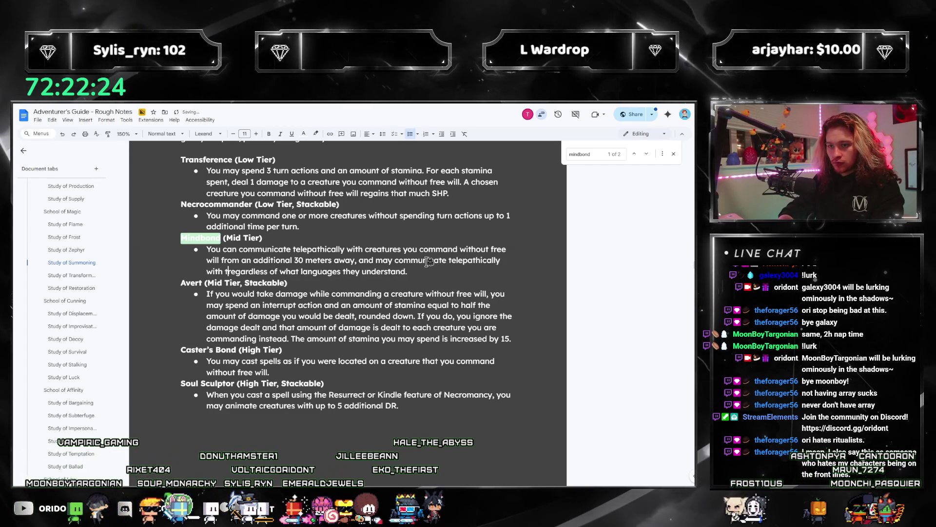
text(hem)
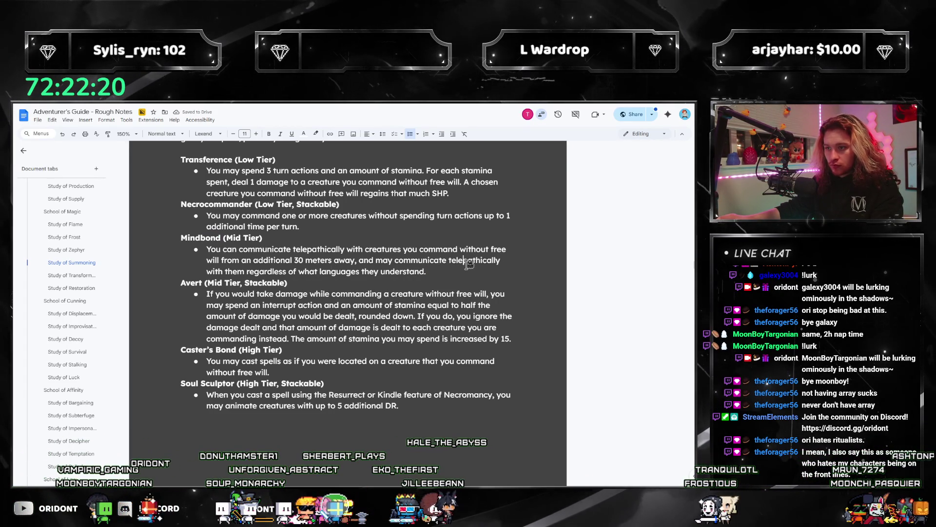
scroll(72, 308, down, 10)
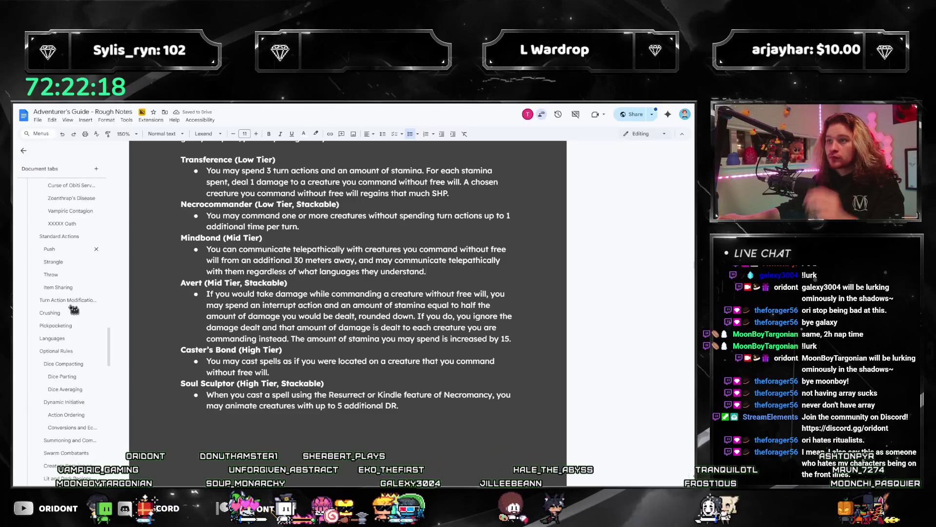
scroll(74, 310, down, 5)
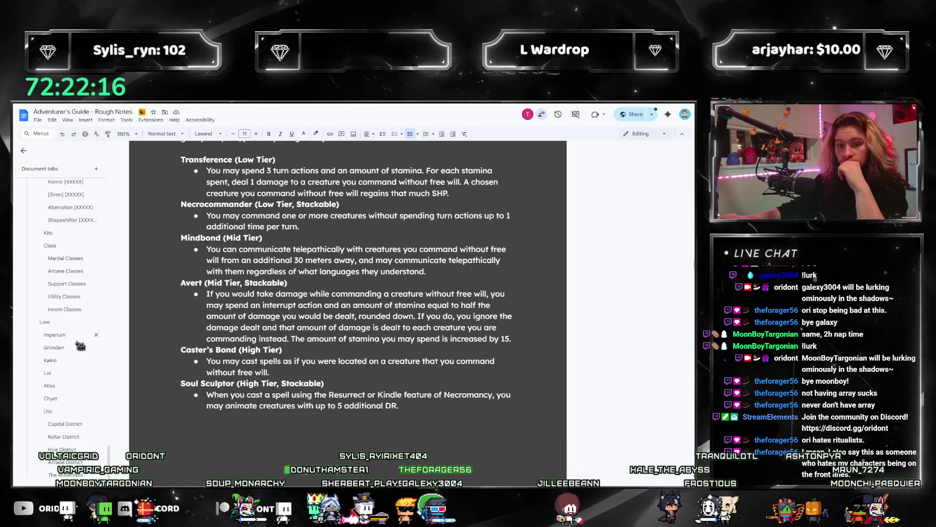
Step: Delete the Avert talent and its paragraph from the Summoner talents
click(58, 272)
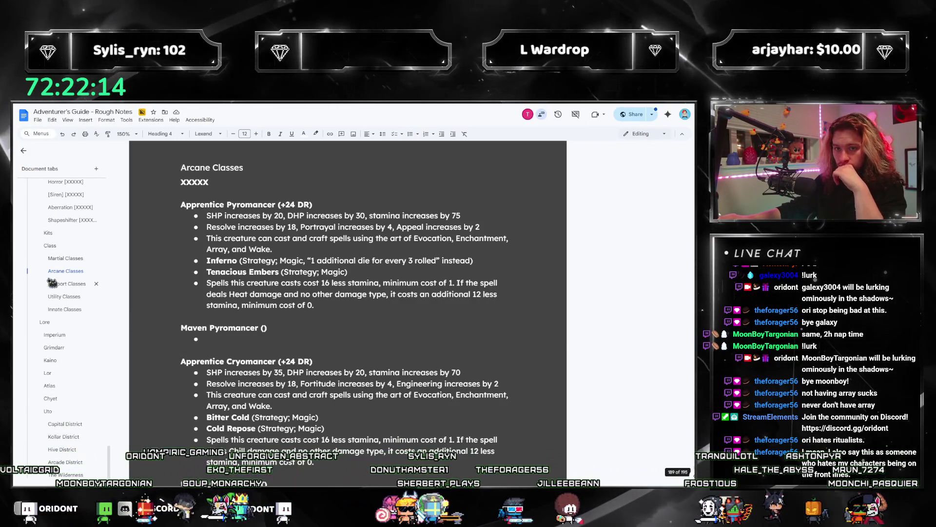
scroll(374, 291, up, 5)
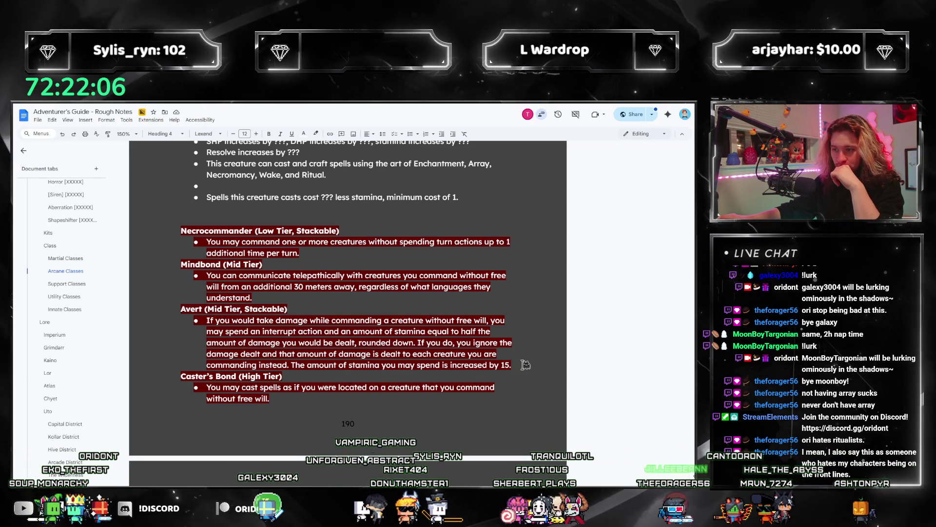
drag(516, 366, 156, 307)
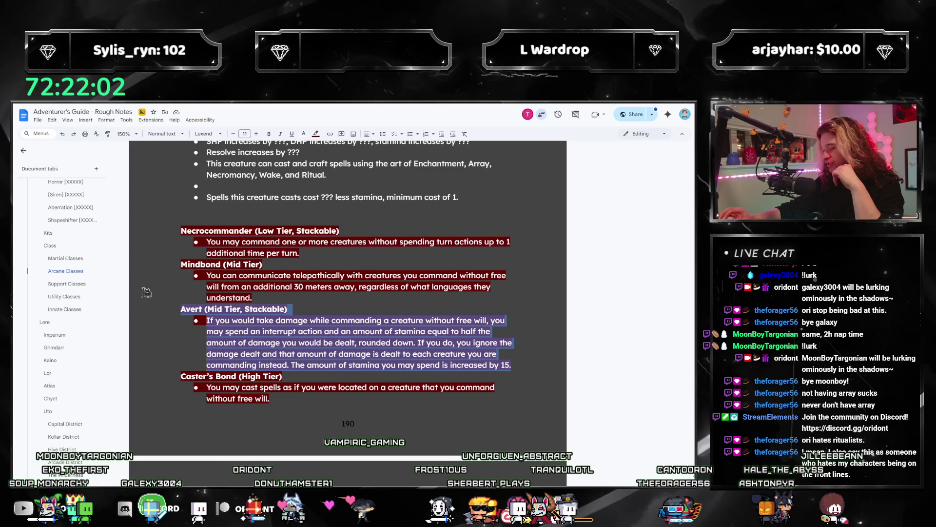
key(BackSpace)
key(BackSpace)
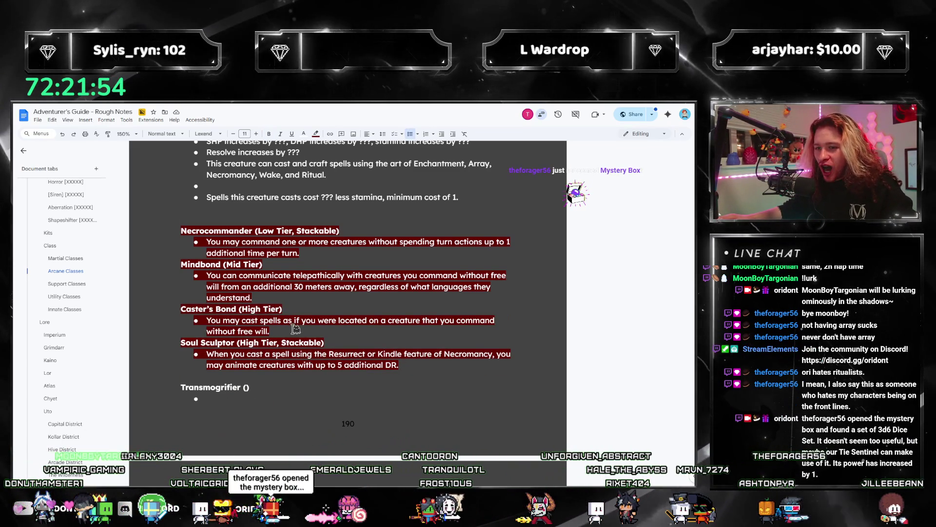
Step: Select the Soul Sculptor talent, then scroll up to the Apprentice Electromancer template
key(ctrl+shift+Down)
key(ctrl+shift+Down)
key(ctrl+Down)
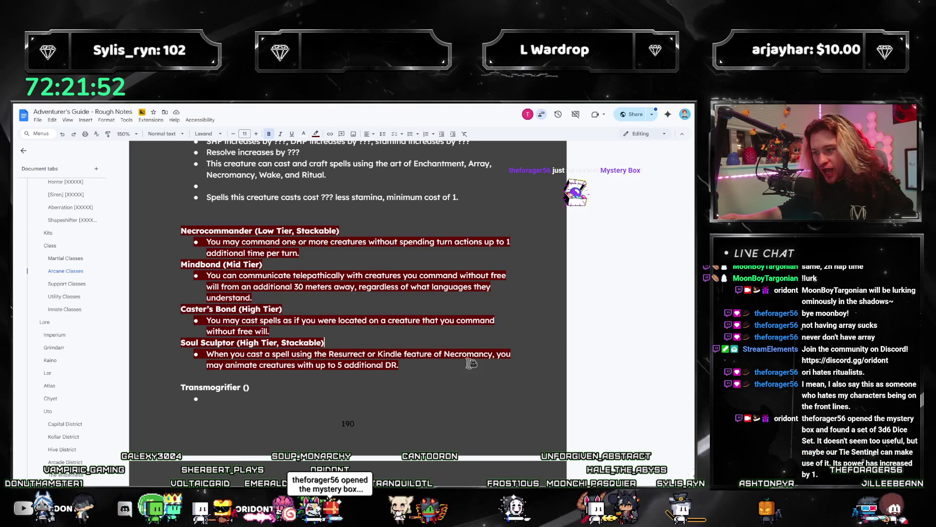
drag(426, 362, 208, 342)
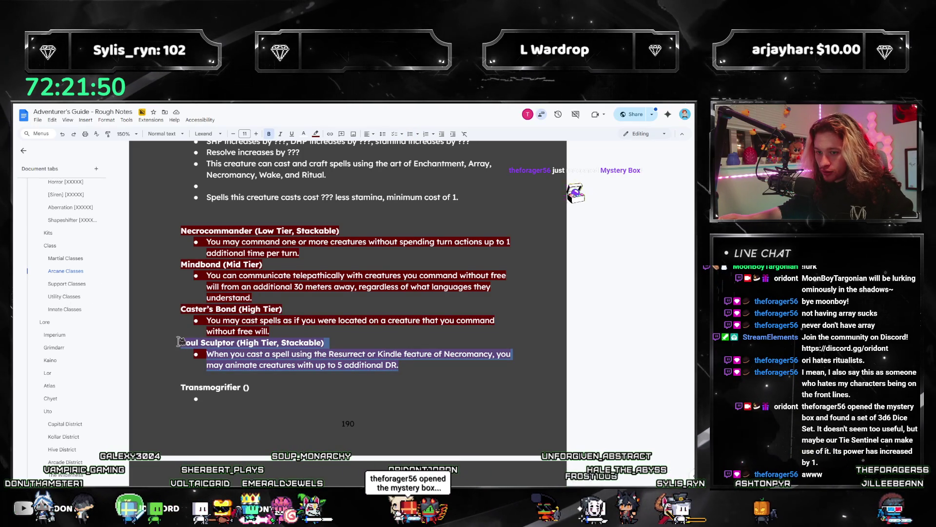
click(260, 353)
drag(437, 368, 187, 337)
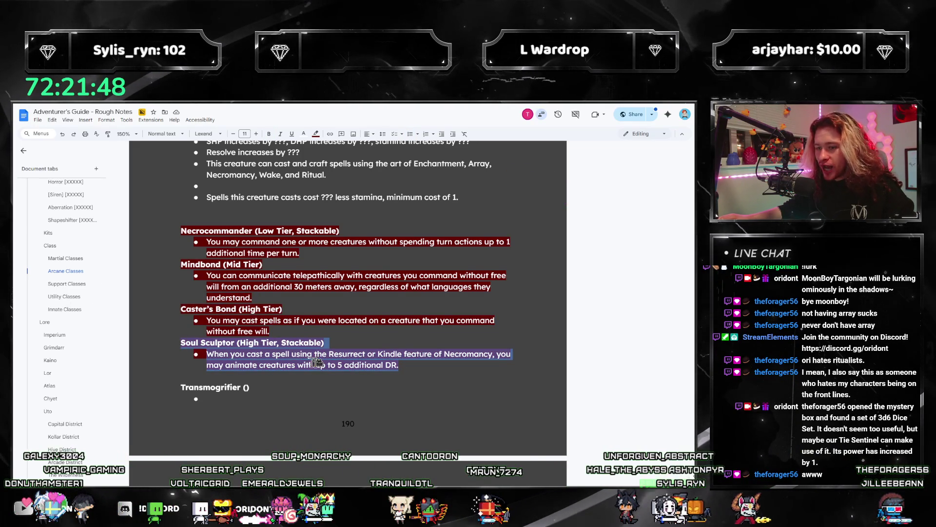
scroll(307, 360, up, 2)
click(208, 257)
scroll(341, 312, up, 15)
scroll(300, 366, down, 2)
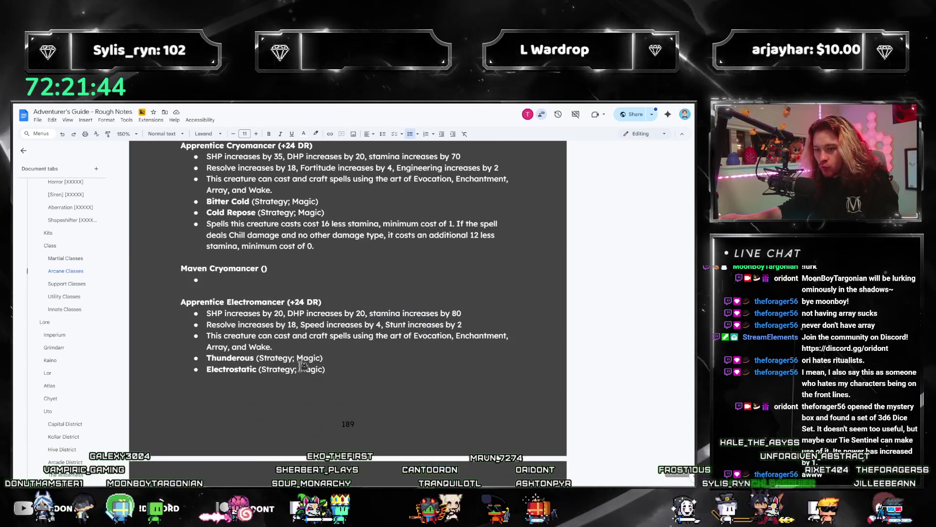
Step: Paste the Thunderous/Electrostatic talent lines into Summoner, renamed Xx Necrocommander and Mindbond
drag(335, 367, 206, 357)
scroll(264, 359, down, 8)
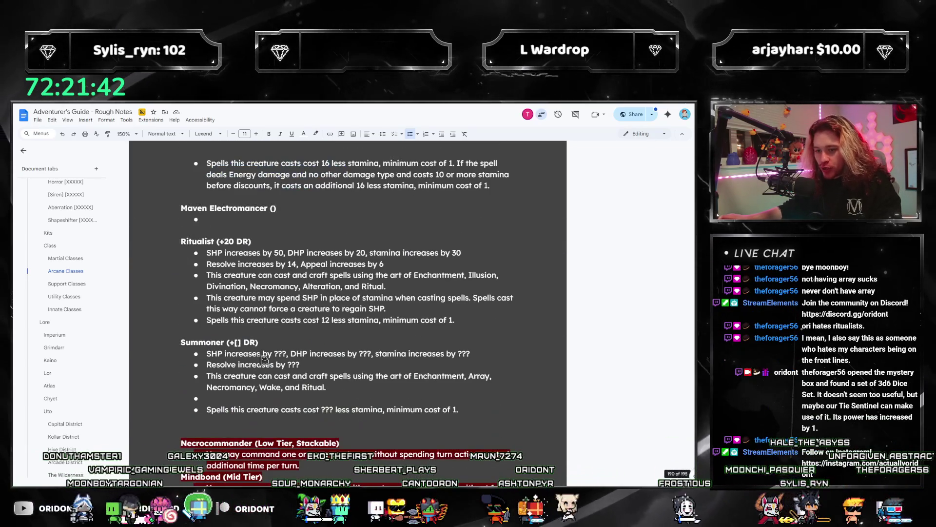
scroll(263, 359, down, 2)
click(242, 326)
key(ctrl+v)
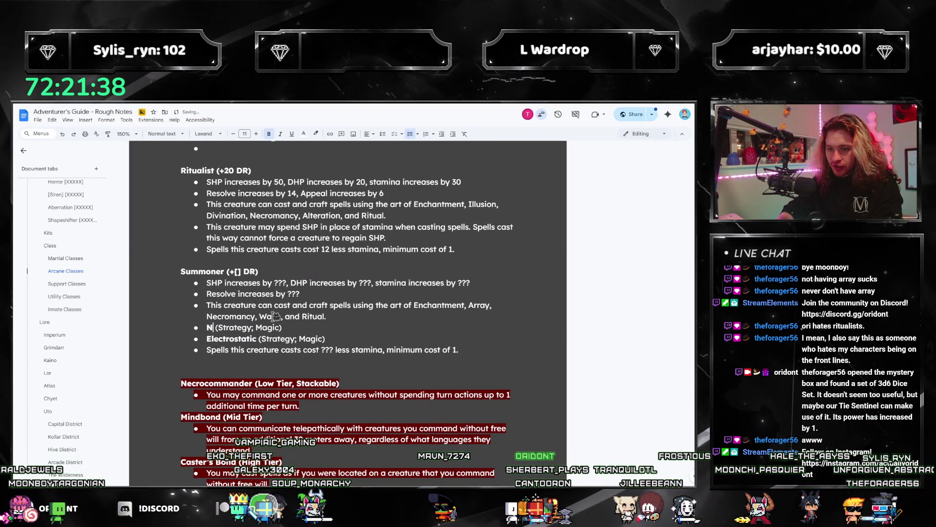
text(ecrocommander)
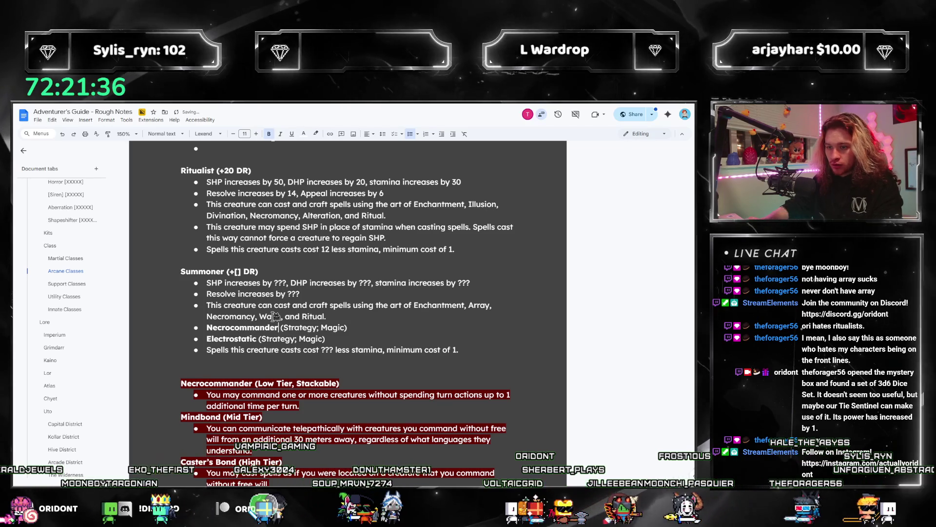
scroll(283, 318, down, 2)
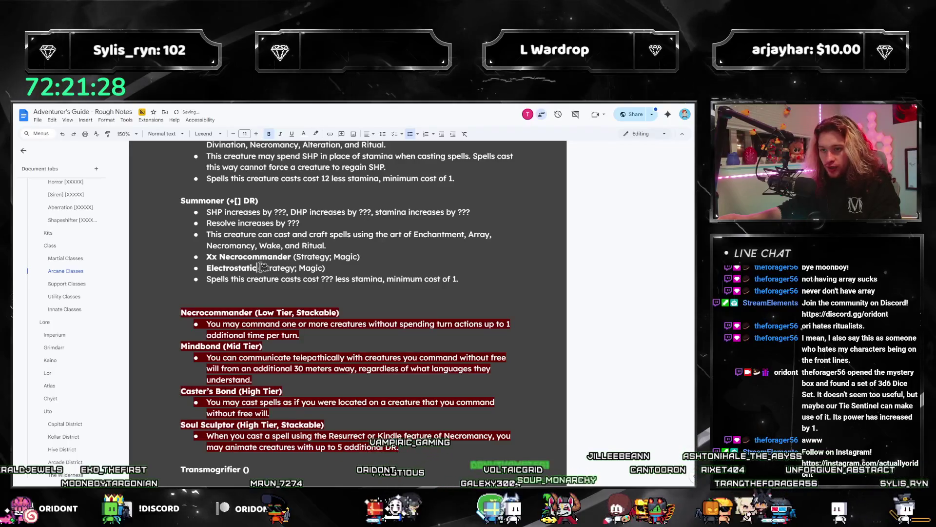
text(ndbond)
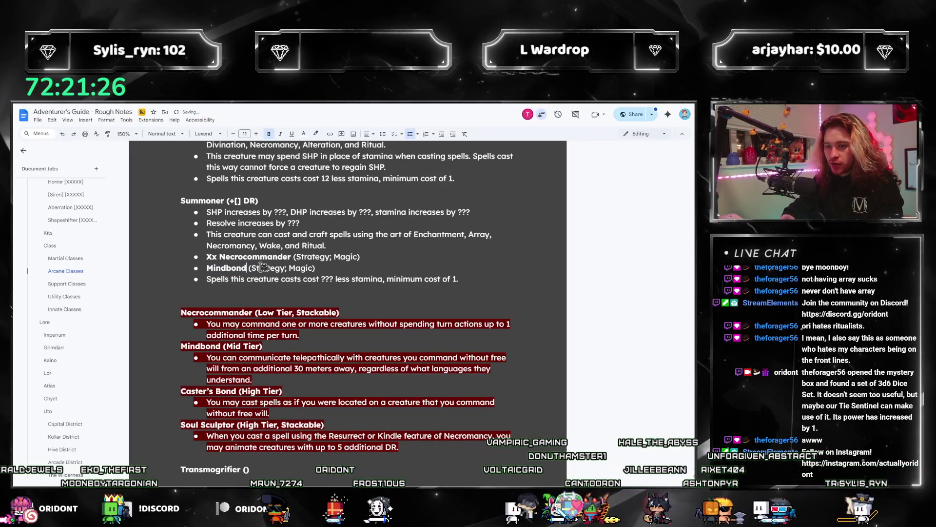
Step: Duplicate the Mindbond talent line as a new bullet for Caster's Bond
click(350, 271)
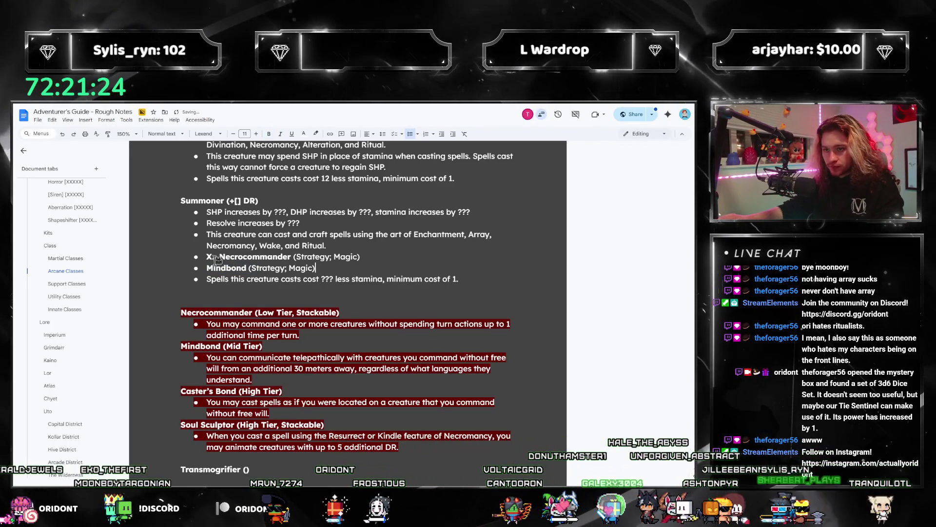
triple_click(333, 266)
key(ctrl+c)
key(End)
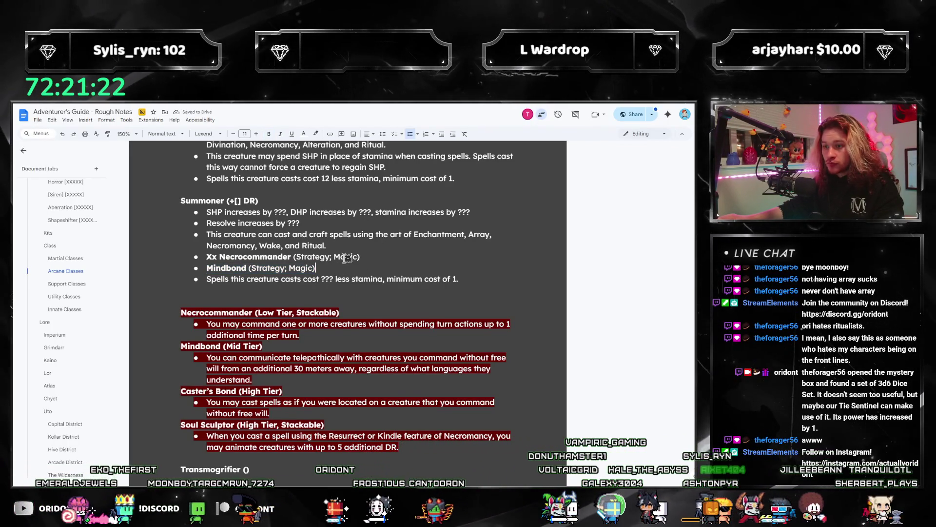
key(Return)
key(ctrl+v)
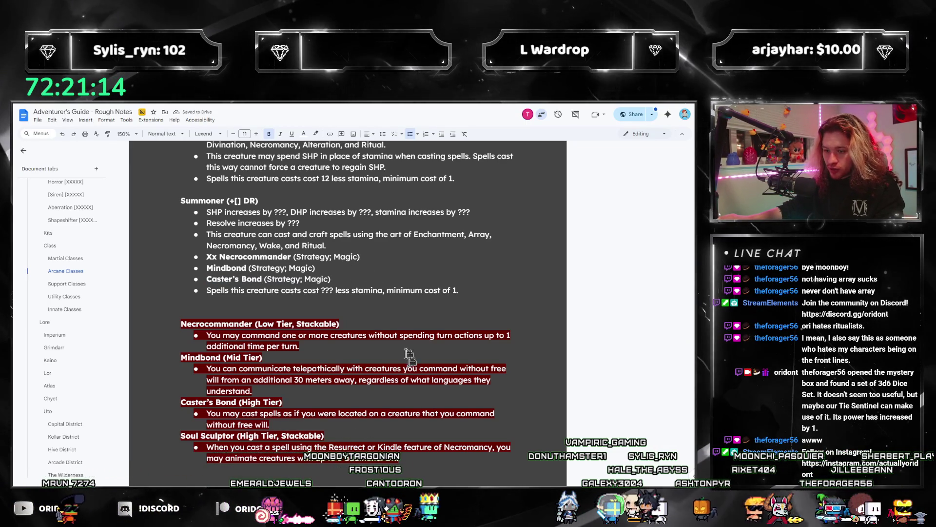
Step: Add a fourth talent line below Caster's Bond named 'Xx Soul Sculptor (Strategy; Magic)'
click(346, 412)
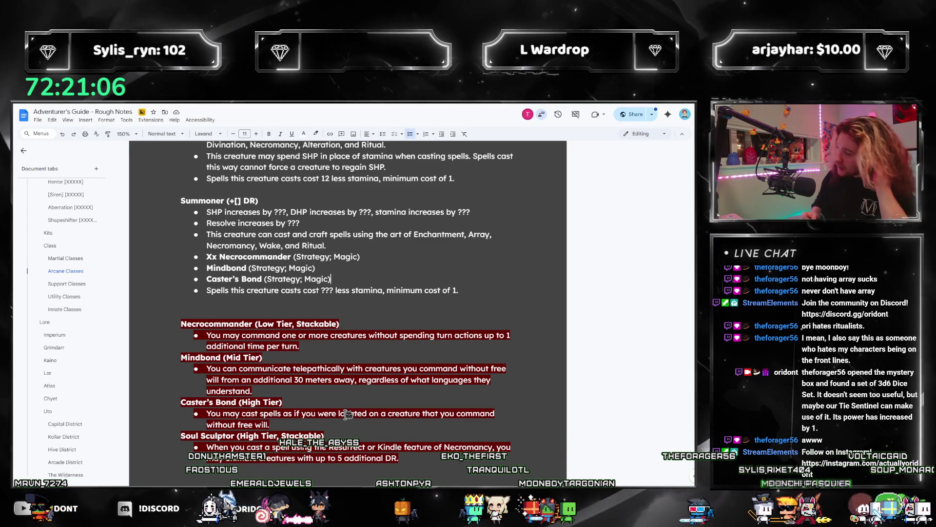
key(Return)
key(ctrl+v)
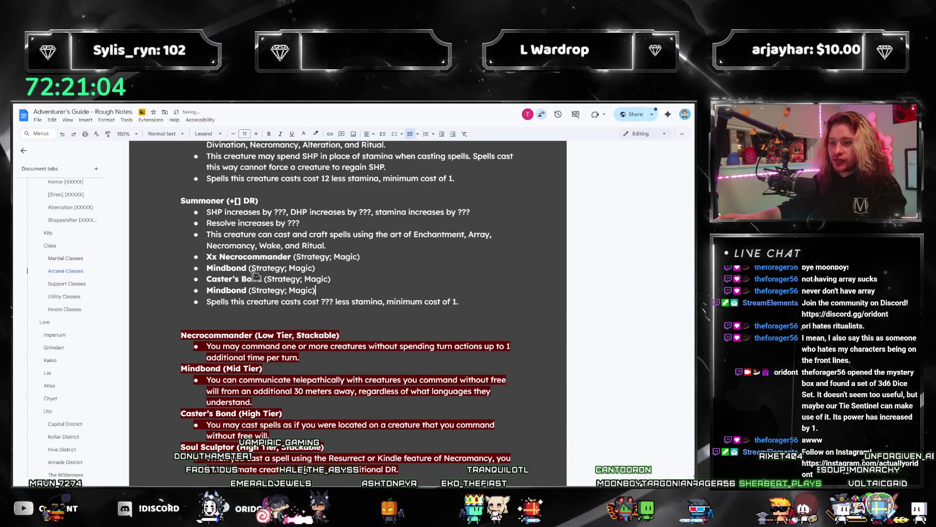
double_click(242, 291)
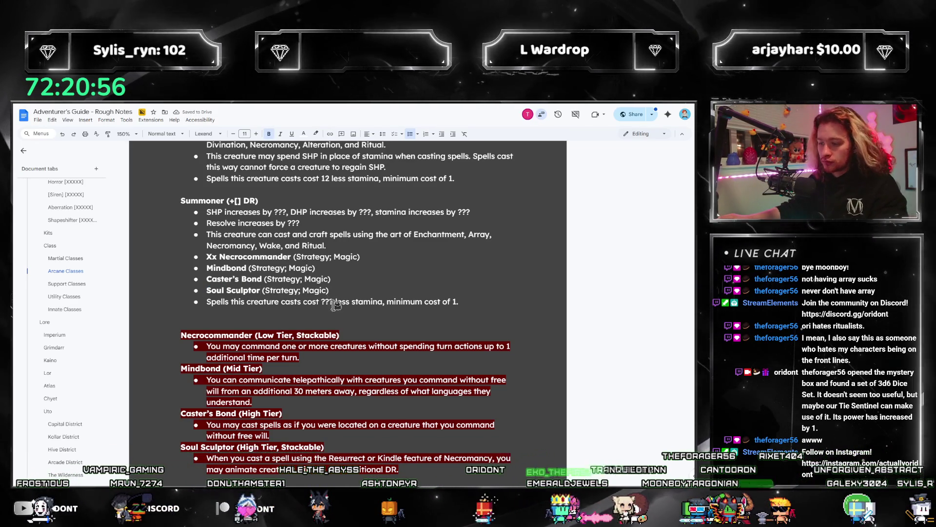
scroll(341, 293, down, 2)
scroll(352, 313, up, 2)
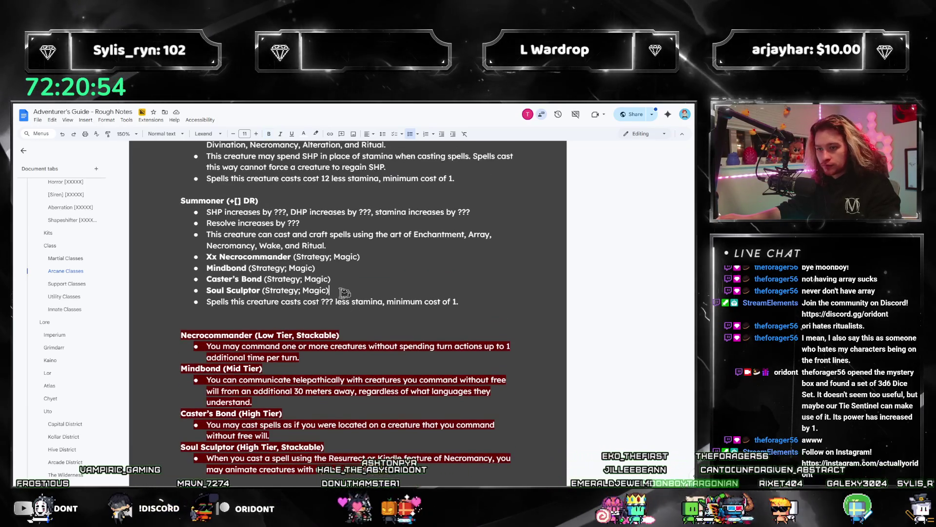
click(207, 290)
text(Xx)
Step: Replace the Xx placeholders with 3x for Necrocommander and 2x for Soul Sculptor
click(352, 279)
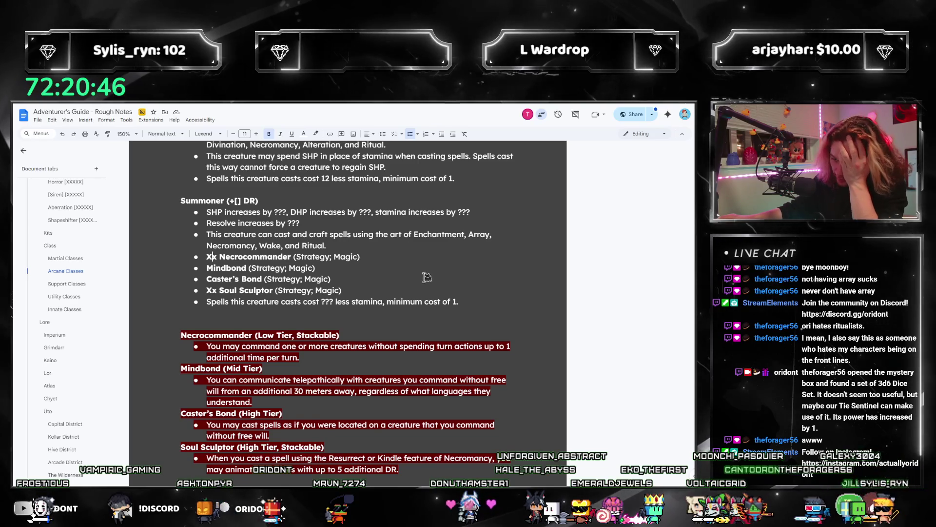
key(BackSpace)
text(3)
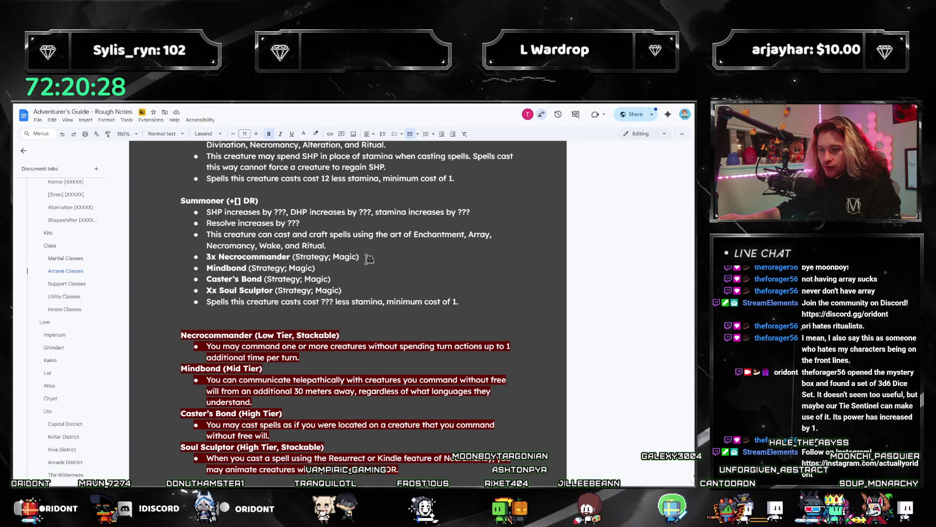
scroll(369, 259, down, 4)
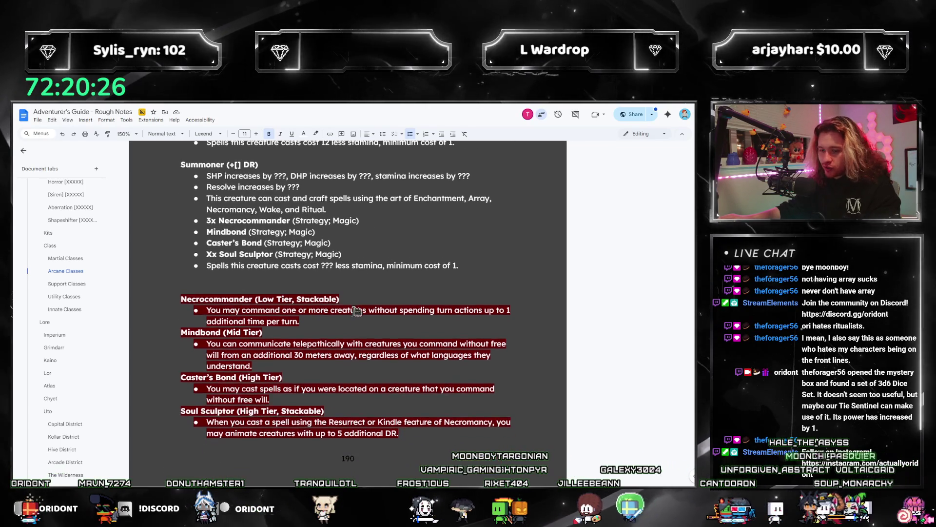
scroll(392, 337, up, 3)
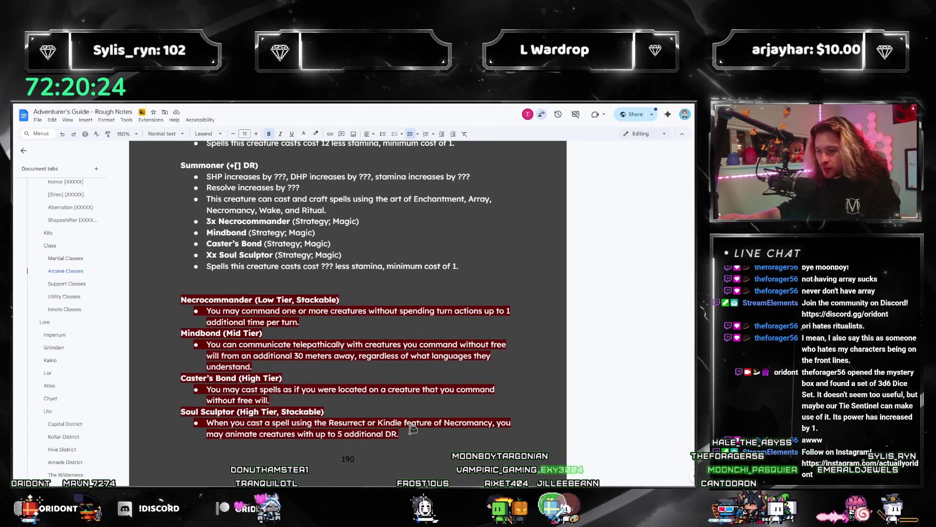
click(212, 255)
key(BackSpace)
text(2)
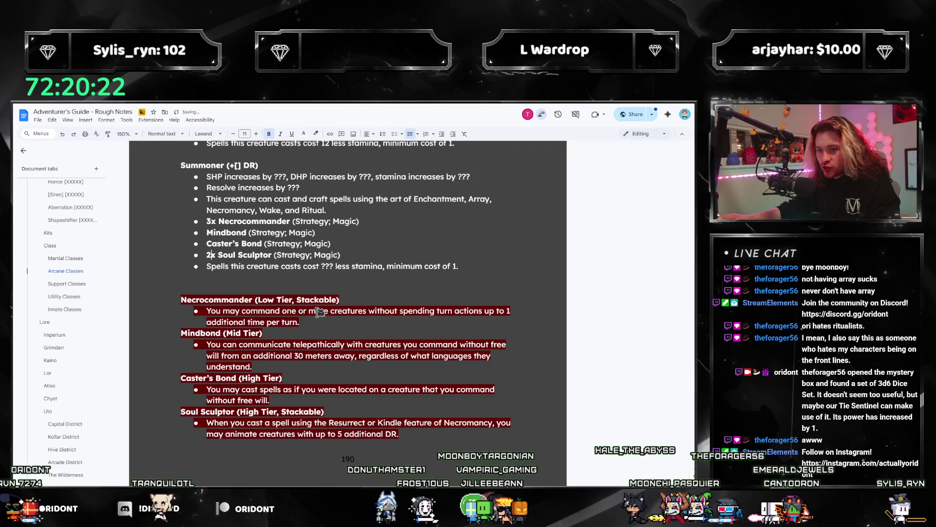
Step: Select the Summoner entry text and review its stamina-cost line
mouse_move(407, 436)
mouse_down()
mouse_move(220, 365)
mouse_move(205, 310)
mouse_move(185, 299)
mouse_up()
click(301, 266)
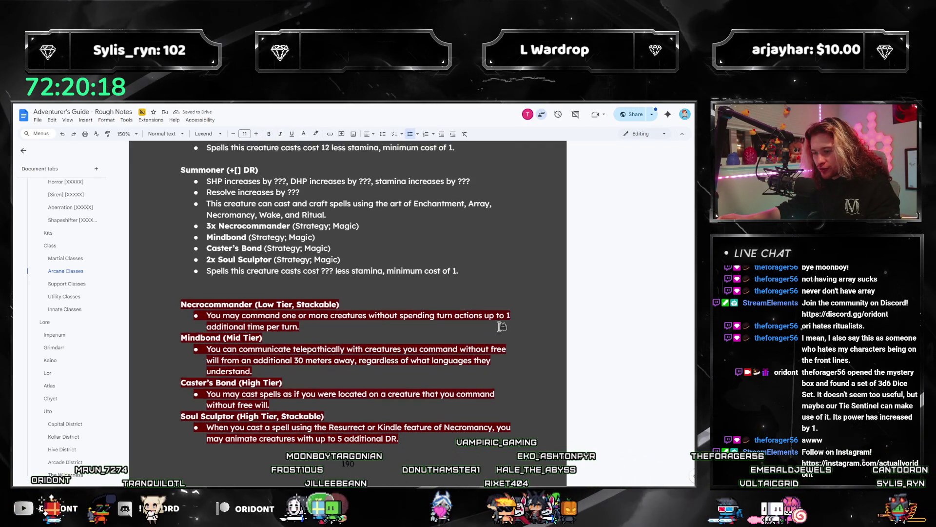
scroll(521, 302, up, 2)
scroll(522, 322, down, 2)
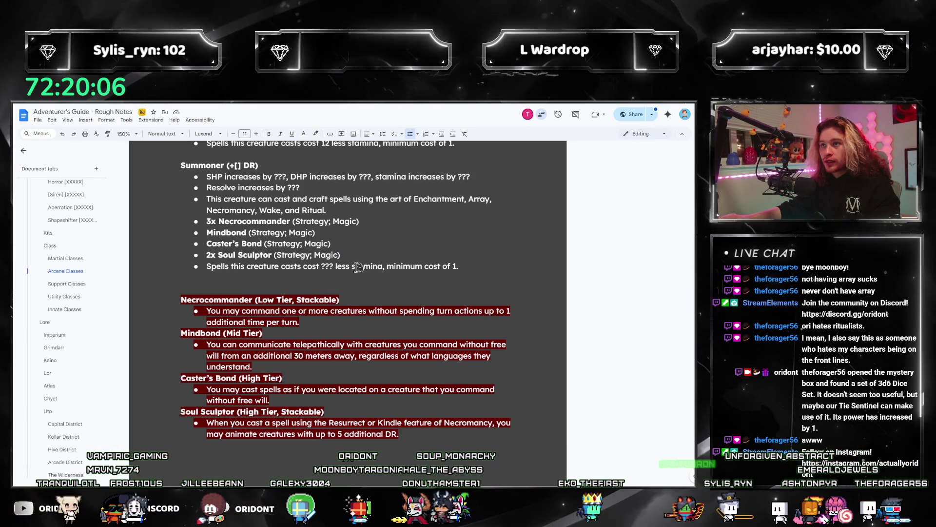
scroll(374, 311, up, 1)
scroll(373, 311, up, 1)
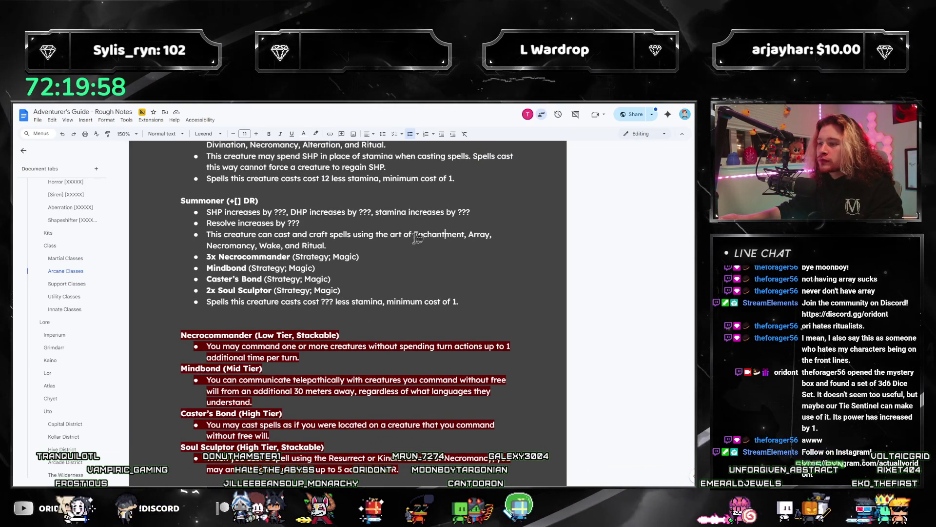
shift+click(326, 245)
click(224, 245)
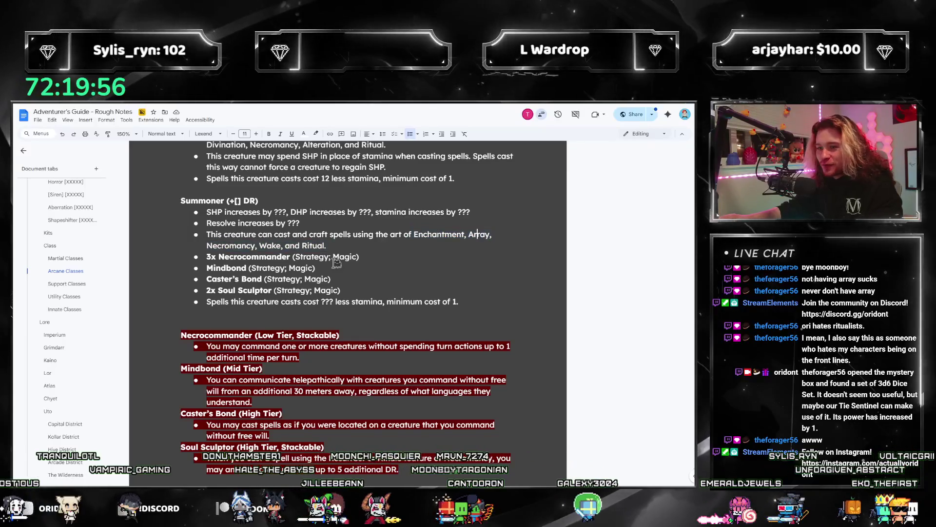
click(267, 246)
text(15)
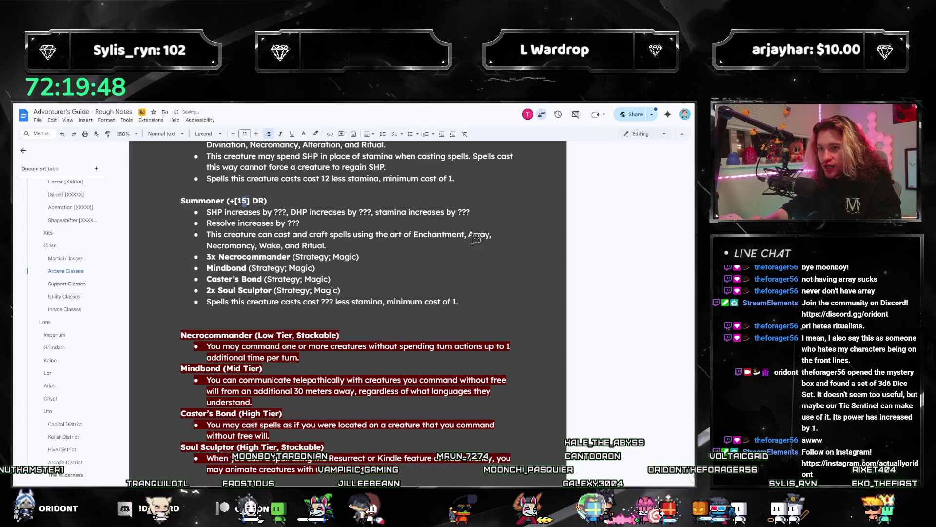
text(21)
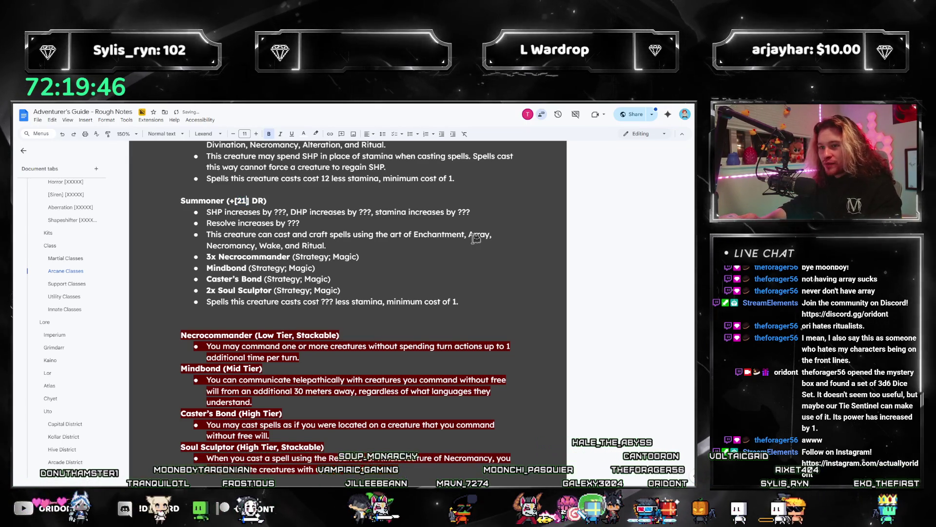
text(24)
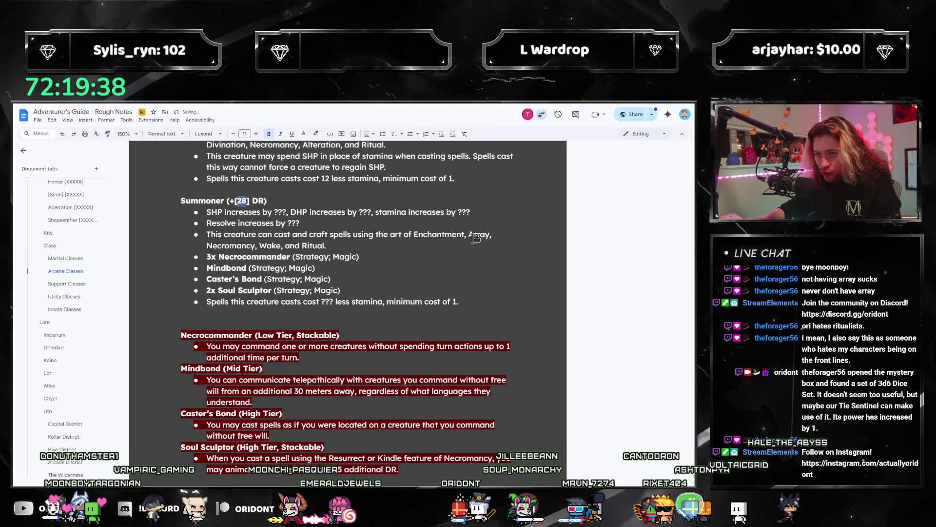
text(6)
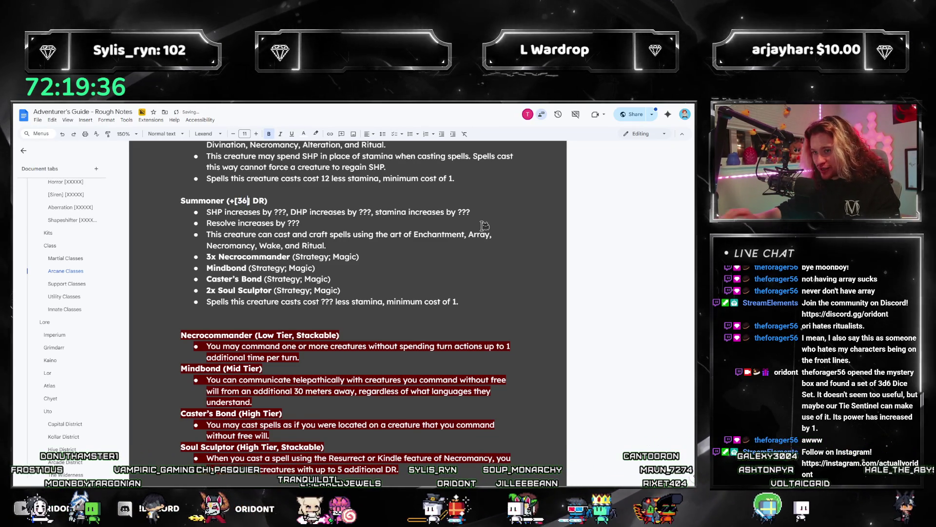
key(Delete)
key(Left)
key(Left)
key(BackSpace)
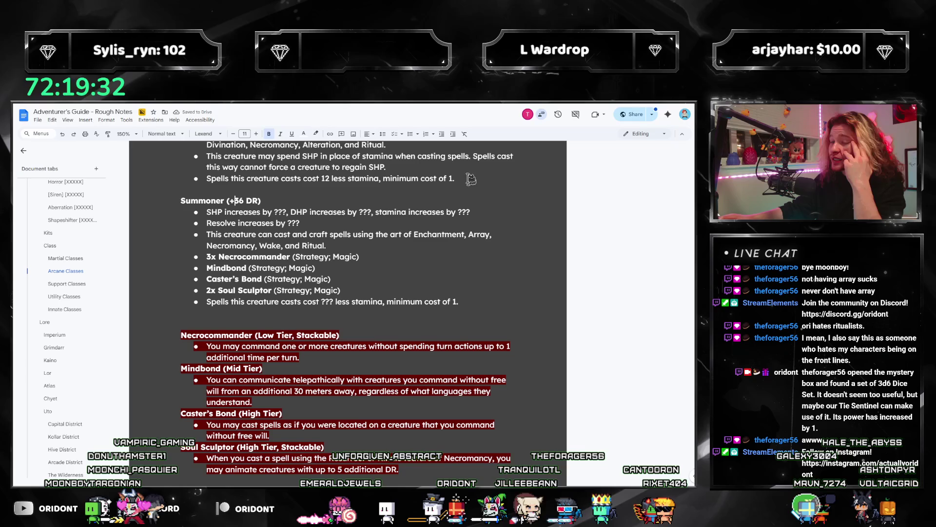
scroll(459, 235, down, 2)
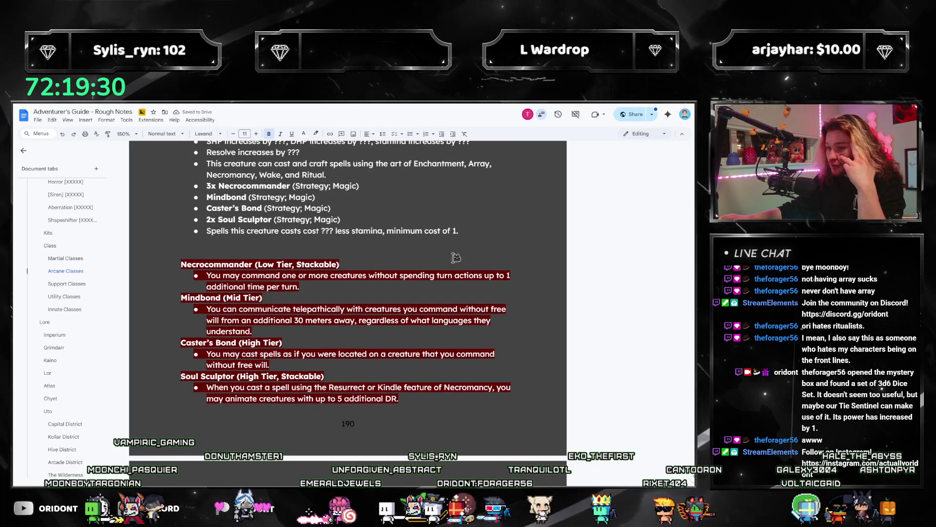
scroll(425, 296, down, 3)
scroll(424, 371, up, 3)
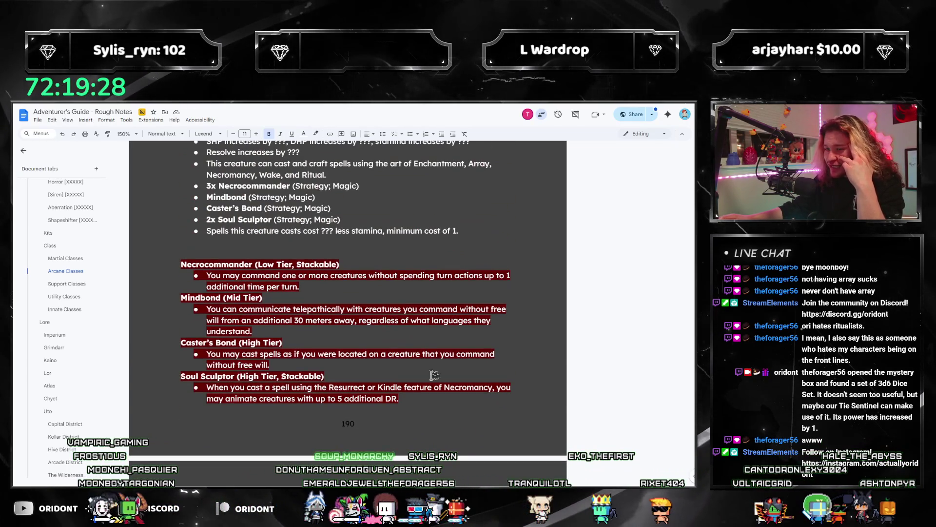
scroll(424, 383, up, 2)
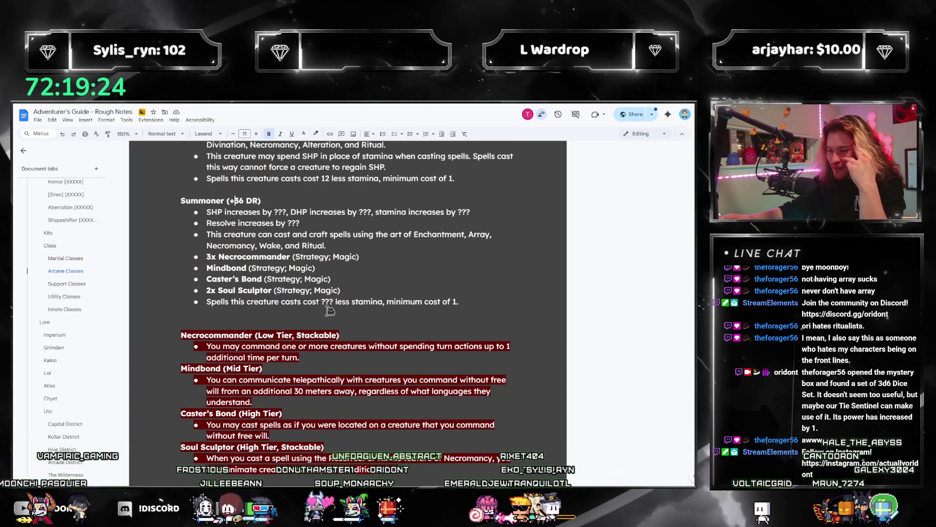
scroll(357, 344, down, 1)
scroll(402, 426, down, 1)
mouse_move(404, 433)
mouse_down()
mouse_move(273, 322)
mouse_move(189, 287)
mouse_up()
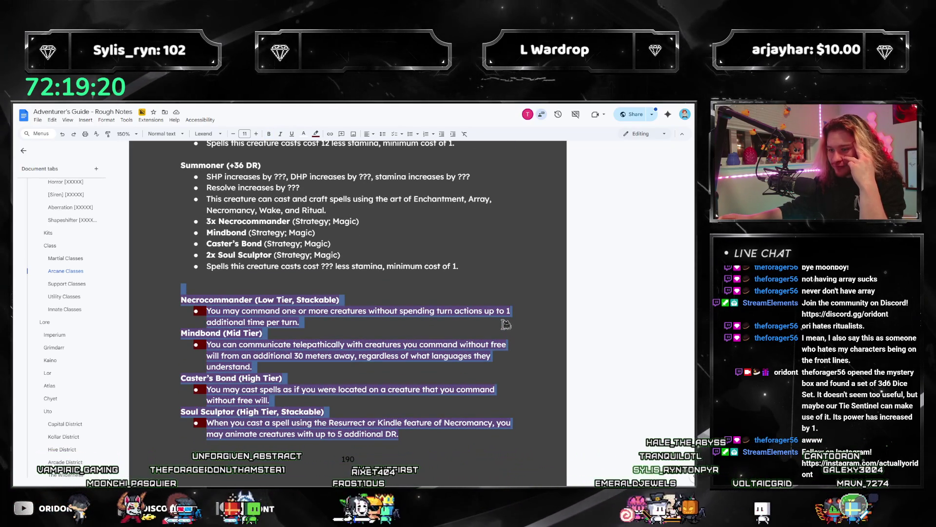
Step: Delete the selected Necrocommander-to-Soul Sculptor talent text so Transmogrifier follows the stamina-cost bullet
key(BackSpace)
key(BackSpace)
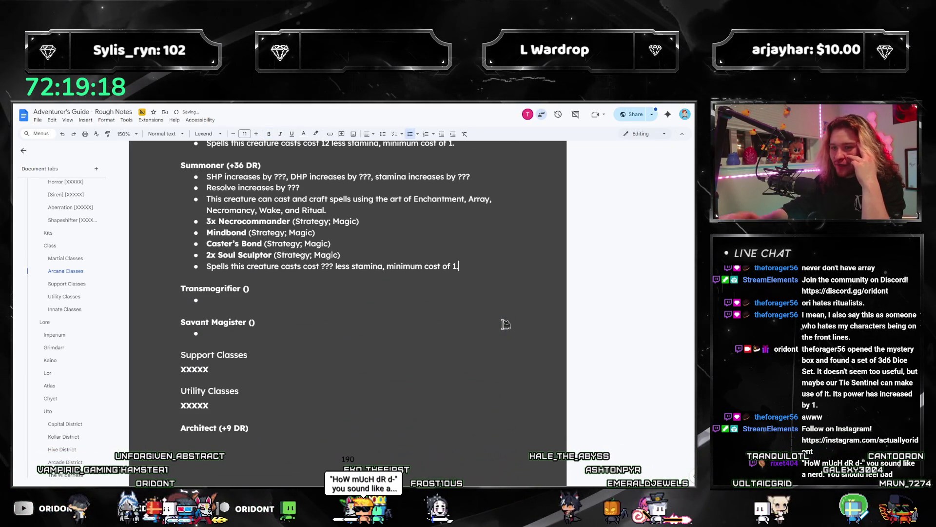
scroll(460, 279, up, 2)
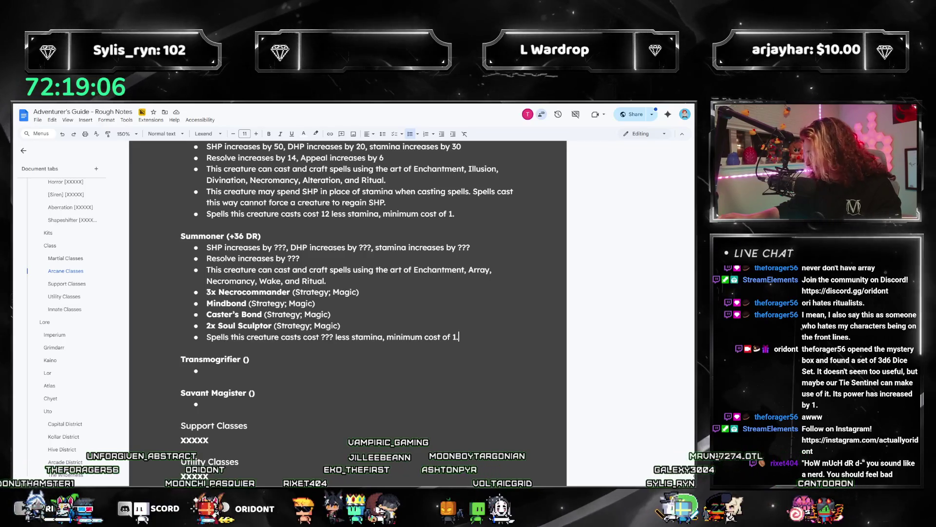
key(alt+Tab)
Step: In Calculator, compute 36×36÷8 and divide the result further for the Summoner's numbers
click(613, 303)
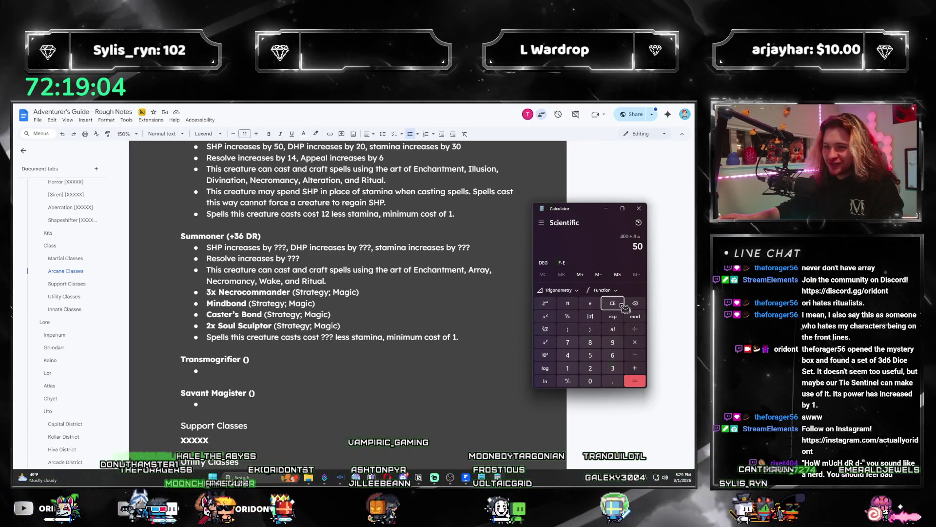
text(36*)
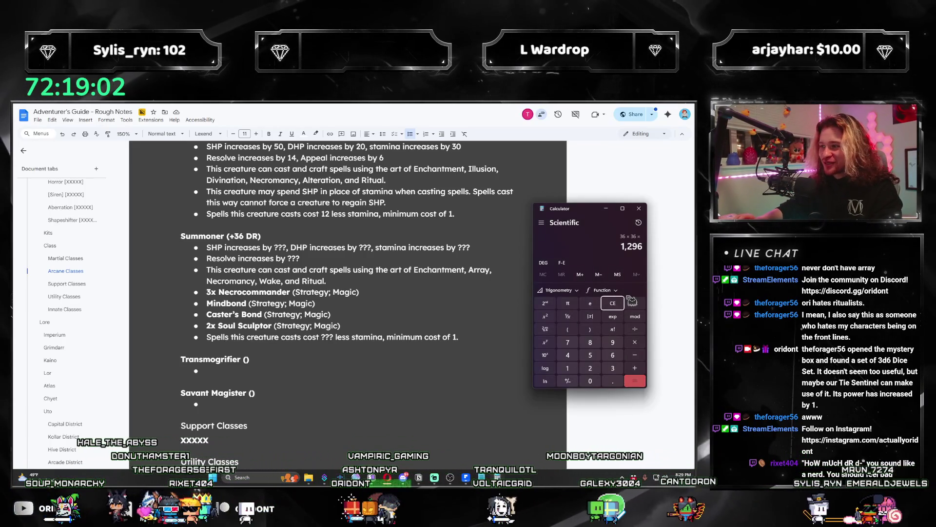
scroll(270, 317, up, 10)
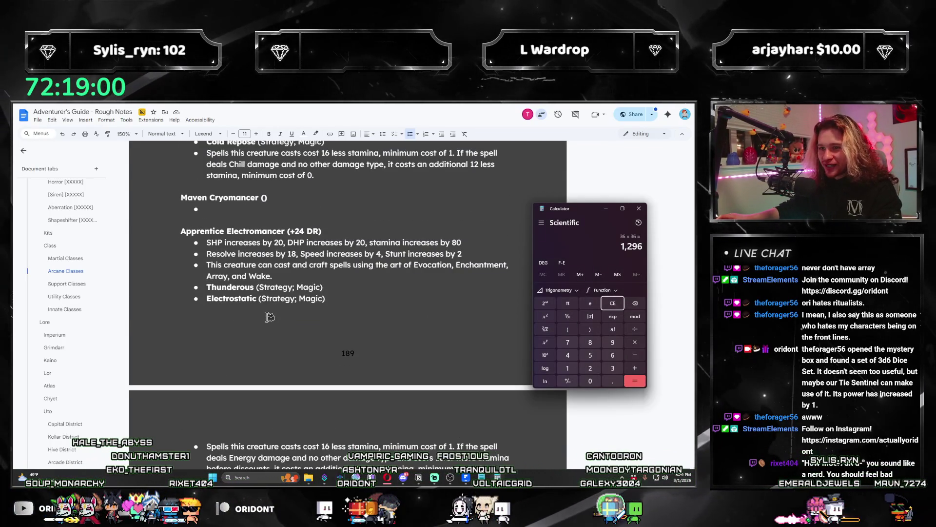
scroll(332, 225, down, 5)
scroll(337, 244, up, 5)
scroll(337, 243, down, 10)
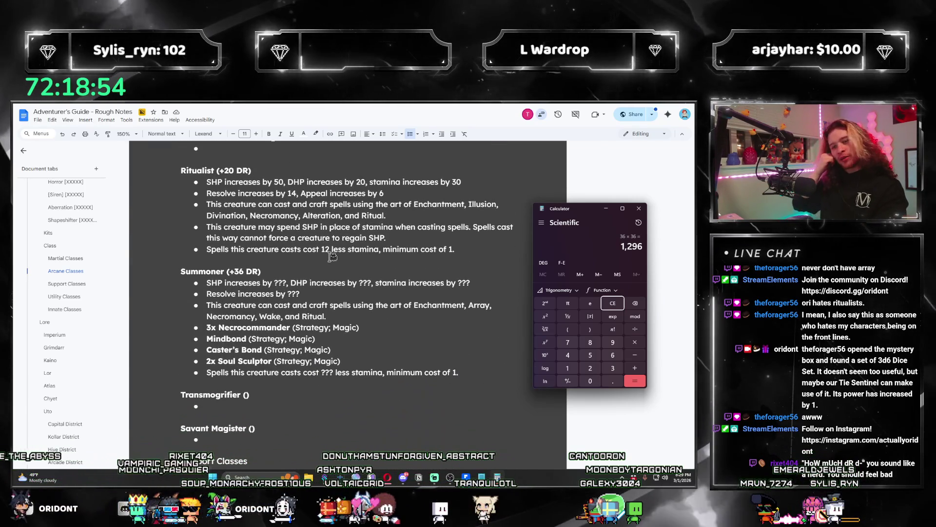
text(/8)
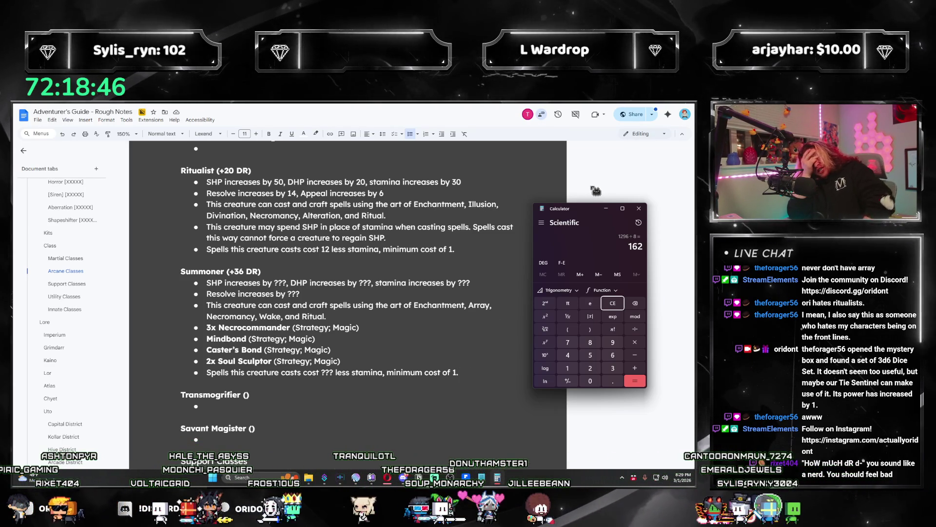
key(Return)
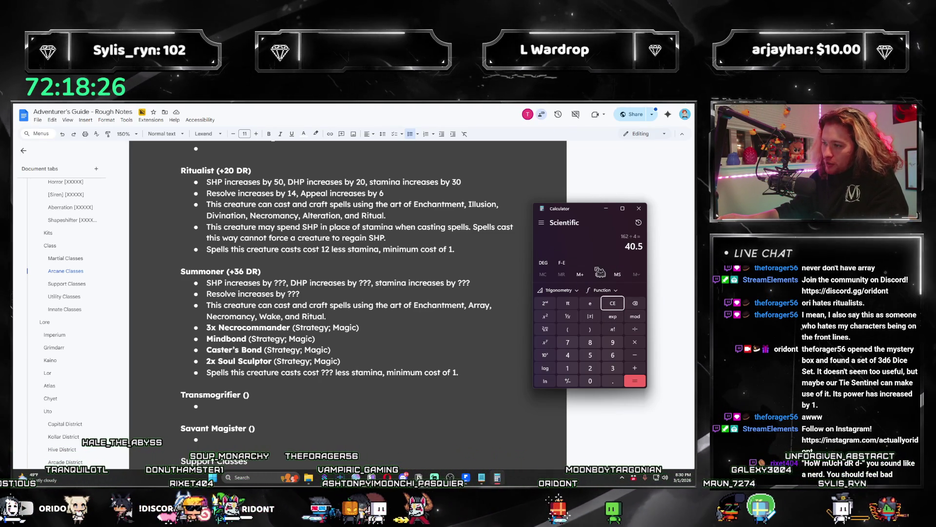
click(612, 303)
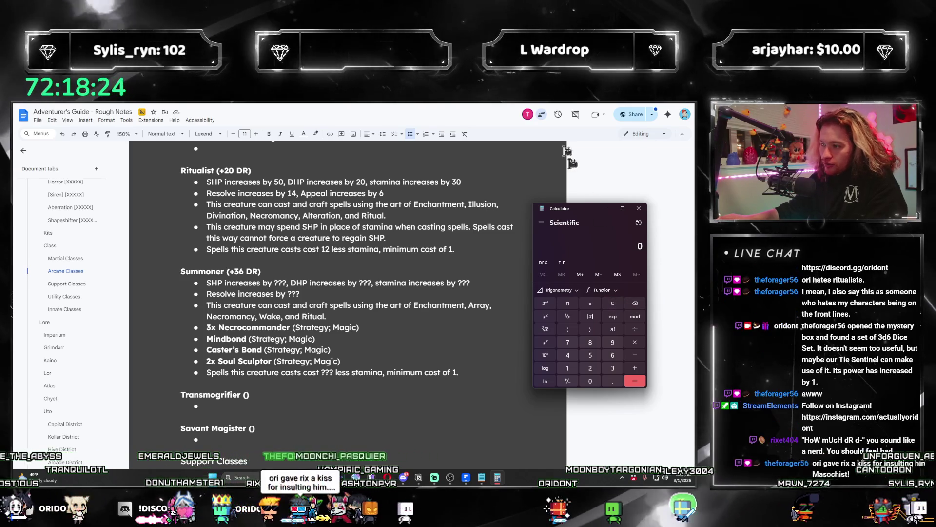
text(3-)
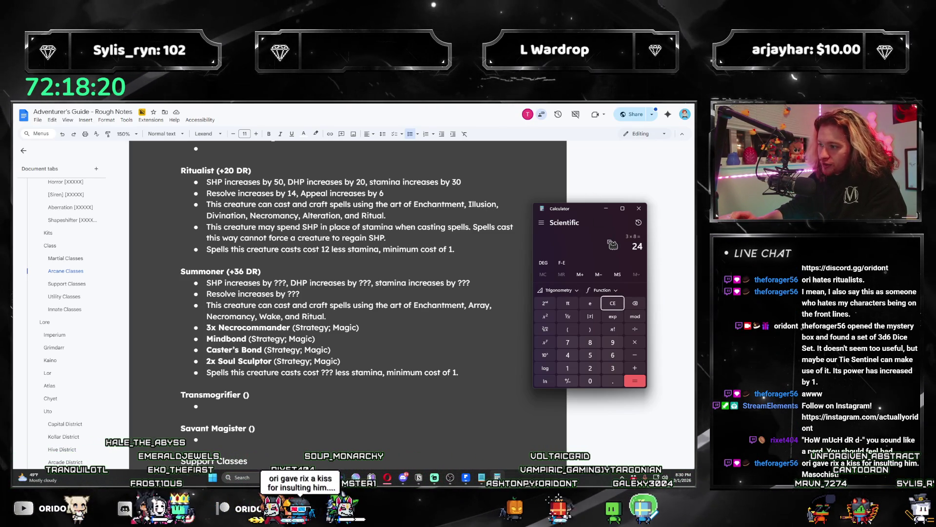
Step: Replace the ??? in the Summoner's stamina-cost bullet with 20 and close Calculator
click(337, 373)
text(20)
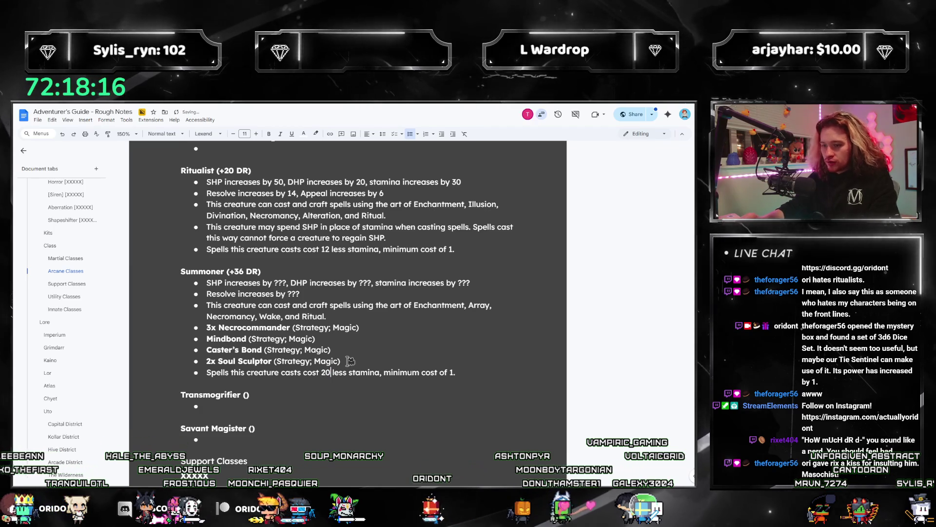
click(467, 371)
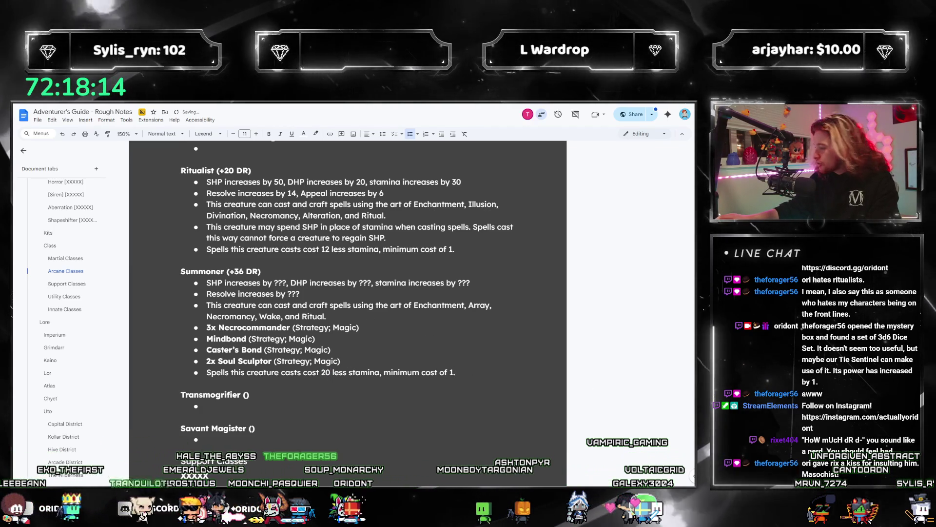
click(497, 477)
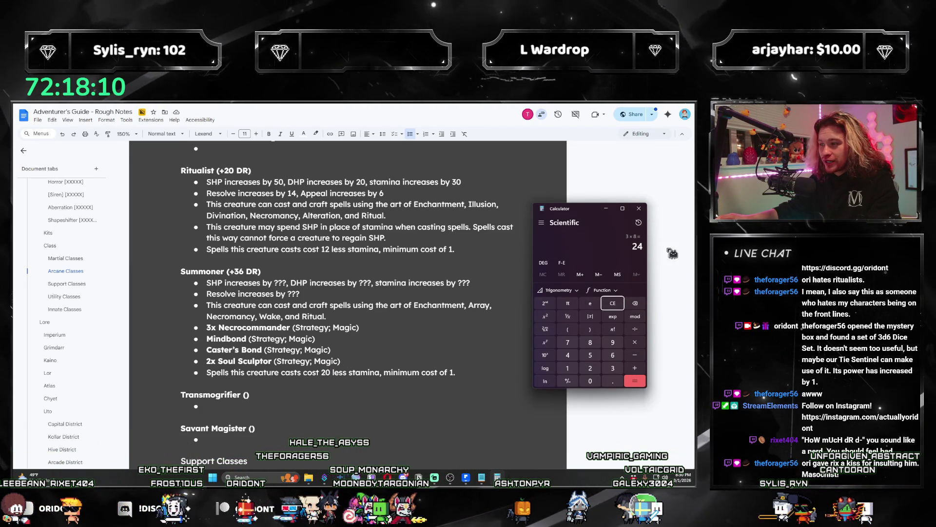
click(639, 208)
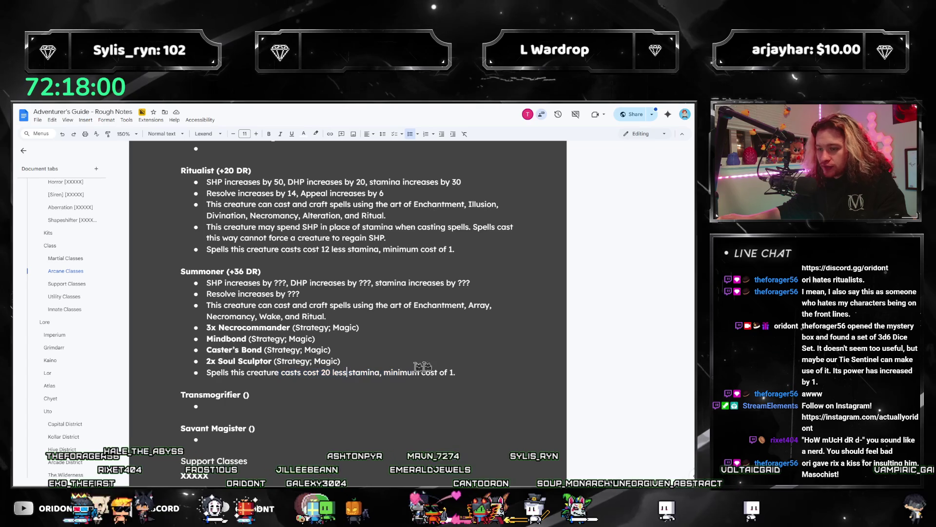
click(266, 293)
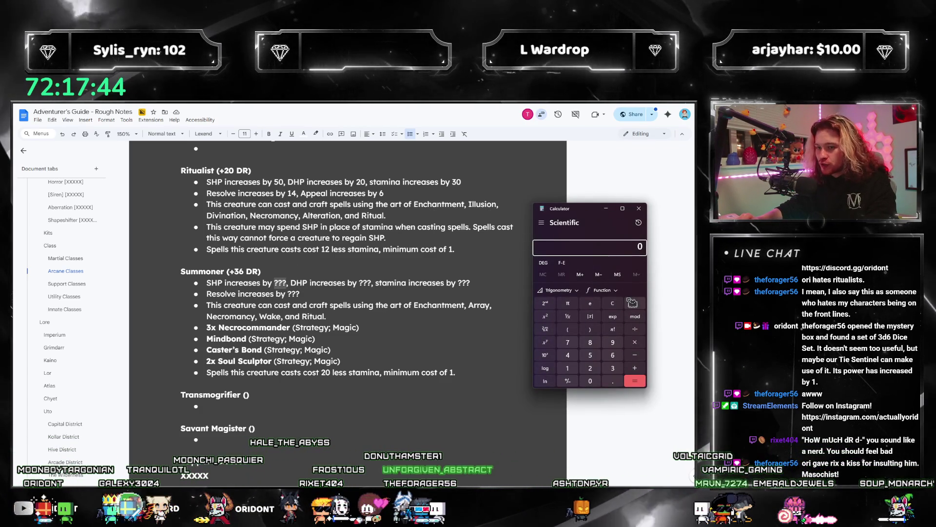
Step: Enter first-pass values into the Summoner's SHP, DHP and stamina placeholders
text(36 × 5 =)
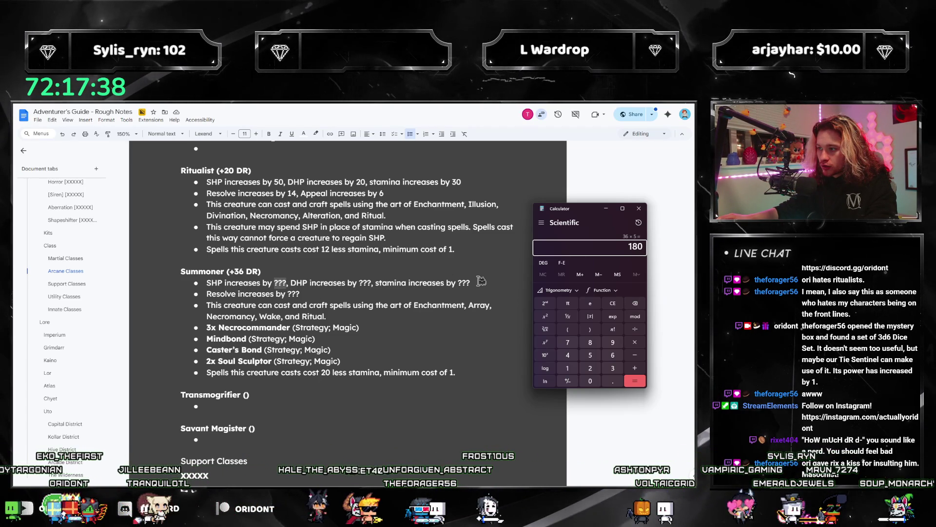
click(283, 282)
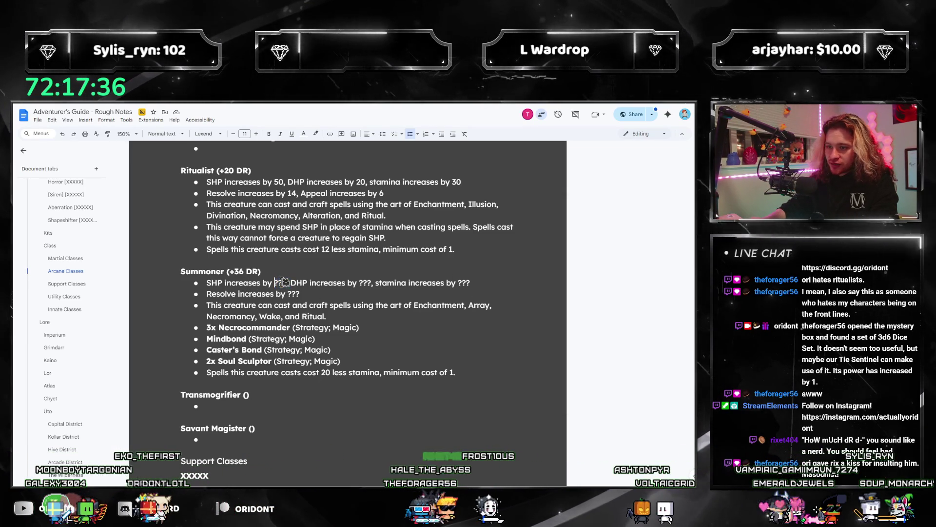
text(60)
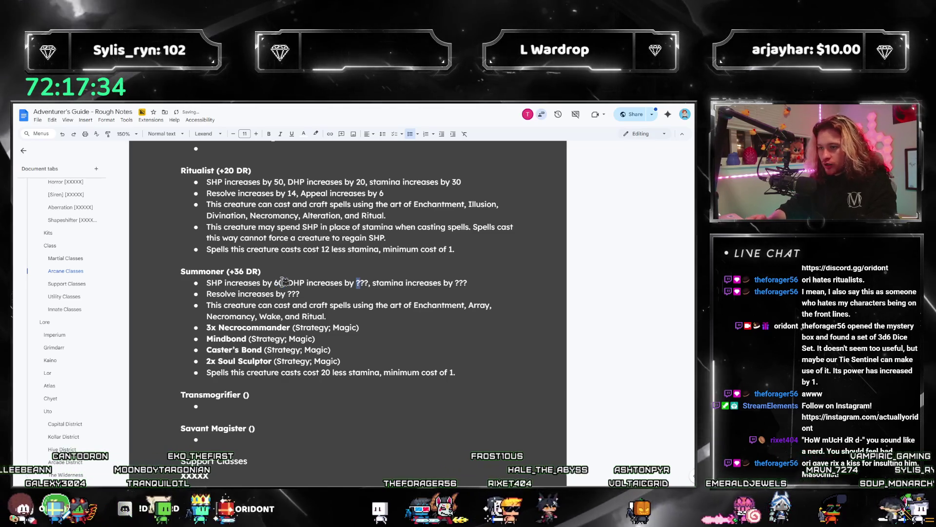
key(ctrl+Right)
key(ctrl+shift+Right)
text(60)
key(ctrl+Right)
key(ctrl+Right)
key(ctrl+Right)
key(shift+End)
text(60)
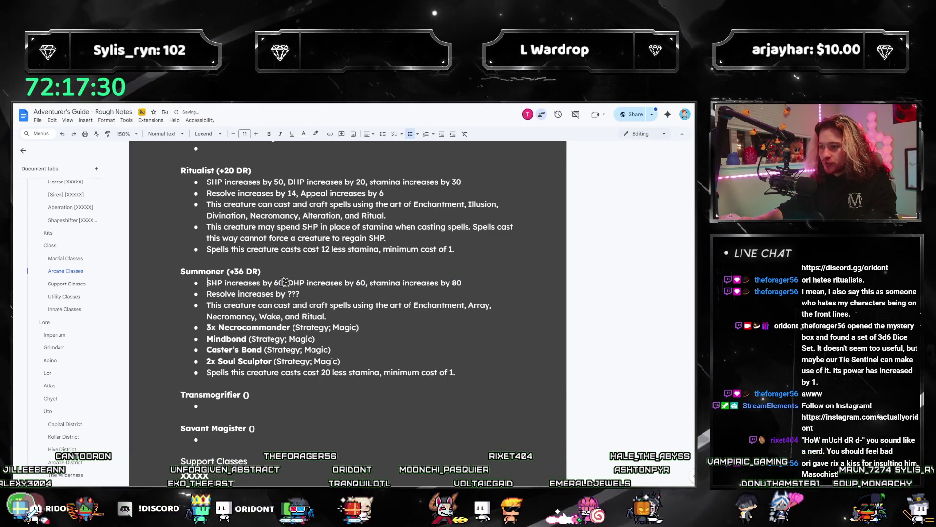
Step: Adjust the Summoner's SHP and DHP to 50, stamina to 80, and Resolve to 24
key(Down)
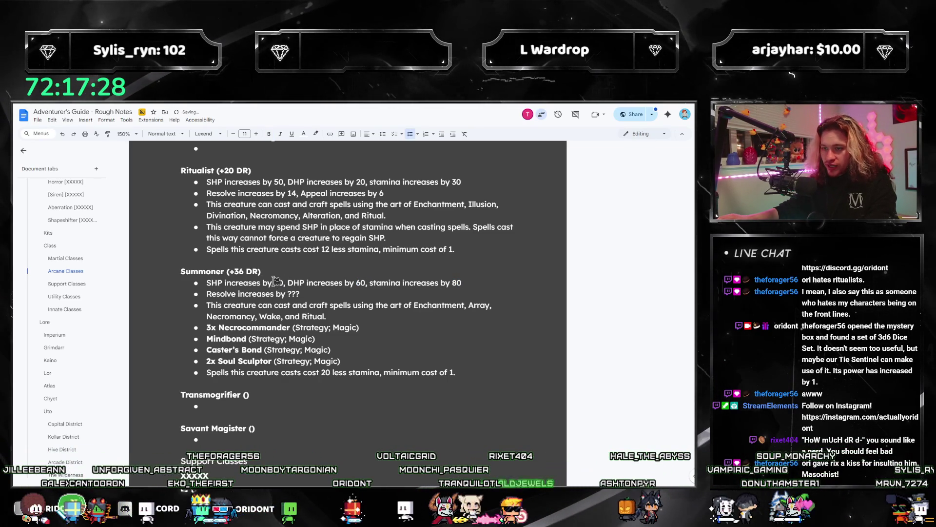
text(4)
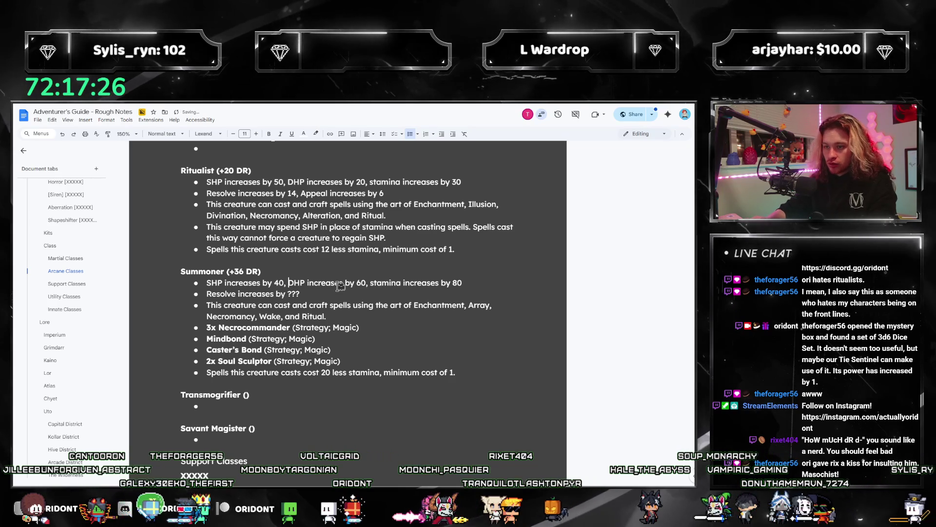
key(ctrl+Right)
key(ctrl+Right)
key(ctrl+Right)
key(shift+Right)
text(4)
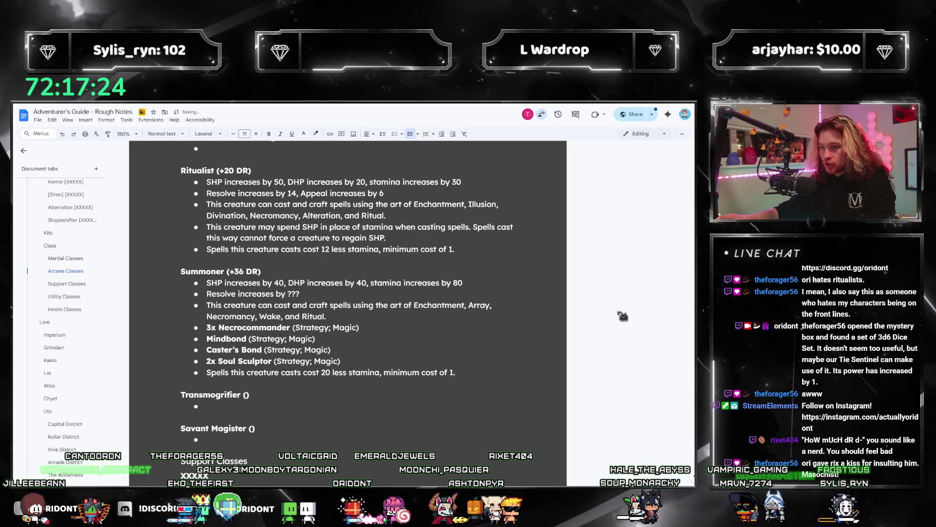
click(287, 283)
key(shift+Left)
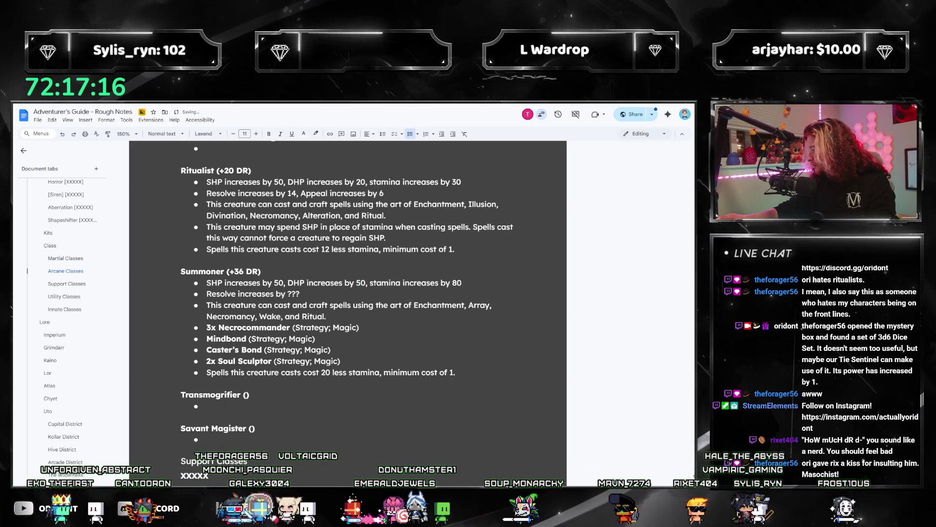
key(XF86Calculator)
click(638, 210)
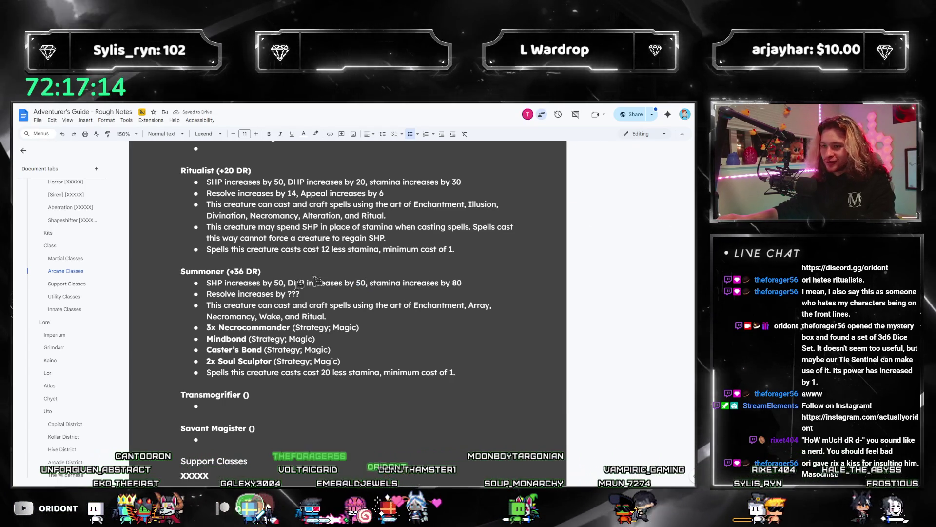
text(24)
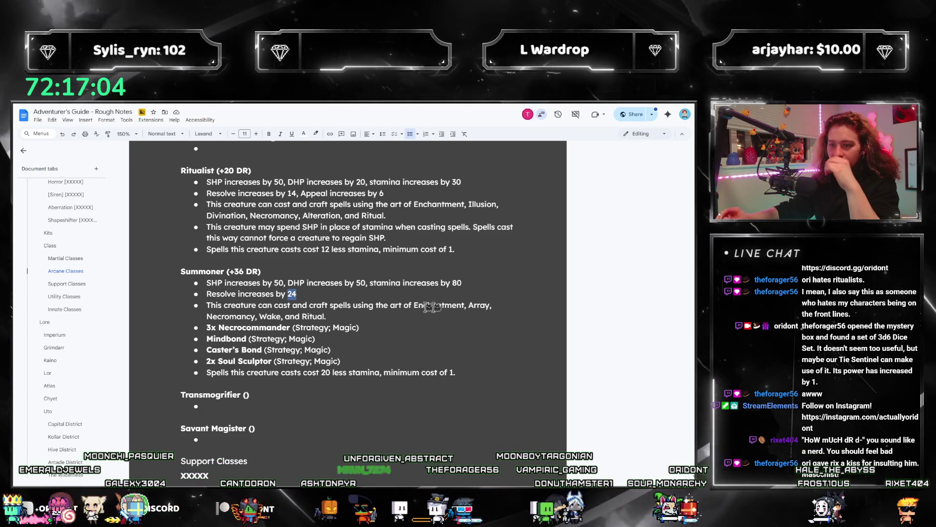
Step: Add the Summoner bullet 'This creature's Spellcap is equal to its Will score.'
click(488, 371)
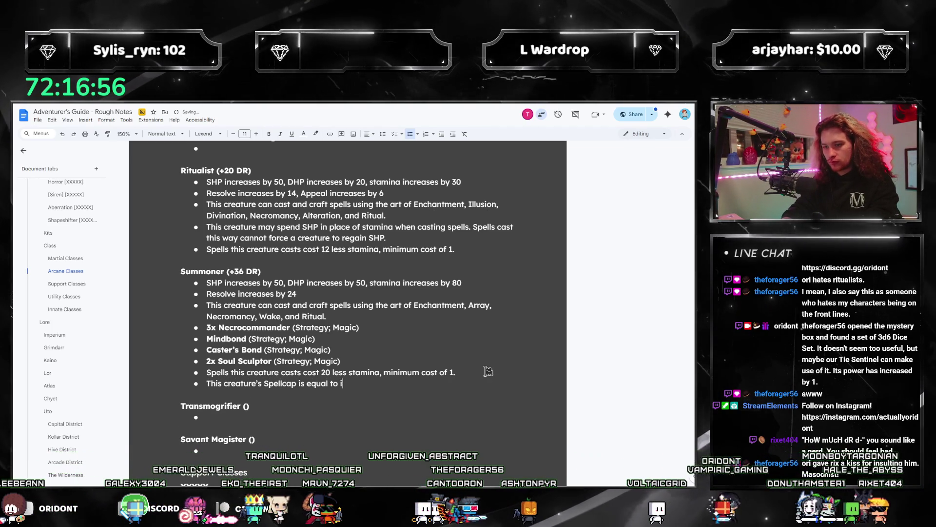
text(ts Will score.)
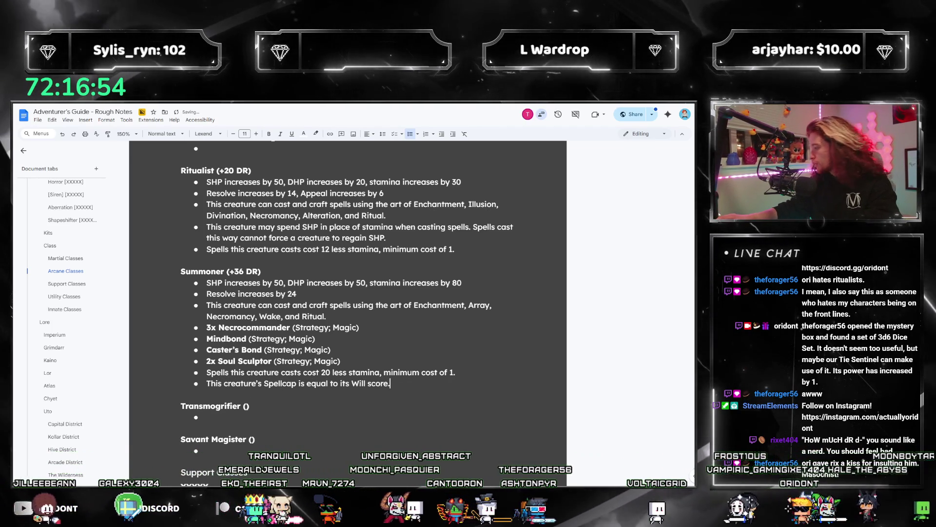
key(alt+Tab)
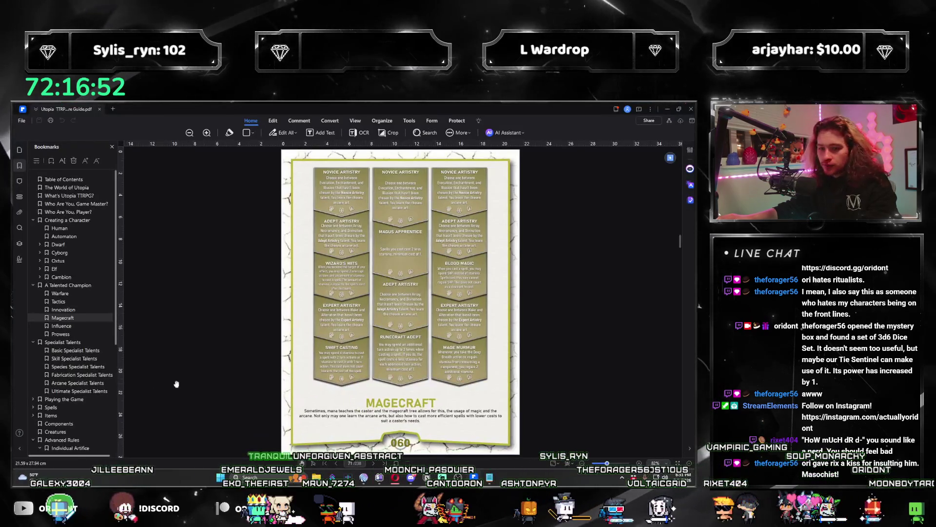
Step: Jump to the Kits bookmark and read the class stat blocks up to Arcane Classes on page 221
scroll(52, 359, down, 5)
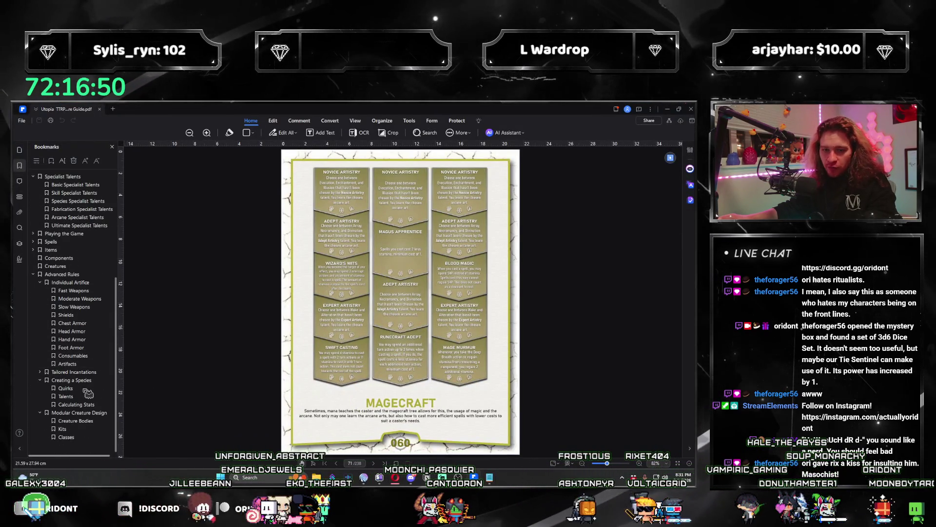
click(70, 432)
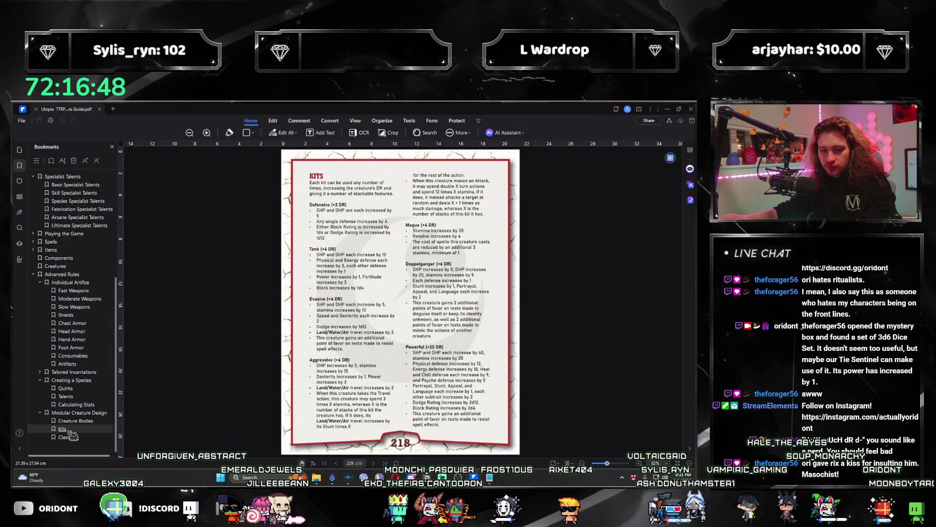
scroll(416, 359, down, 15)
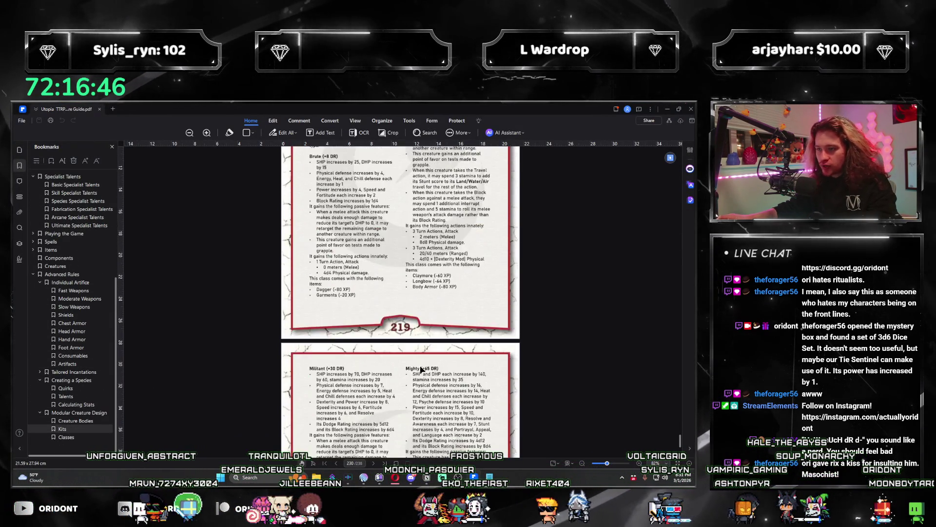
scroll(423, 360, up, 10)
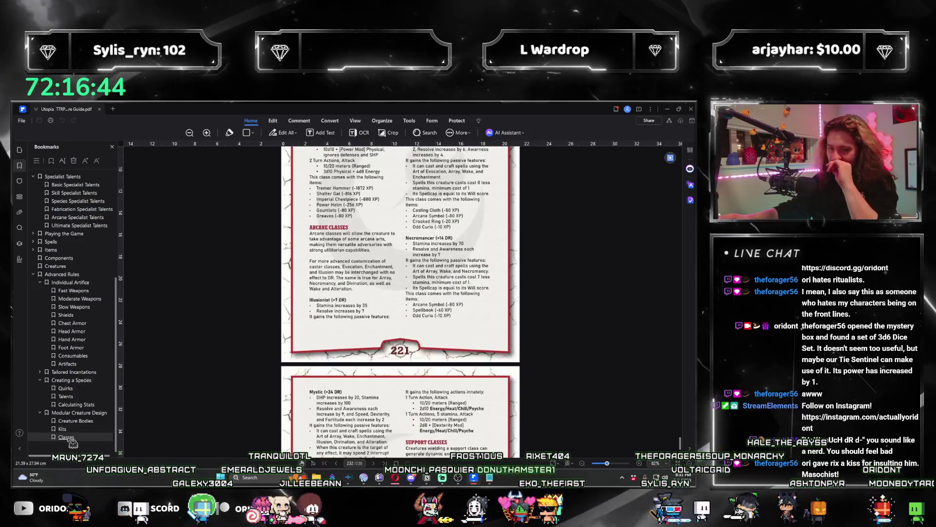
scroll(458, 331, down, 12)
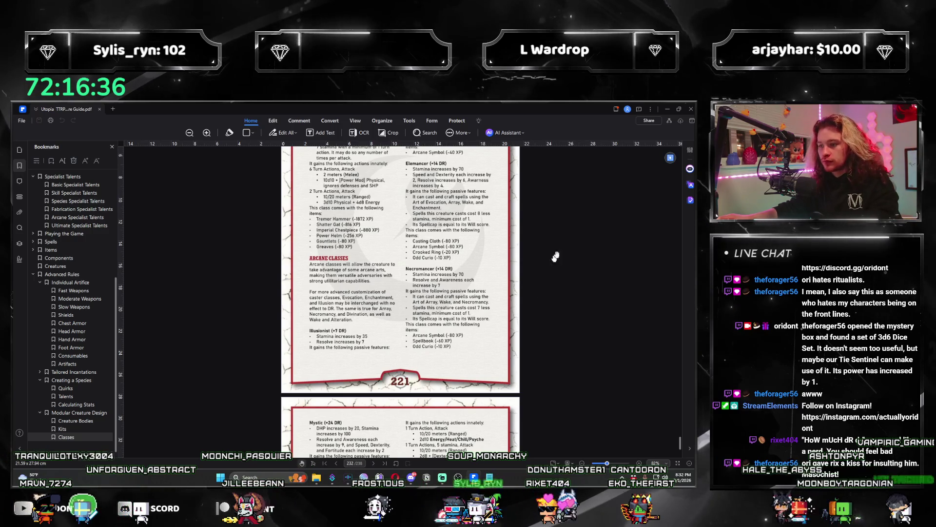
key(alt+Tab)
drag(263, 383, 200, 384)
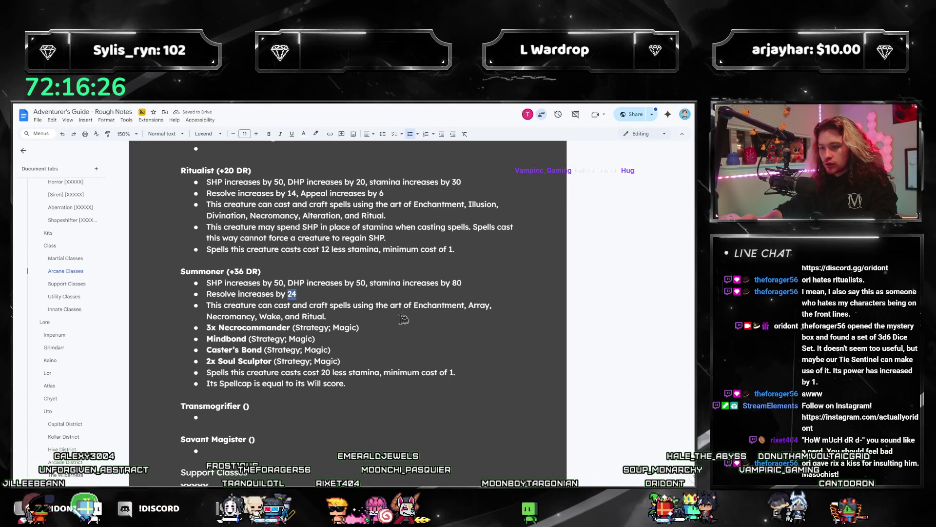
Step: Insert ', Awareness and Appeal each' after 24 and change 'increases' to 'increase' in the Resolve bullet
key(End)
text(,)
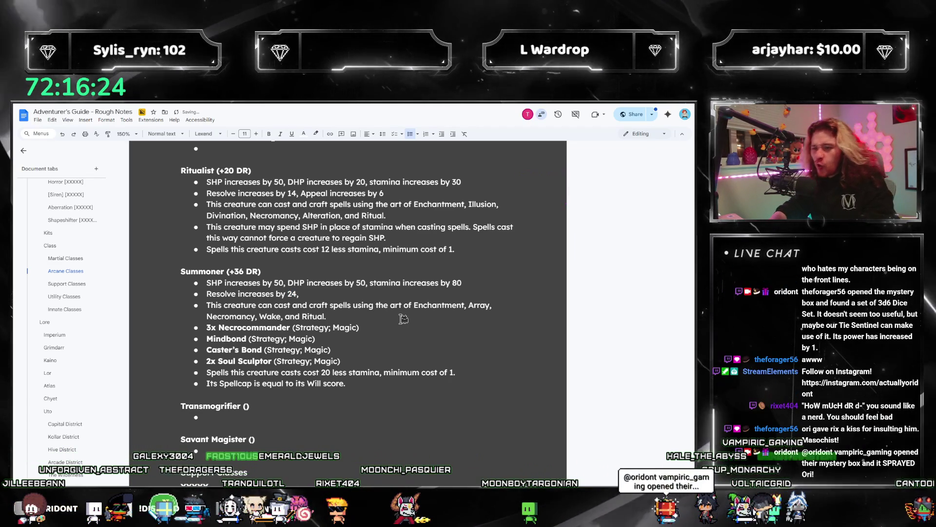
text( Awe)
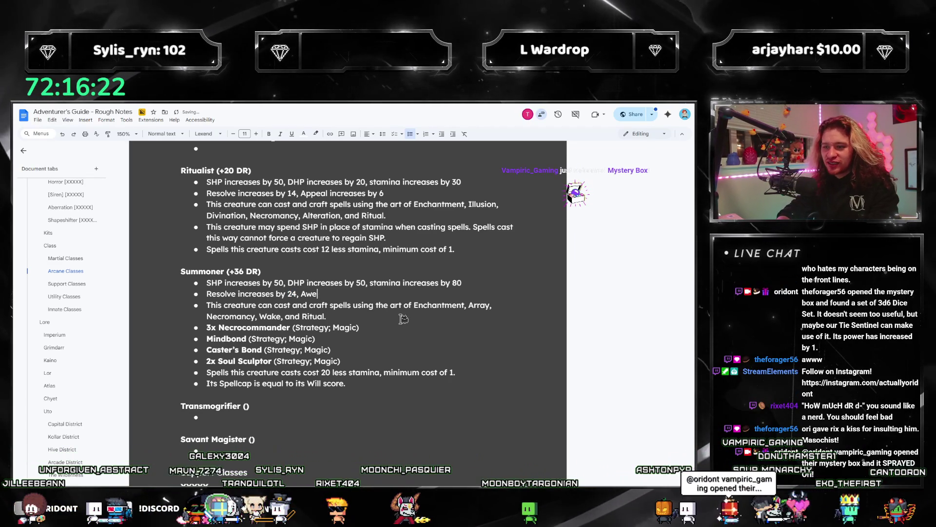
key(BackSpace)
text(areness an increases by 6)
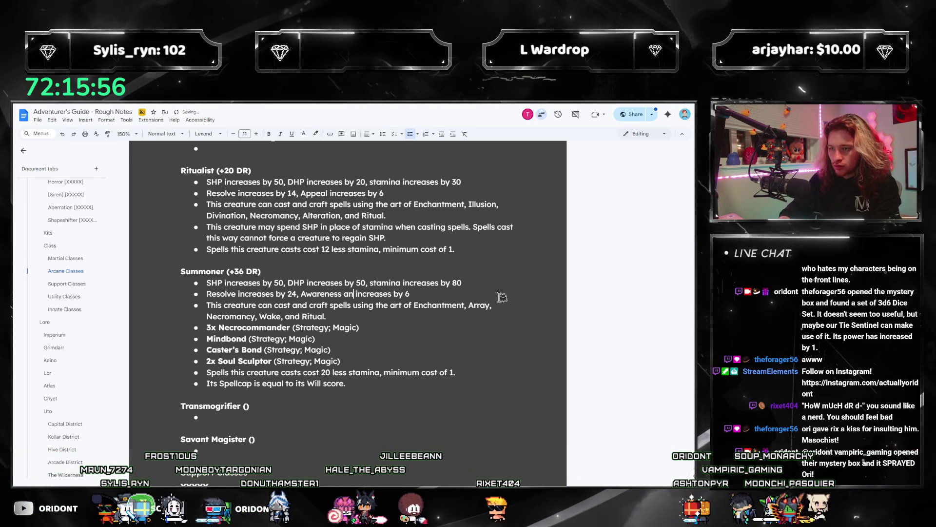
text(d Appeal each)
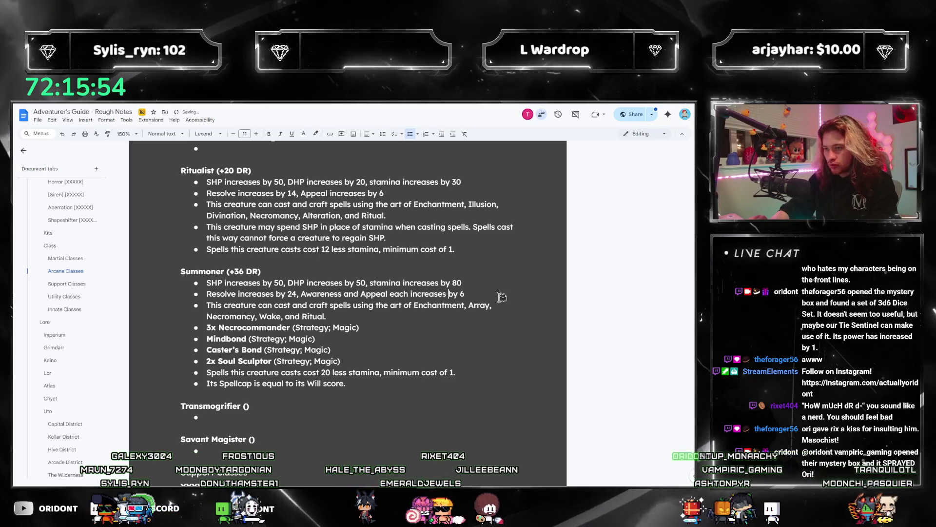
key(BackSpace)
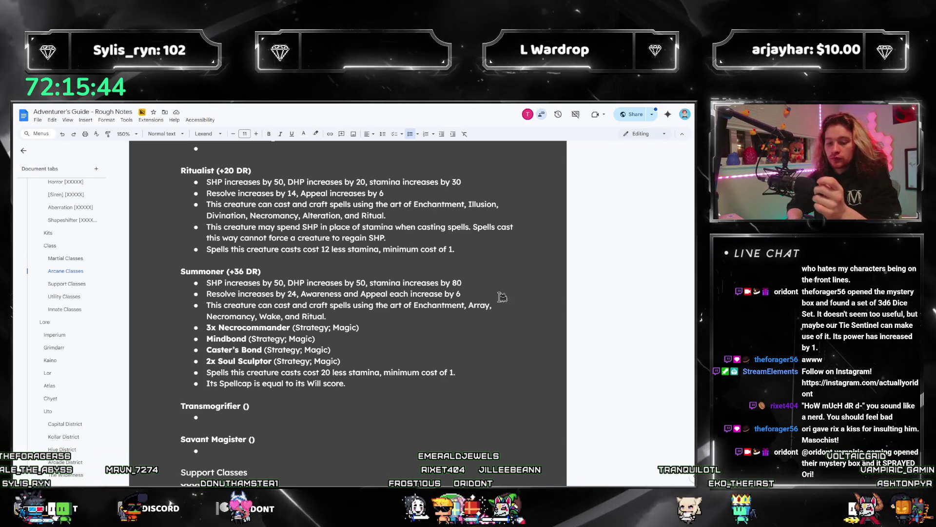
scroll(460, 288, down, 2)
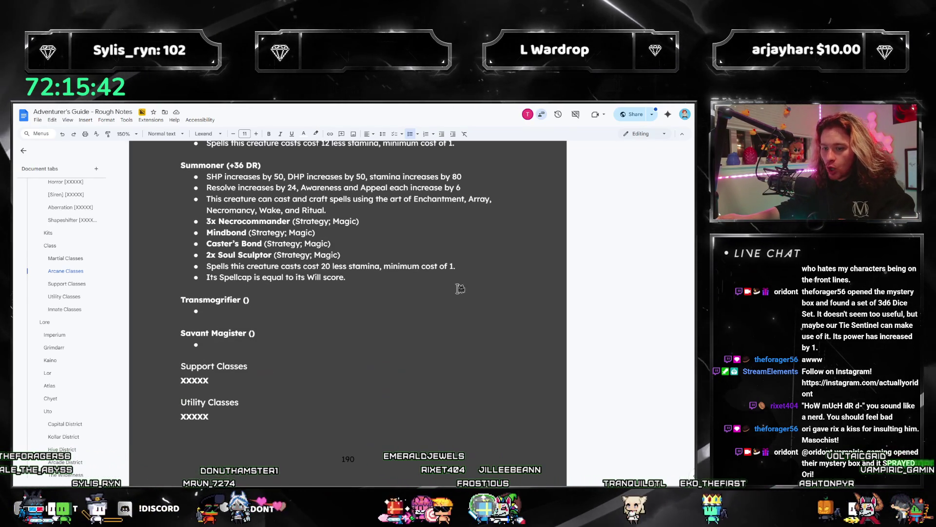
scroll(297, 314, up, 1)
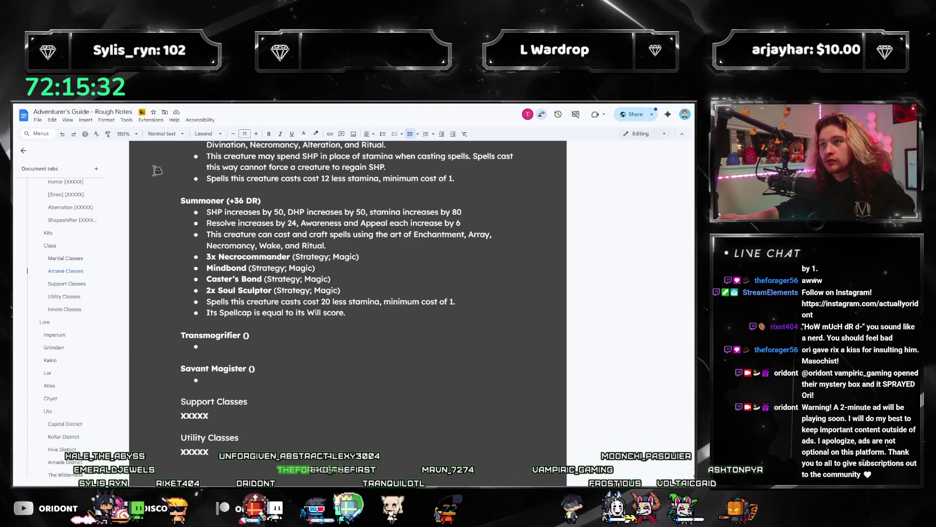
scroll(256, 290, down, 2)
scroll(256, 290, up, 4)
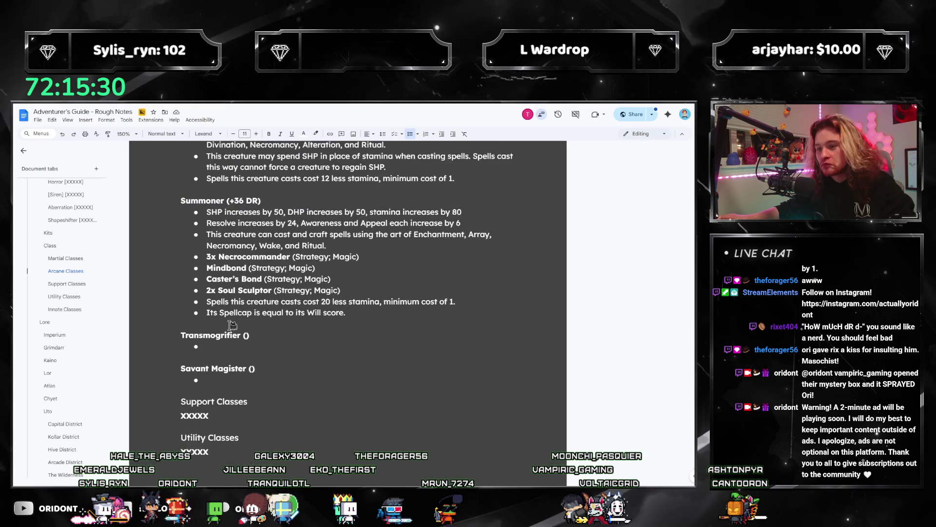
scroll(232, 324, up, 1)
scroll(224, 342, down, 2)
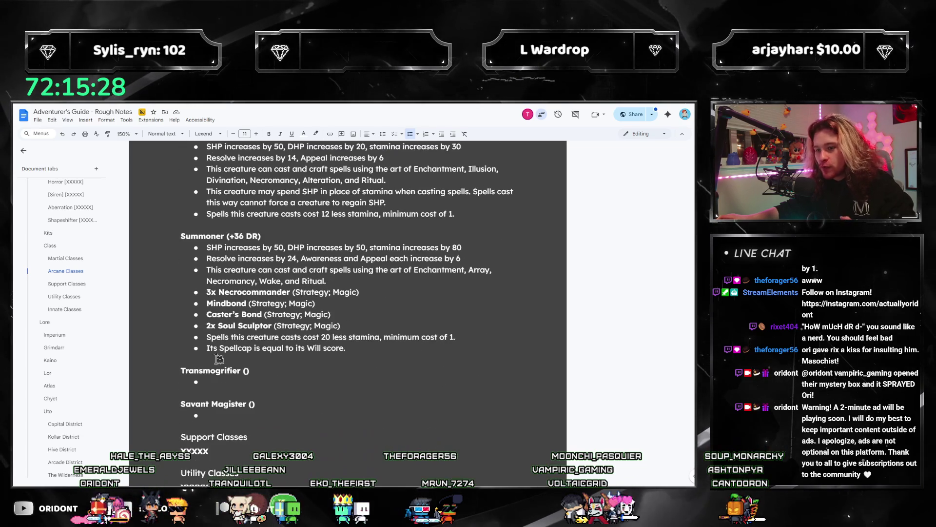
scroll(321, 368, down, 1)
scroll(325, 364, up, 15)
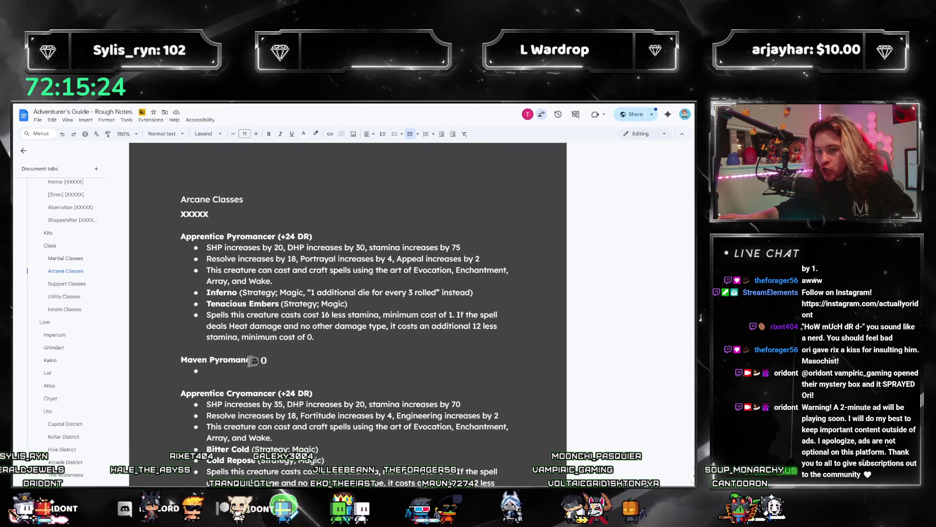
scroll(273, 307, down, 2)
scroll(264, 293, down, 12)
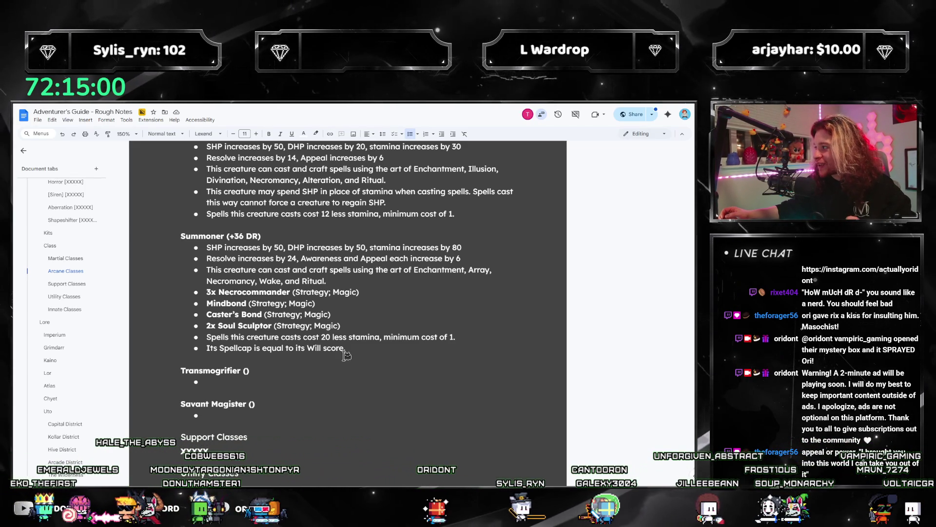
mouse_move(360, 344)
mouse_down()
mouse_move(175, 277)
mouse_move(134, 251)
mouse_up()
click(469, 326)
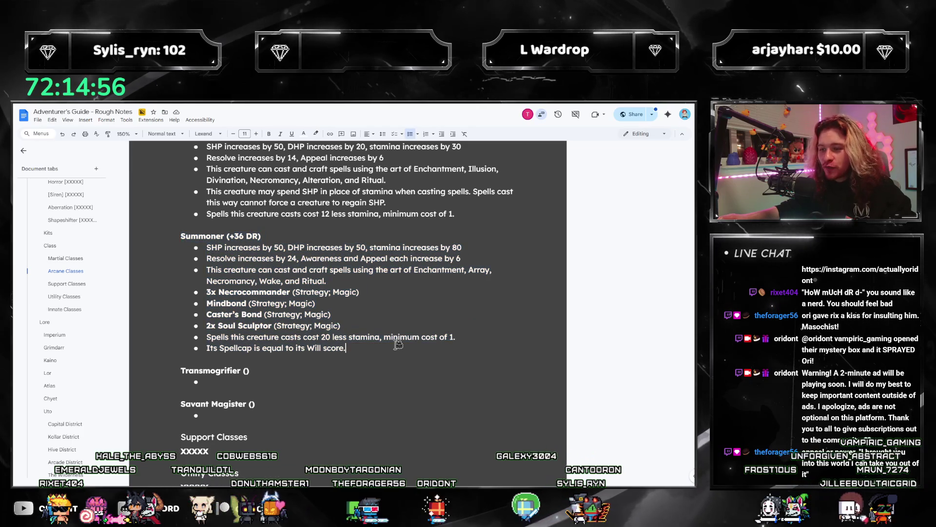
drag(398, 345, 205, 236)
click(473, 337)
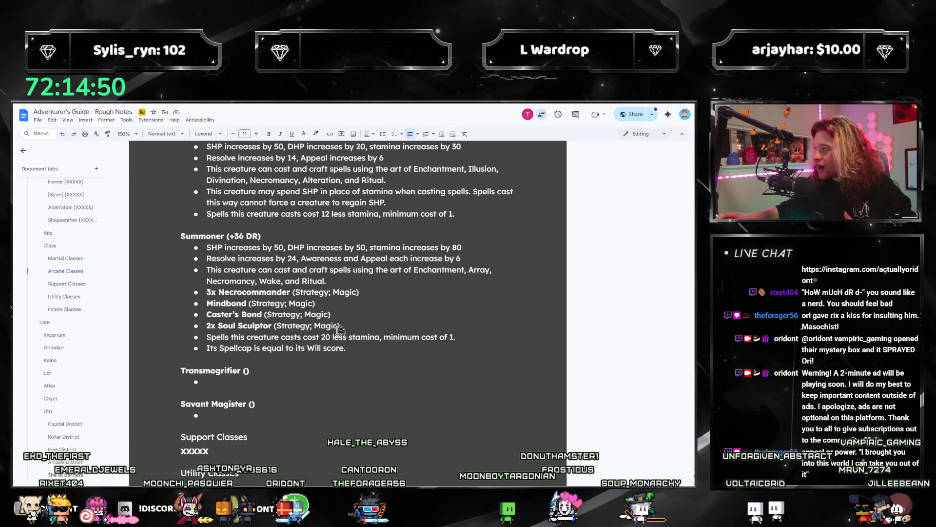
drag(392, 337, 300, 311)
mouse_move(379, 349)
mouse_down()
mouse_move(204, 293)
mouse_move(158, 235)
mouse_up()
click(282, 269)
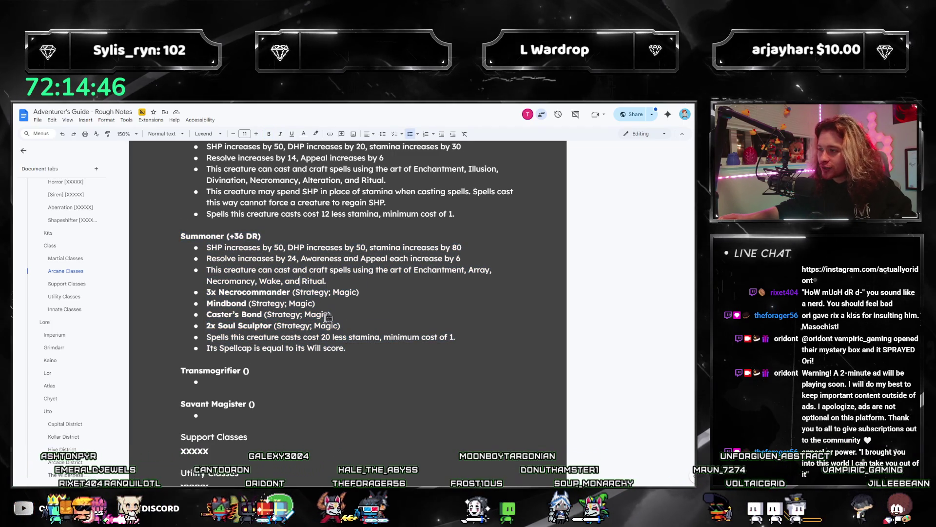
drag(347, 348, 187, 244)
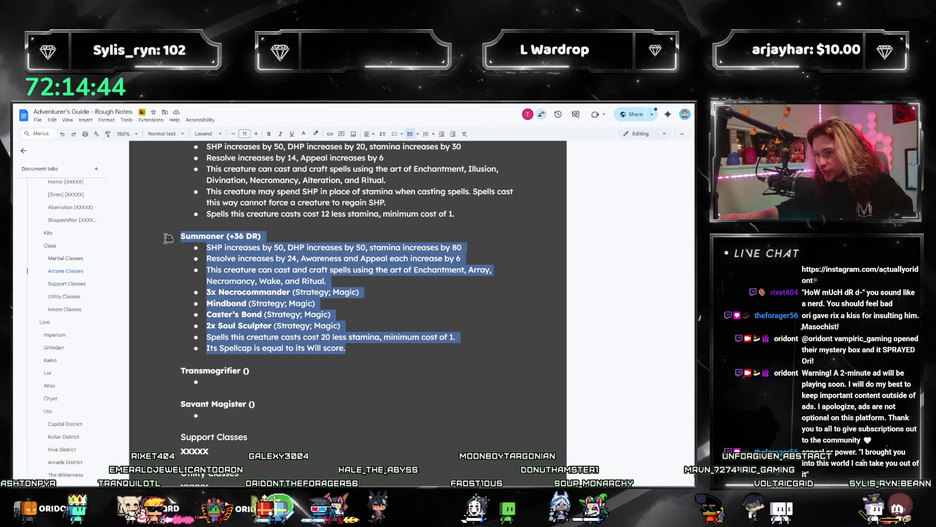
click(347, 348)
mouse_move(346, 348)
mouse_down()
mouse_move(224, 246)
mouse_move(181, 236)
mouse_up()
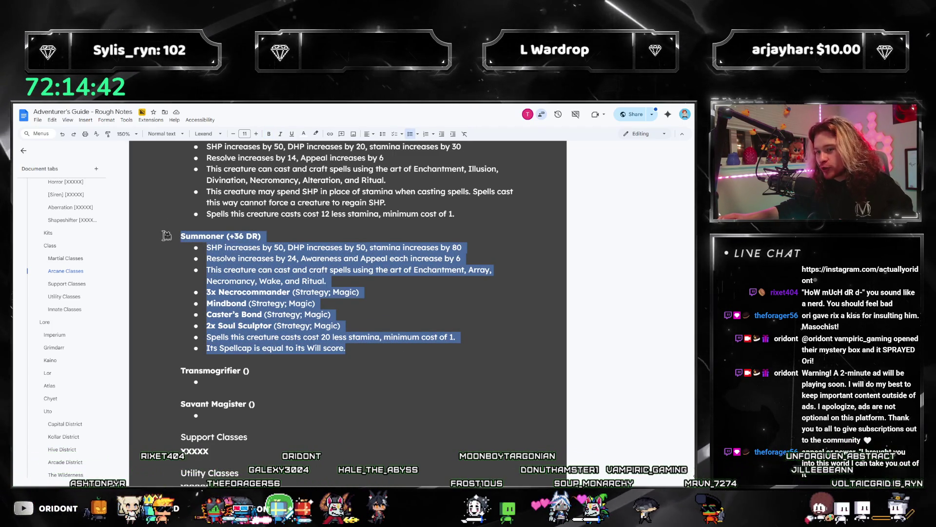
click(252, 259)
drag(347, 348, 209, 254)
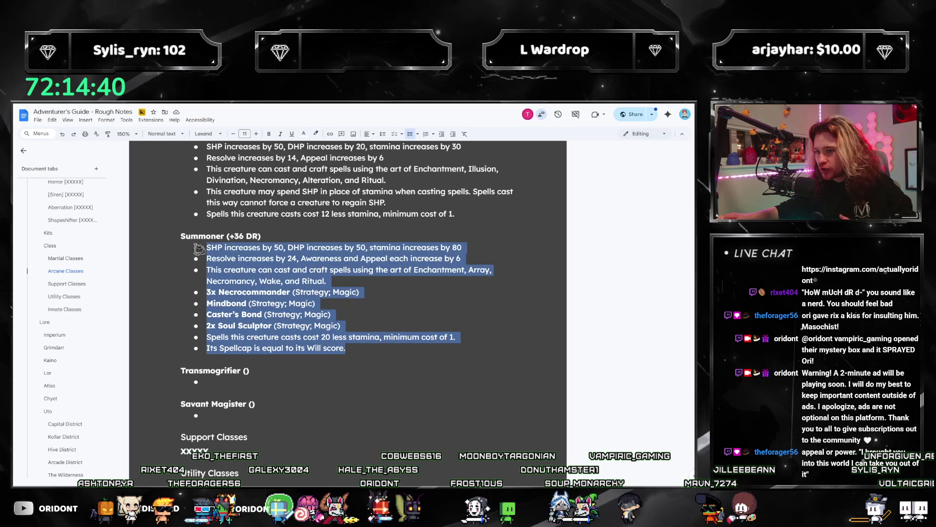
click(396, 303)
drag(422, 348, 190, 238)
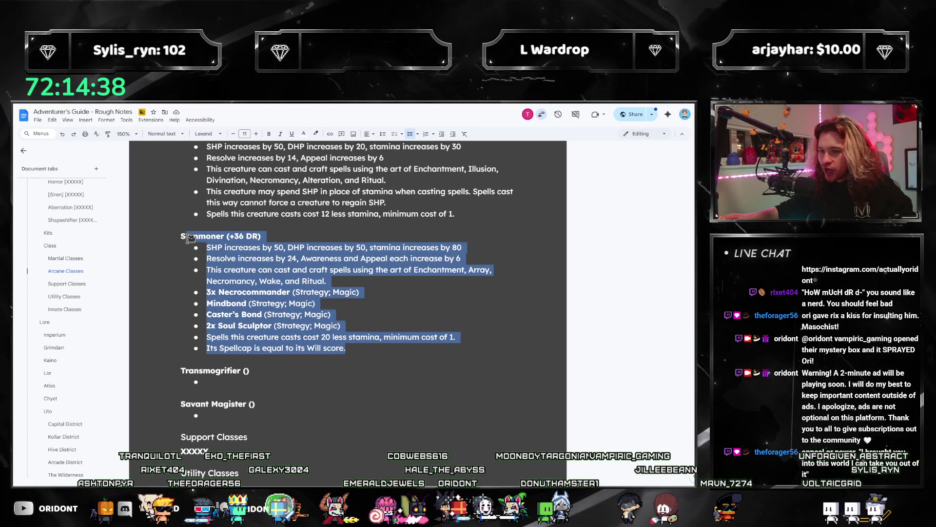
click(379, 271)
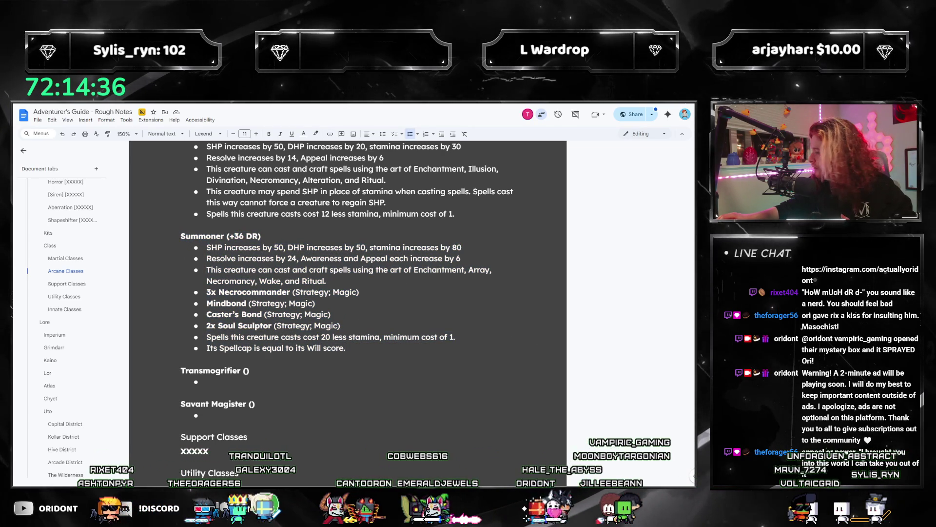
key(alt+Tab)
Step: Scroll the PDF to the Militant and Mighty entries on page 220, then return to Google Docs
scroll(480, 328, down, 10)
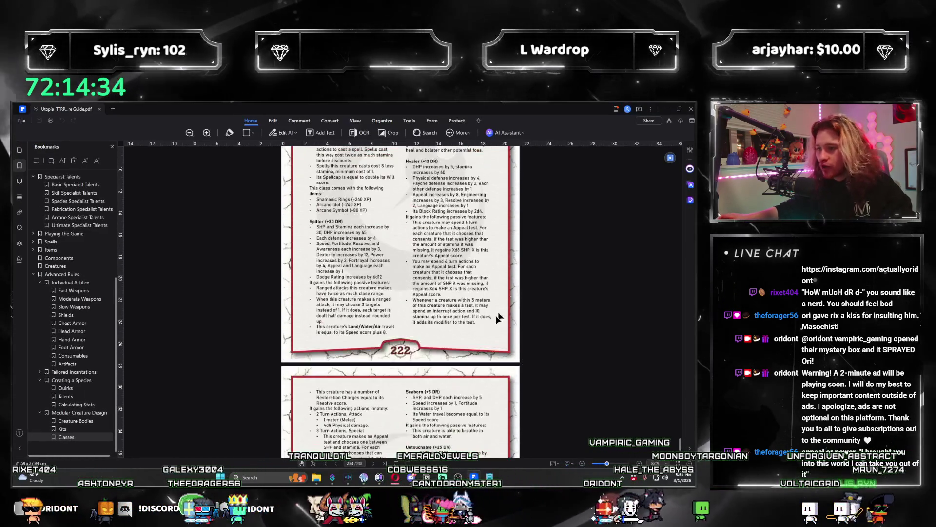
scroll(480, 331, down, 3)
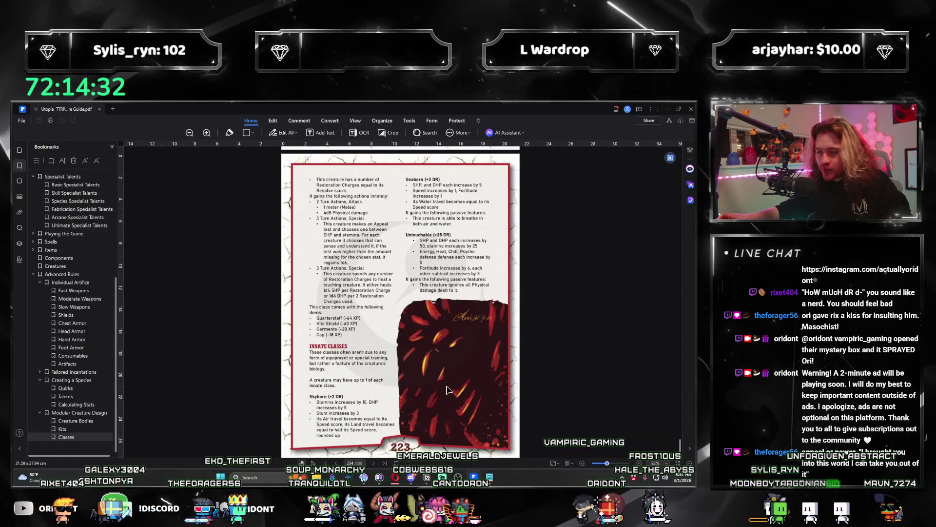
scroll(460, 378, up, 8)
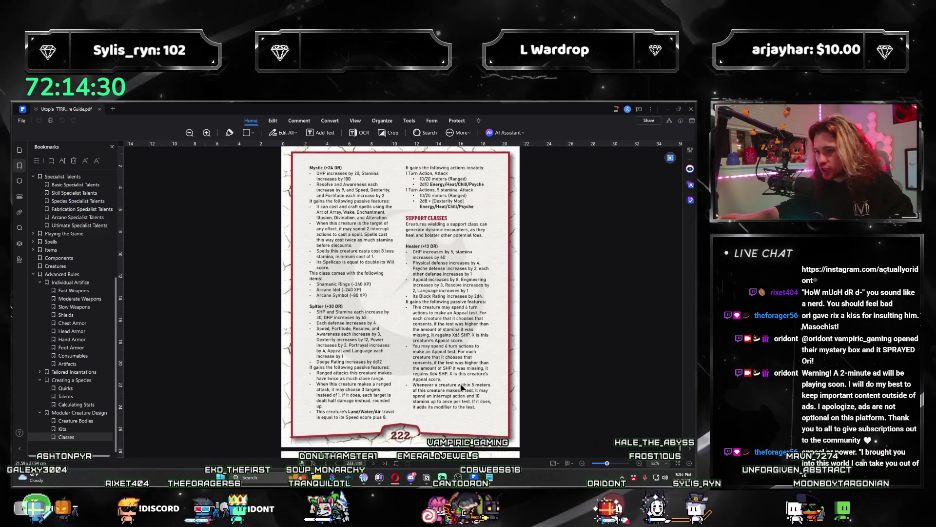
scroll(470, 369, up, 10)
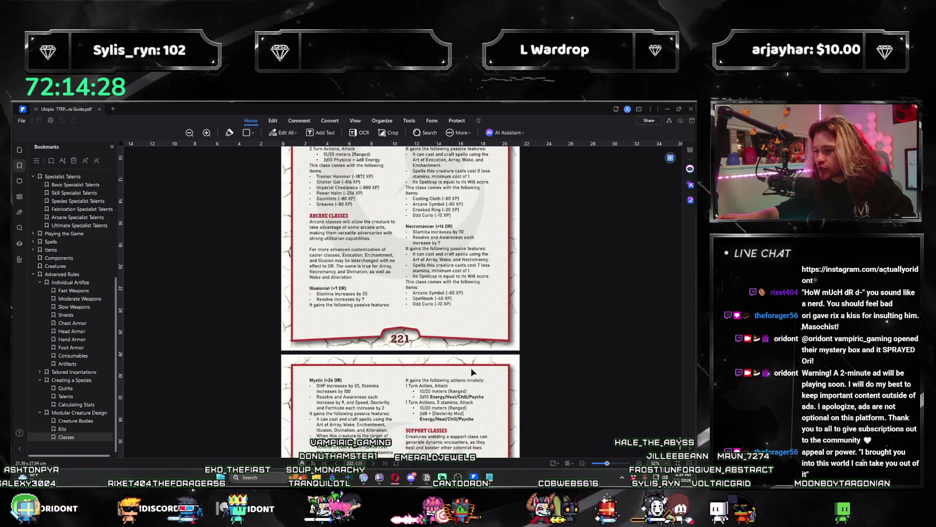
scroll(470, 367, up, 7)
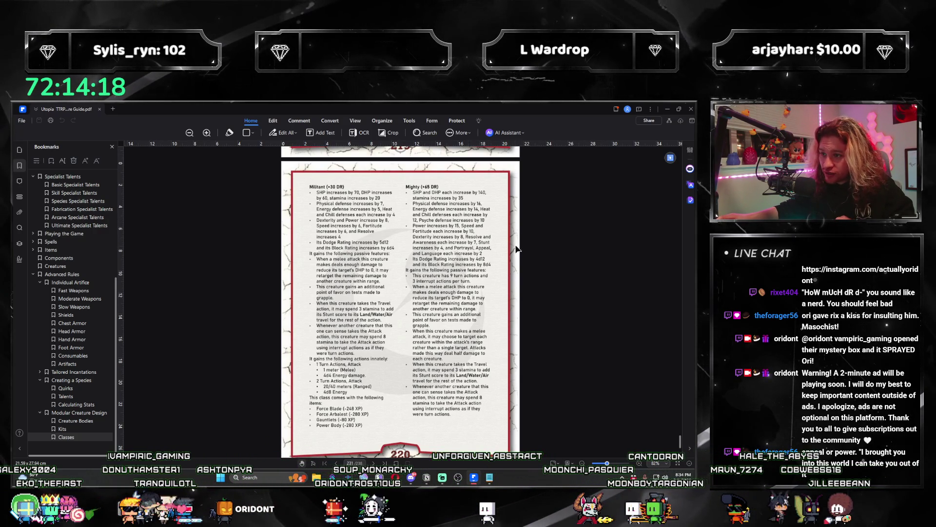
scroll(520, 249, down, 5)
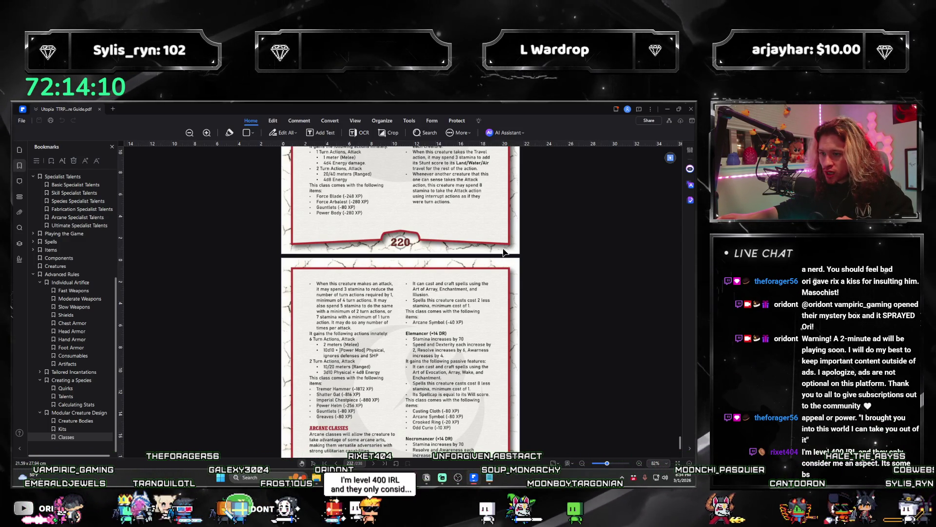
scroll(504, 251, up, 5)
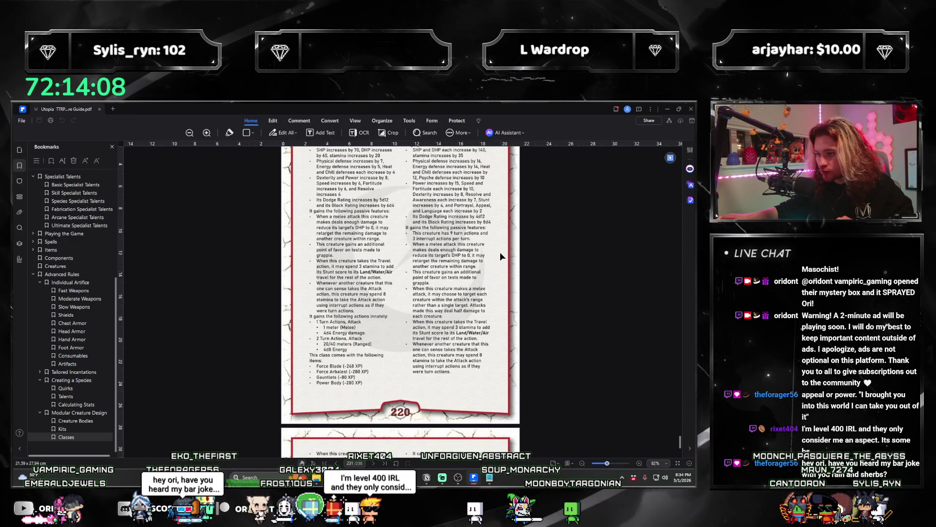
scroll(501, 255, up, 1)
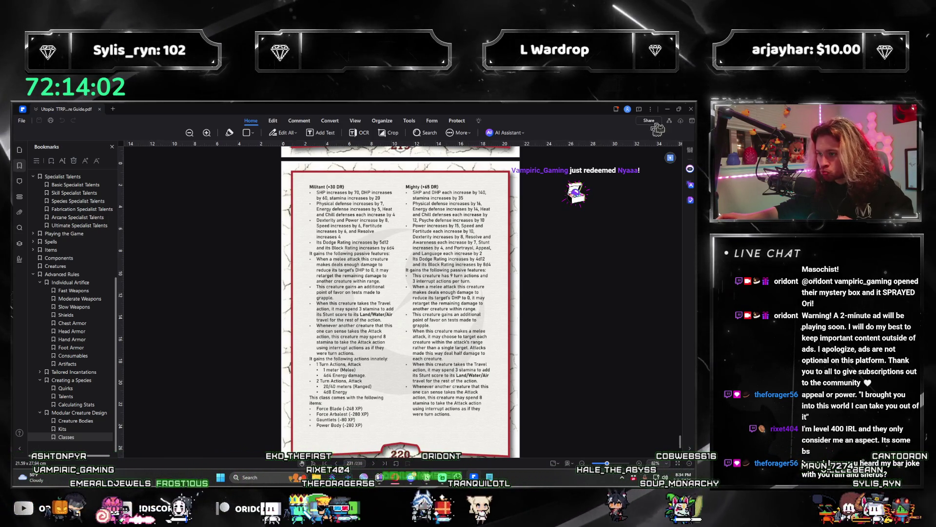
key(alt+Tab)
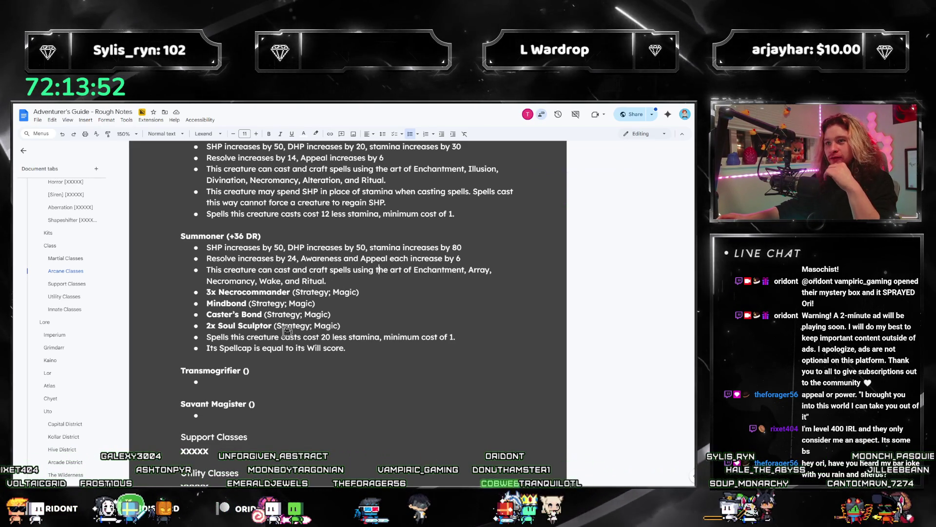
click(248, 382)
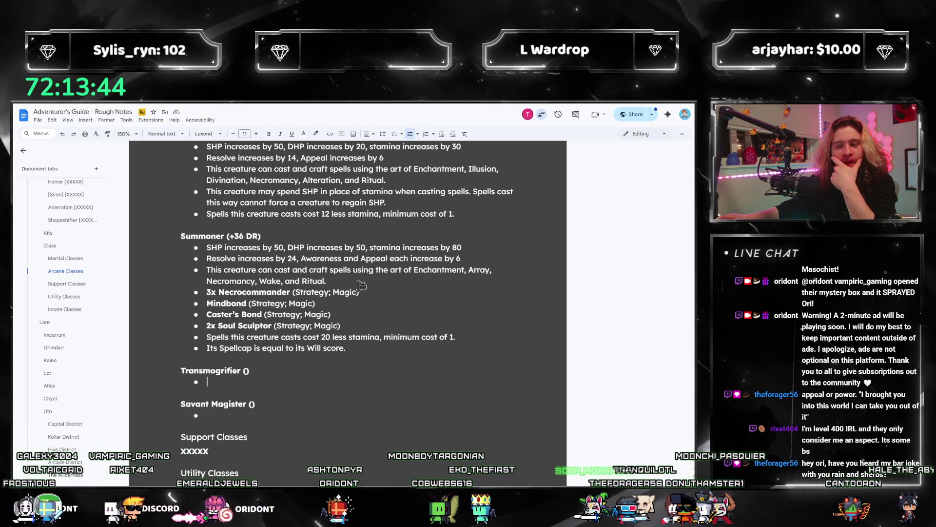
click(388, 355)
mouse_move(388, 349)
mouse_down()
mouse_move(210, 280)
mouse_move(206, 247)
mouse_up()
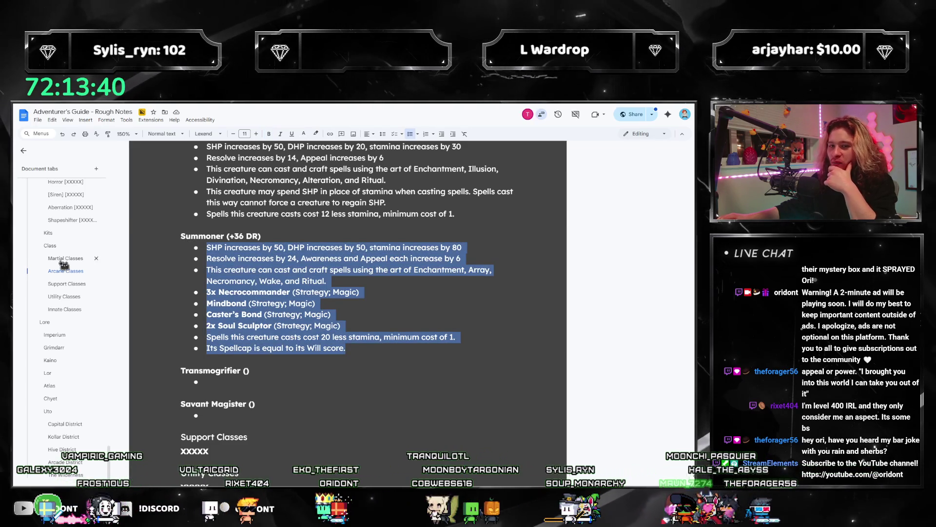
click(63, 260)
click(66, 275)
scroll(306, 336, down, 10)
scroll(305, 335, down, 4)
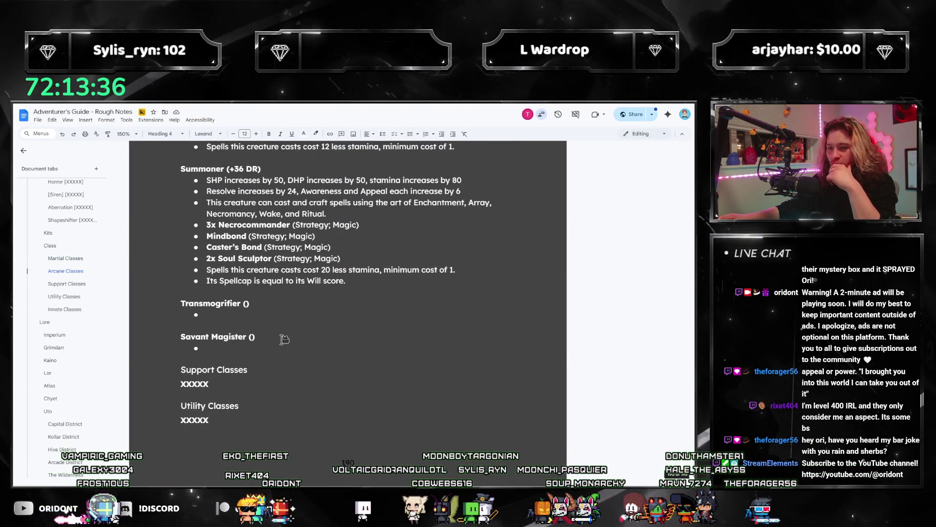
scroll(284, 340, up, 2)
click(377, 389)
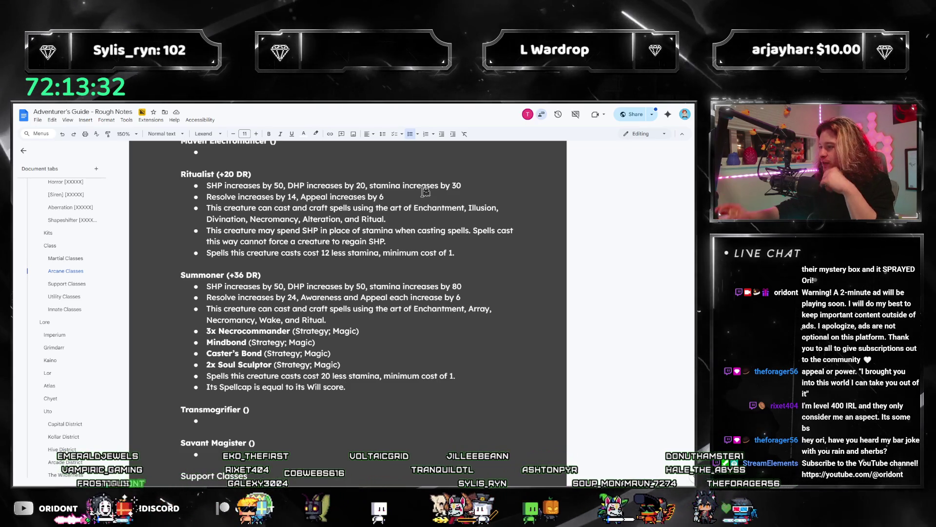
scroll(424, 191, down, 2)
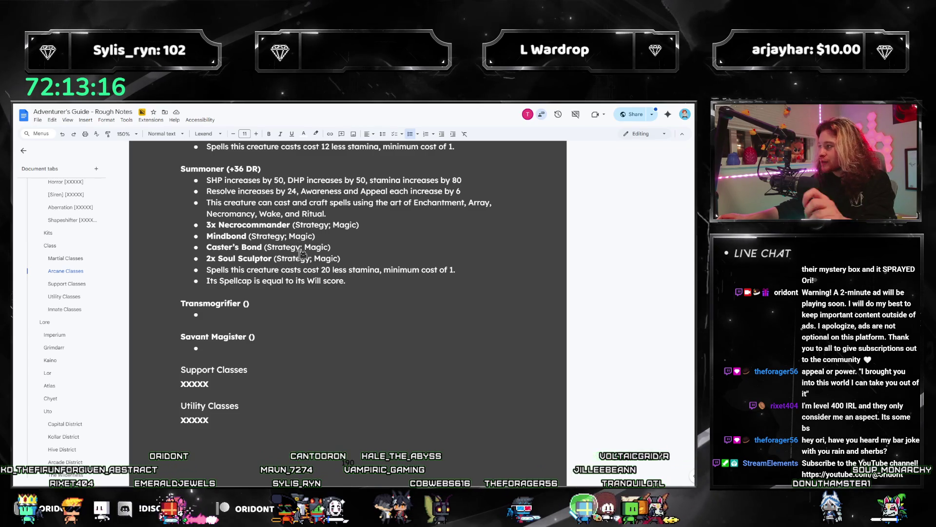
click(223, 314)
scroll(393, 237, up, 1)
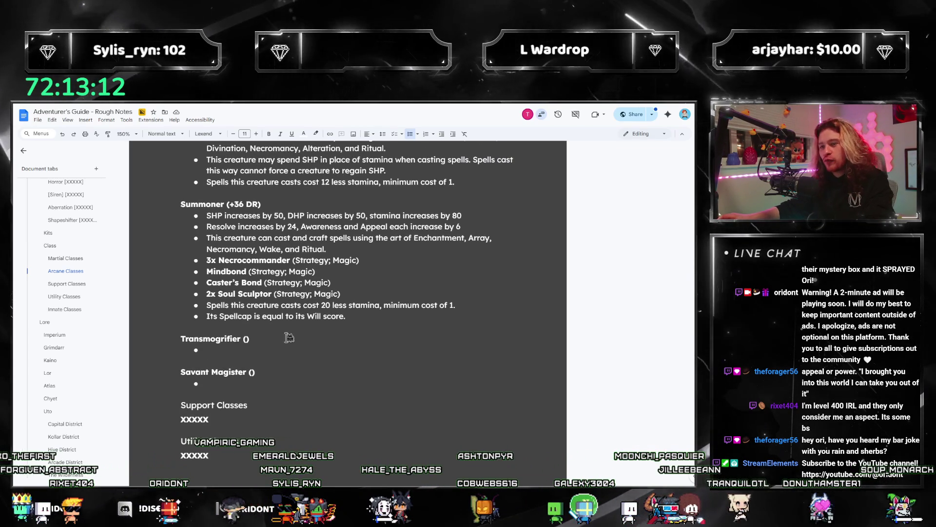
drag(347, 245, 188, 215)
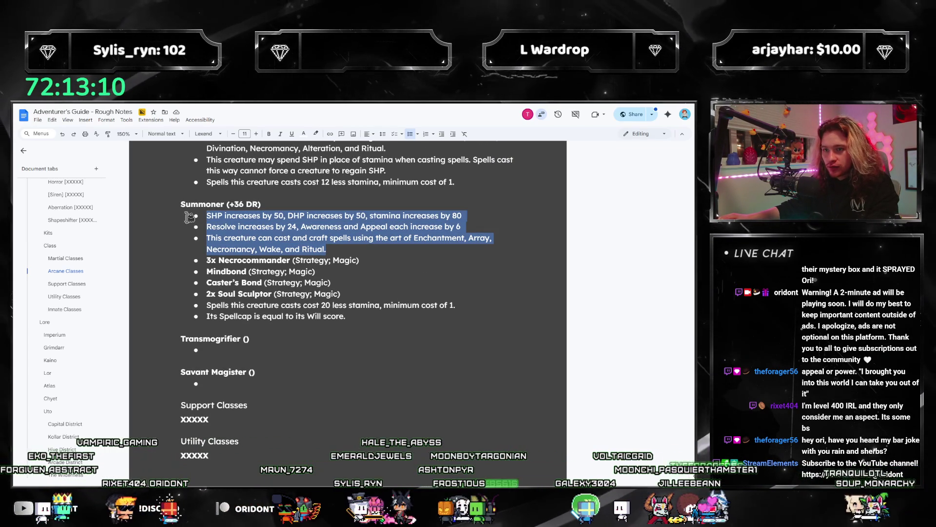
Step: Paste the three Summoner stat and spell-art bullets into Transmogrifier's empty bullet
key(ctrl+c)
click(227, 347)
key(ctrl+v)
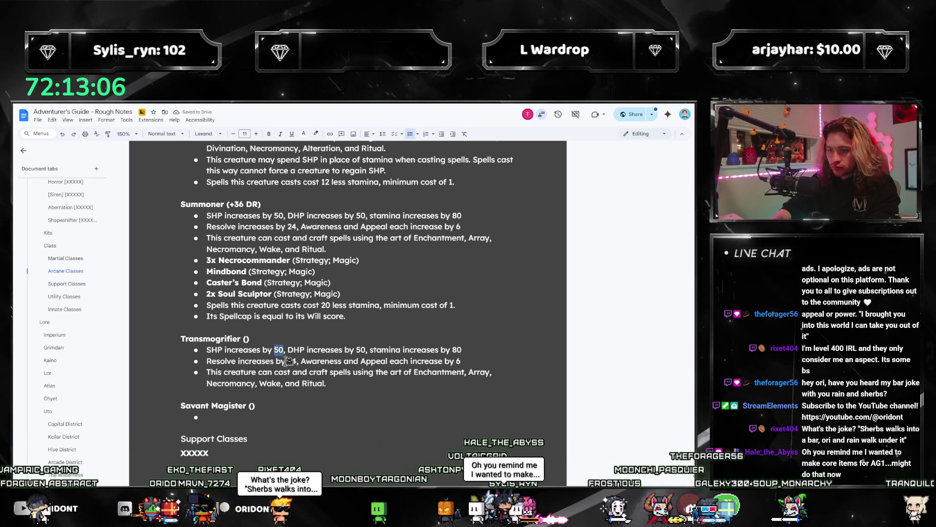
Step: Replace the pasted numbers with ??? and swap Awareness/Appeal for Engineering and Portrayal
key(ctrl+Right)
key(ctrl+Right)
key(ctrl+Right)
key(Delete)
key(Delete)
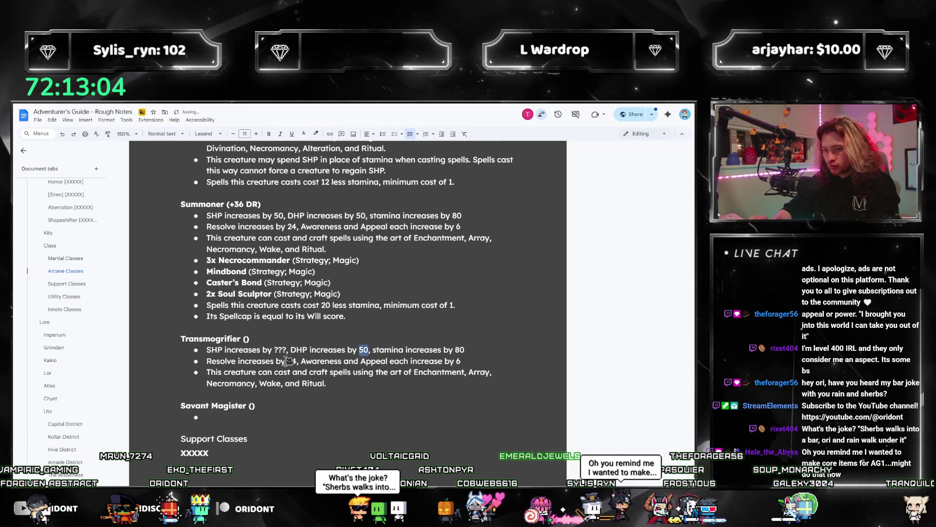
text(???)
key(End)
key(ctrl+shift+Left)
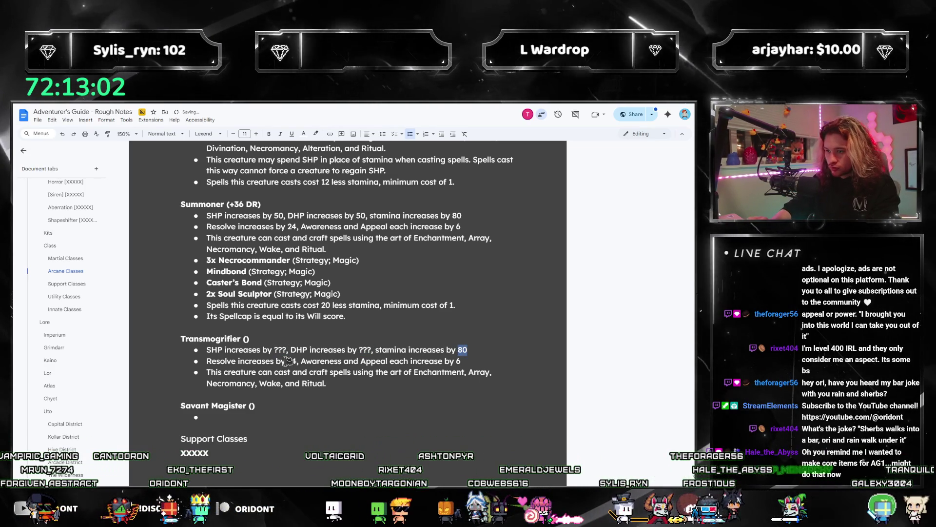
text(??, E)
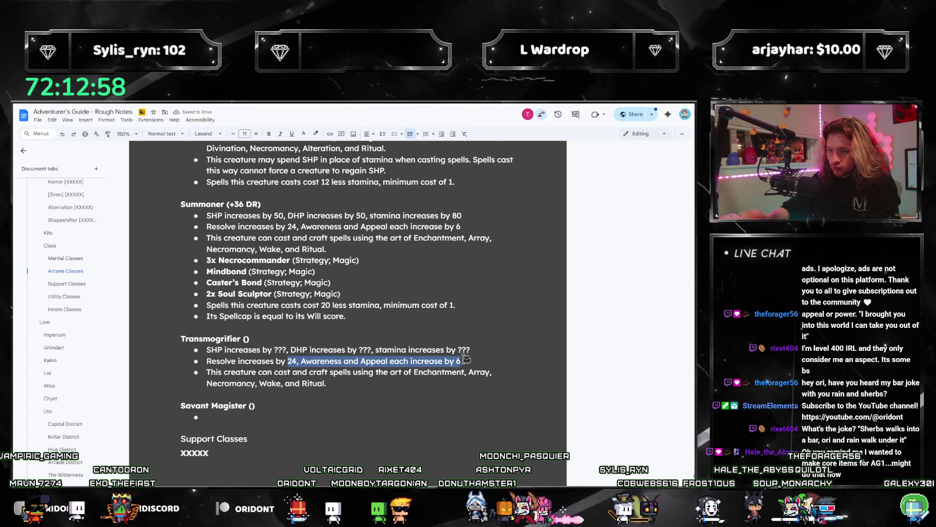
text(ngineeri)
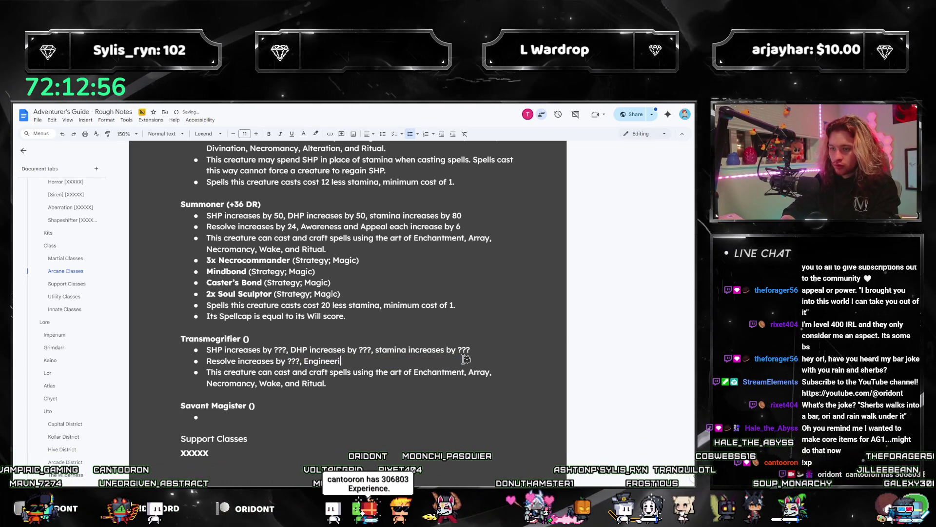
text(ng increases by ???)
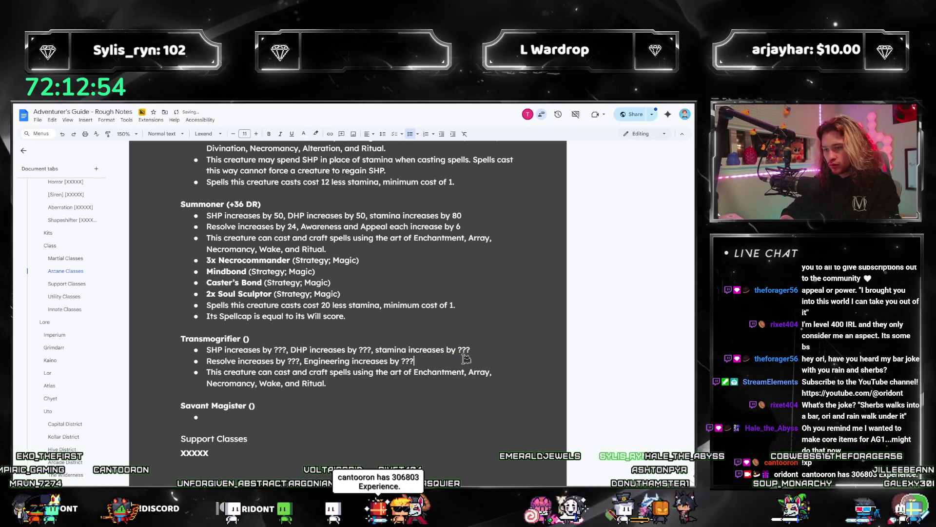
text(, Port)
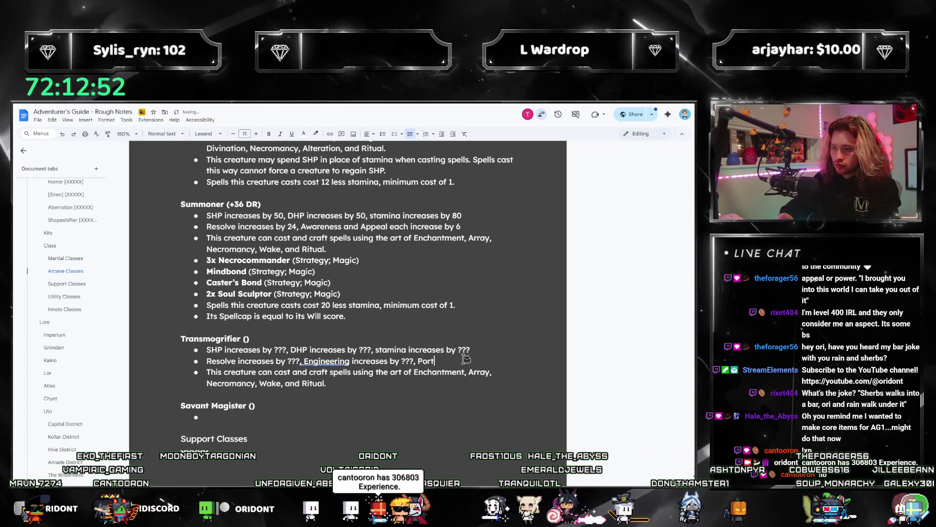
text(rayal increases by ???)
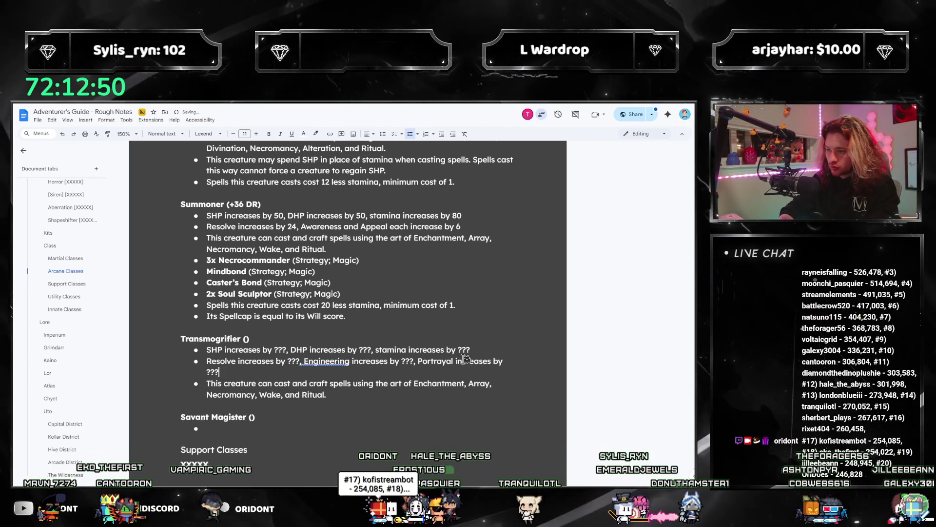
right_click(335, 360)
click(294, 375)
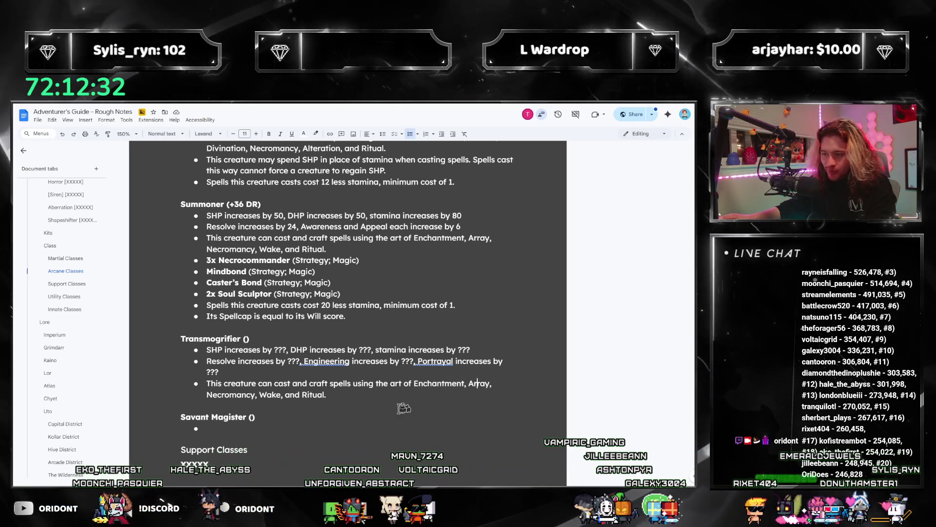
double_click(230, 395)
Step: Change Necromancy to Alteration, add empty bullets, and copy Summoner's spell-cost and Spellcap lines
text(Alteration, and)
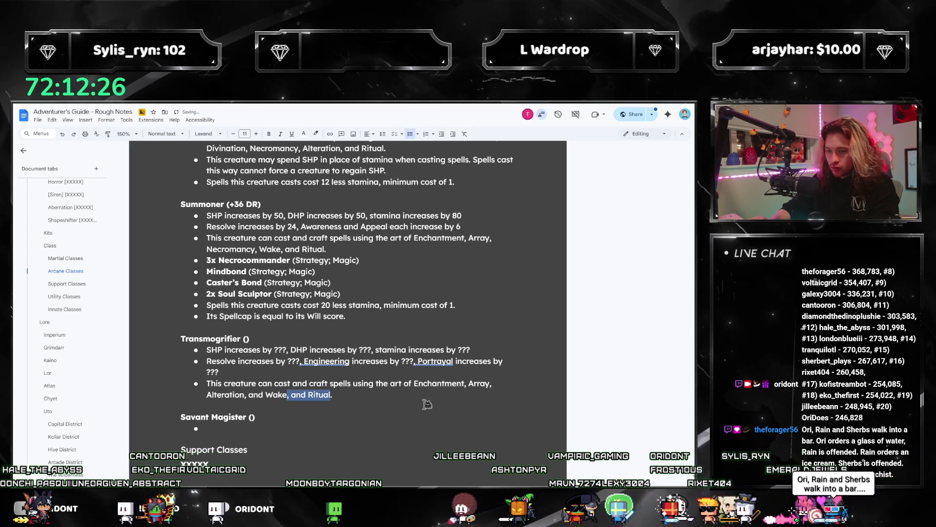
text(.)
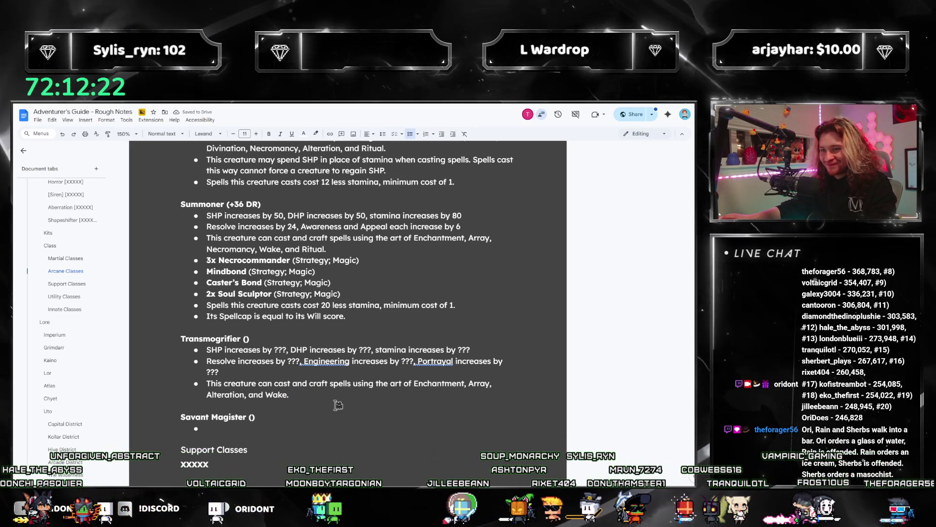
key(Return)
key(Return)
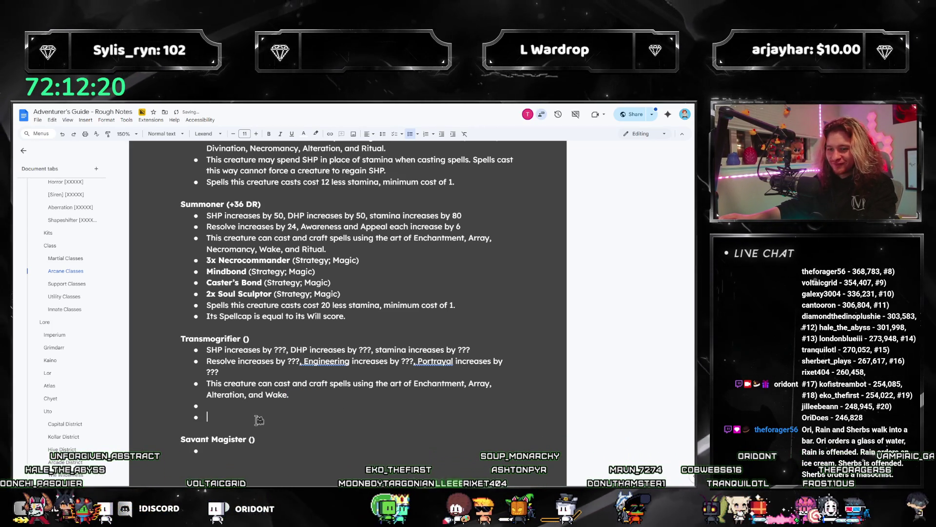
drag(234, 306, 201, 306)
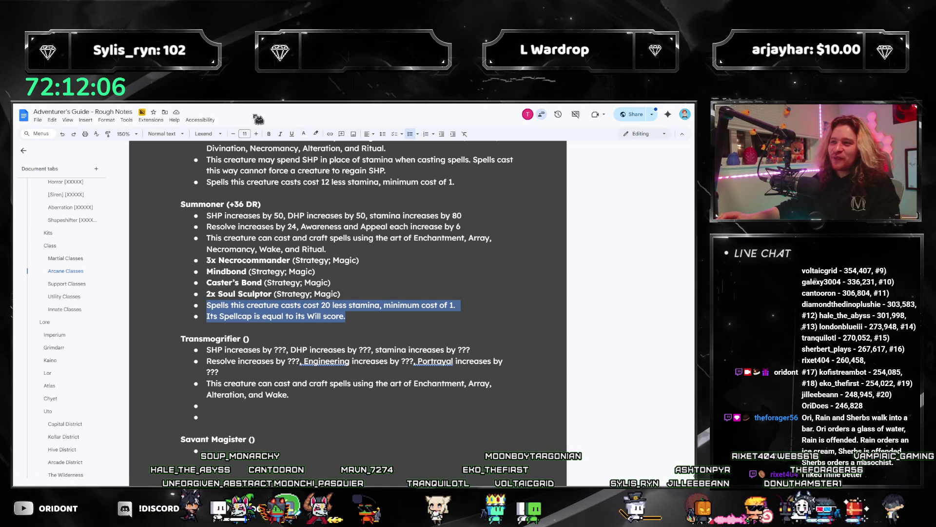
key(ctrl+c)
click(211, 416)
Step: Paste the spell-cost and Spellcap lines under Transmogrifier, changing the 20 stamina reduction to ???
key(ctrl+v)
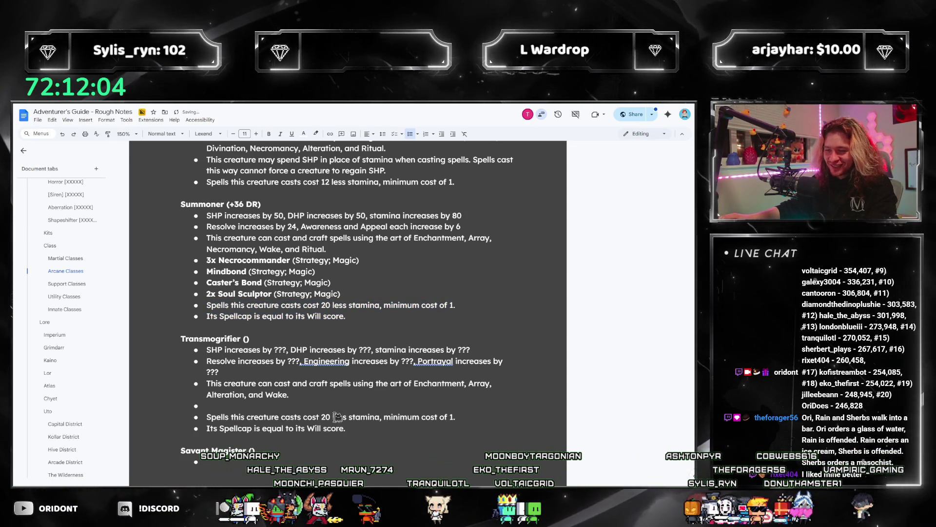
key(BackSpace)
key(BackSpace)
key(BackSpace)
text(???)
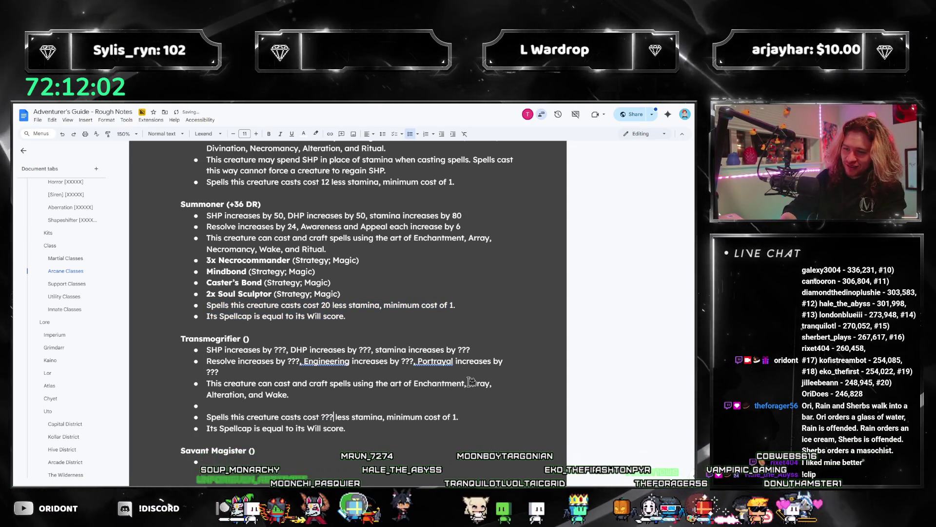
key(Up)
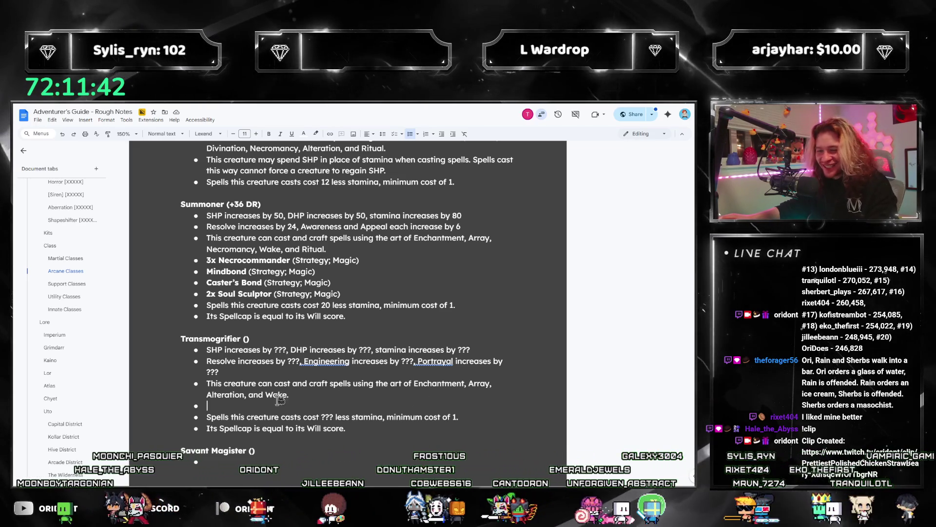
Step: Browse the Study of Transformation tab, selecting through the True Form talent
scroll(73, 362, down, 10)
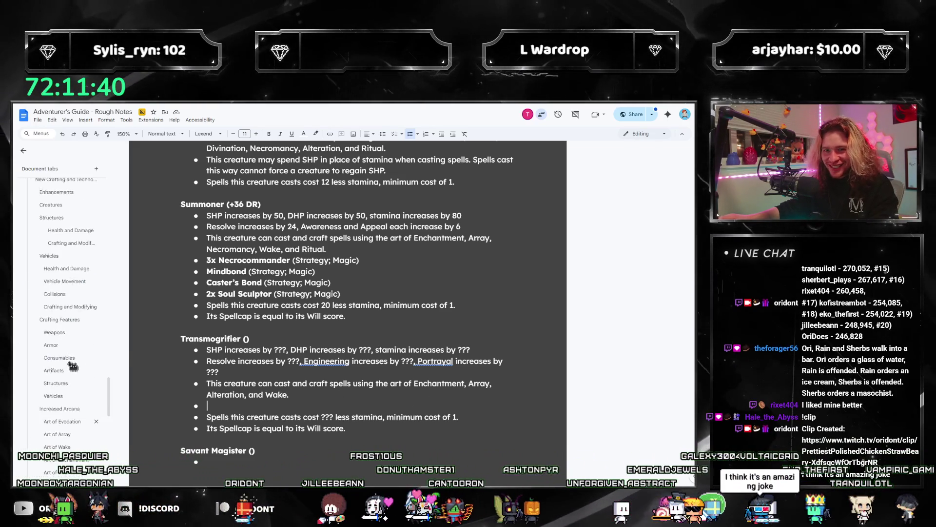
scroll(73, 362, down, 10)
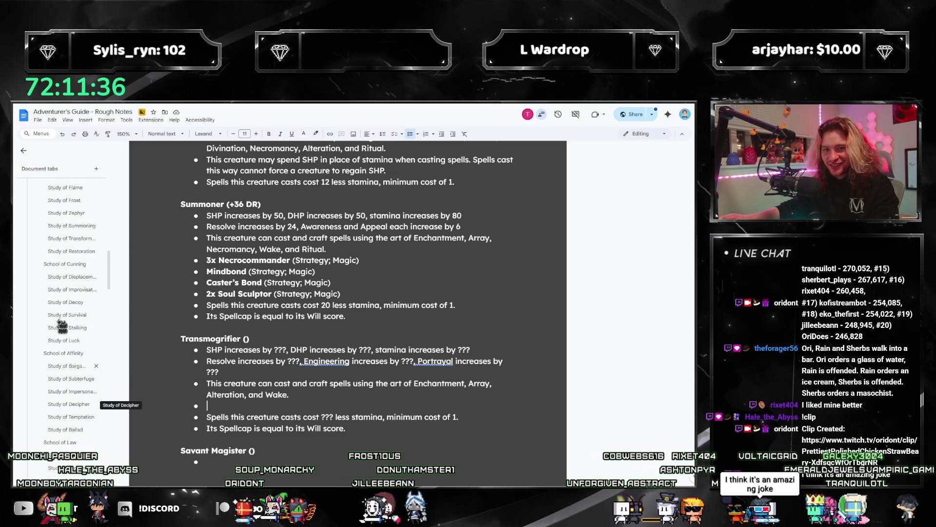
click(64, 241)
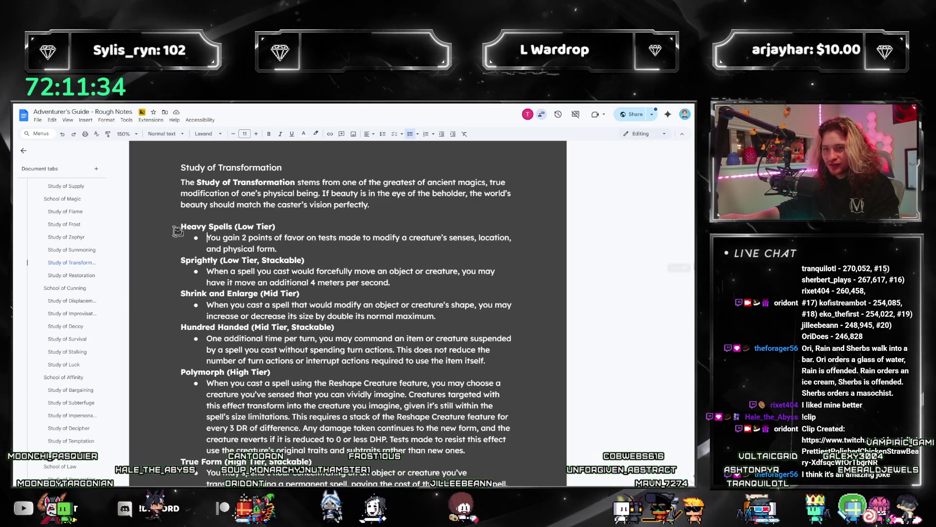
scroll(334, 314, down, 4)
shift+click(139, 347)
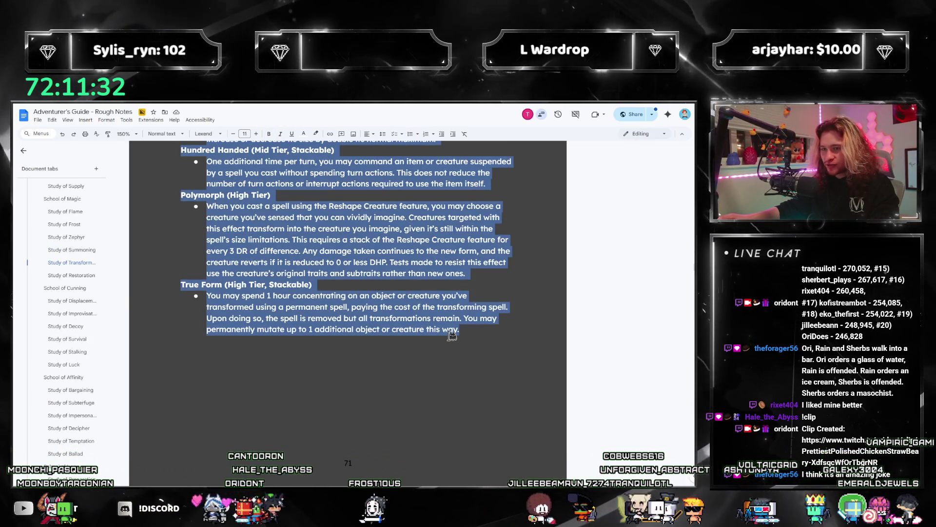
scroll(101, 324, down, 5)
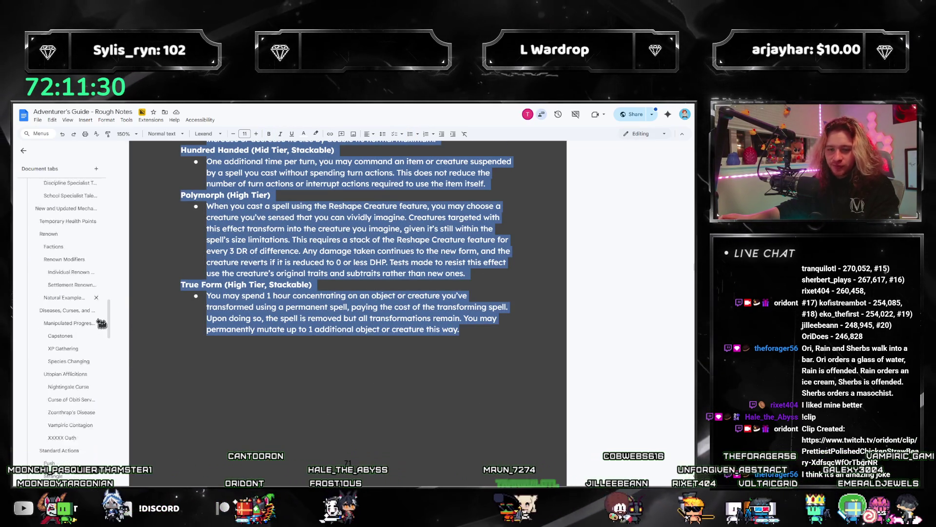
scroll(101, 324, down, 5)
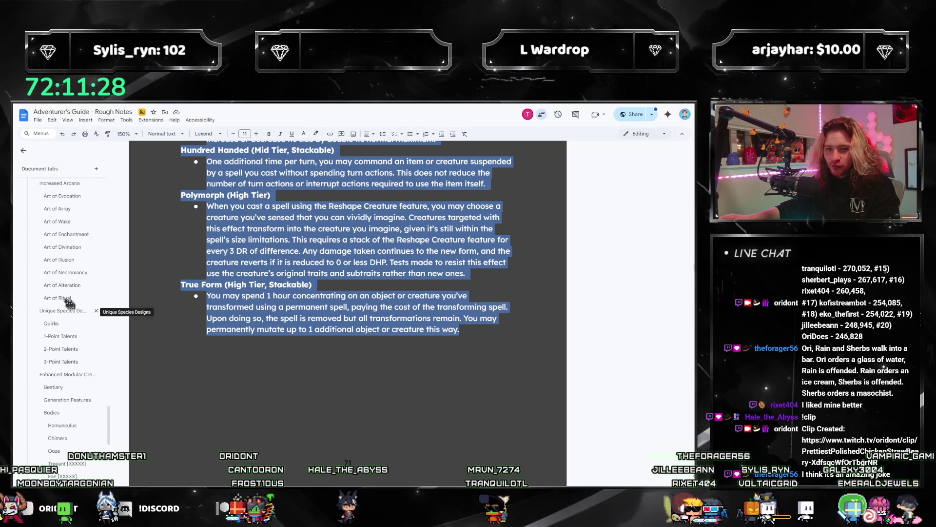
scroll(74, 309, down, 1)
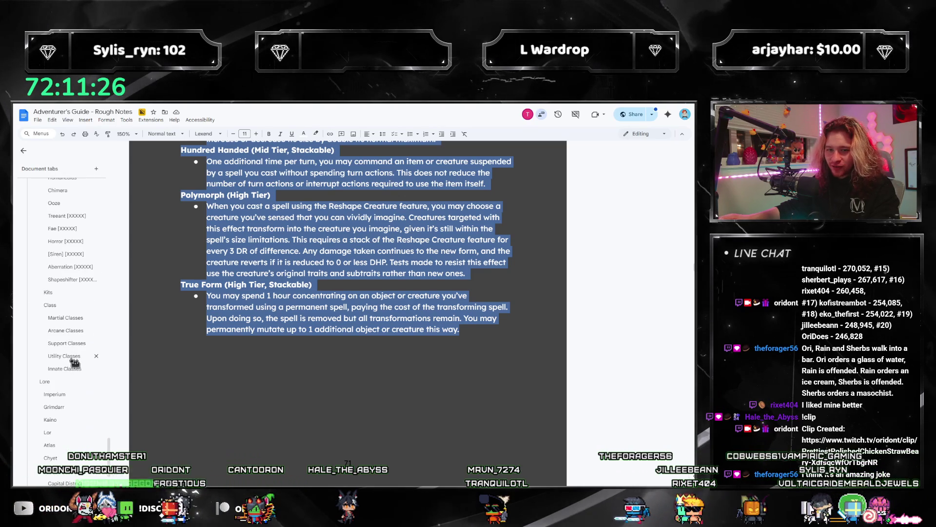
Step: In the Arcane Classes tab, add an empty line after Transmogrifier, above Savant Magister
click(66, 330)
scroll(330, 390, down, 10)
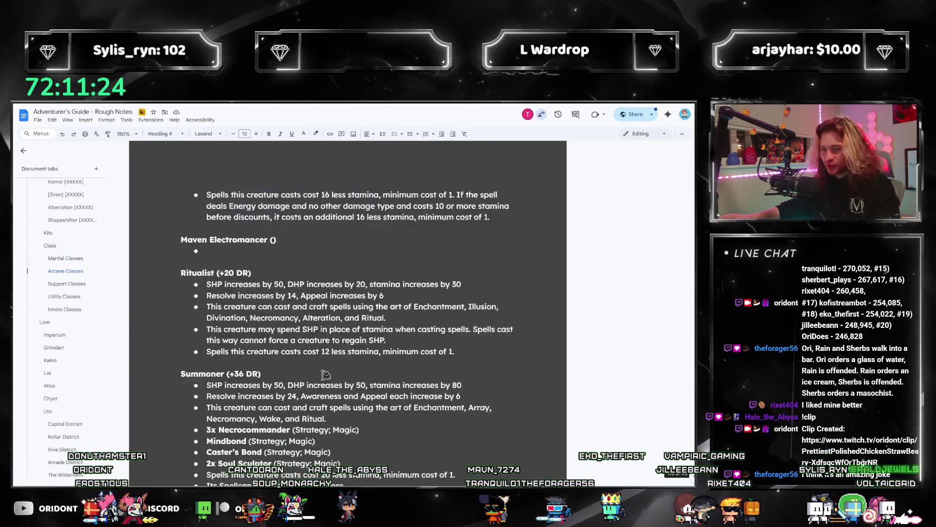
scroll(330, 390, down, 2)
click(317, 305)
key(Return)
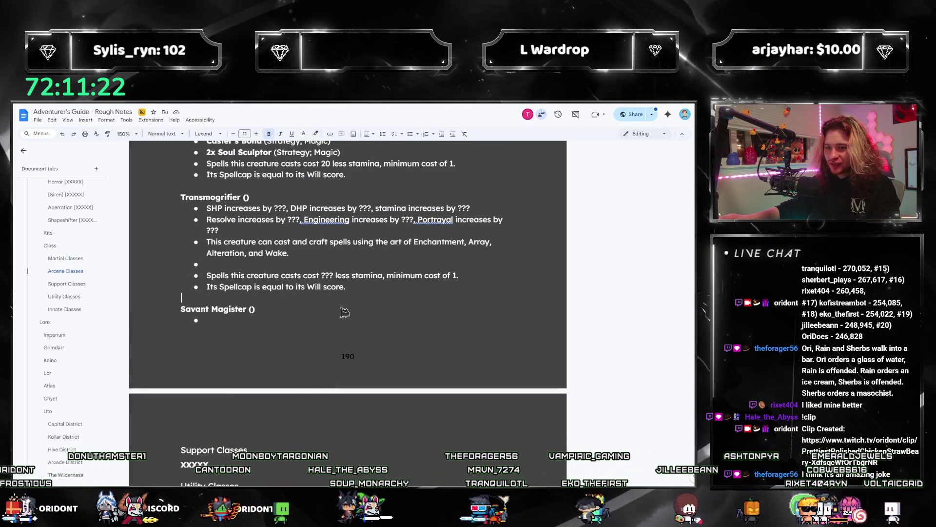
Step: Paste the Transformation talents under Transmogrifier and highlight them dark red
key(ctrl+v)
scroll(192, 252, up, 4)
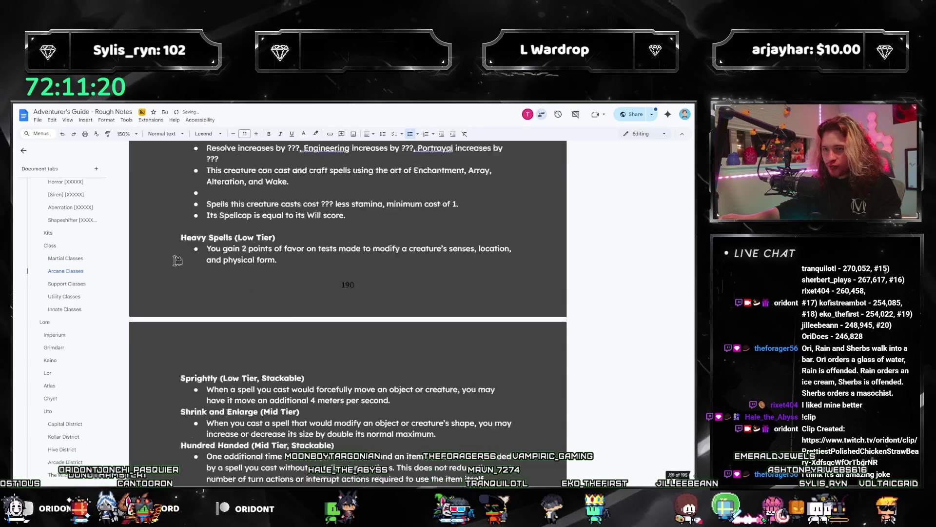
shift+click(183, 251)
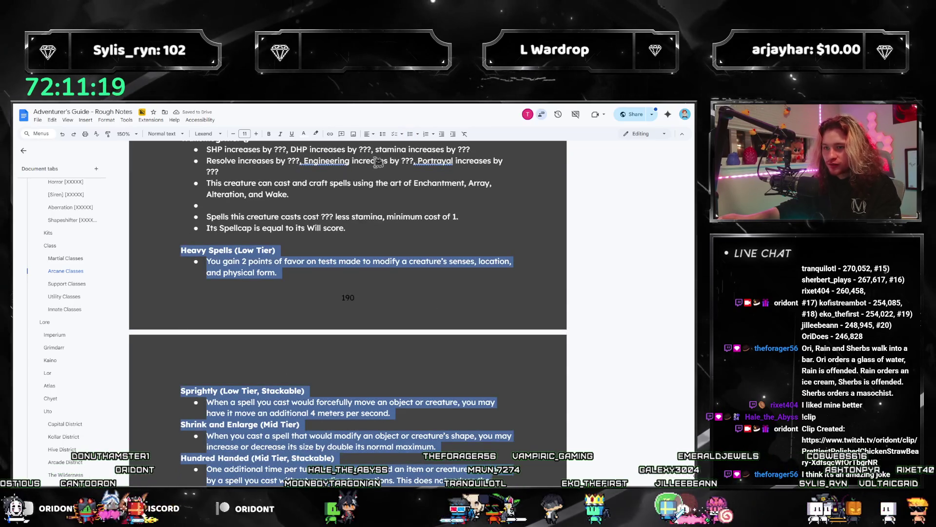
click(321, 135)
click(327, 214)
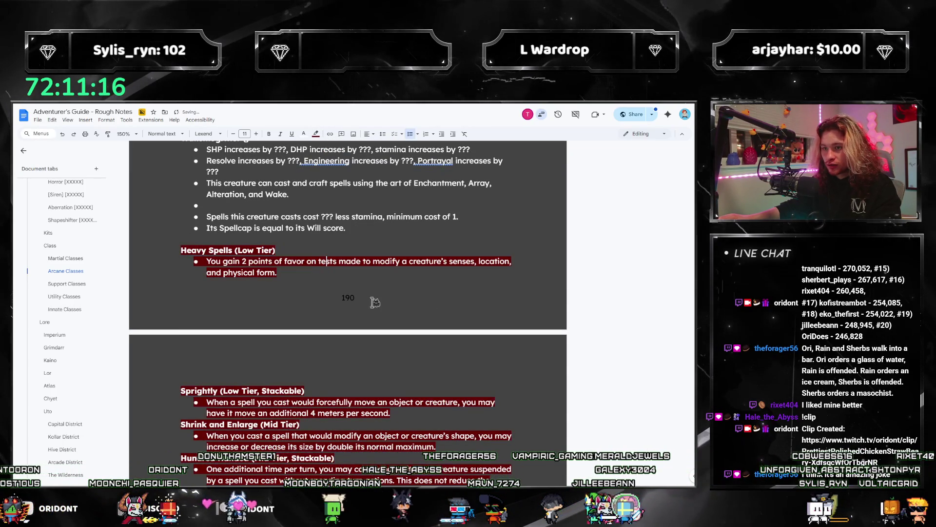
Step: Delete the True Form talent from the pasted block
scroll(387, 400, down, 3)
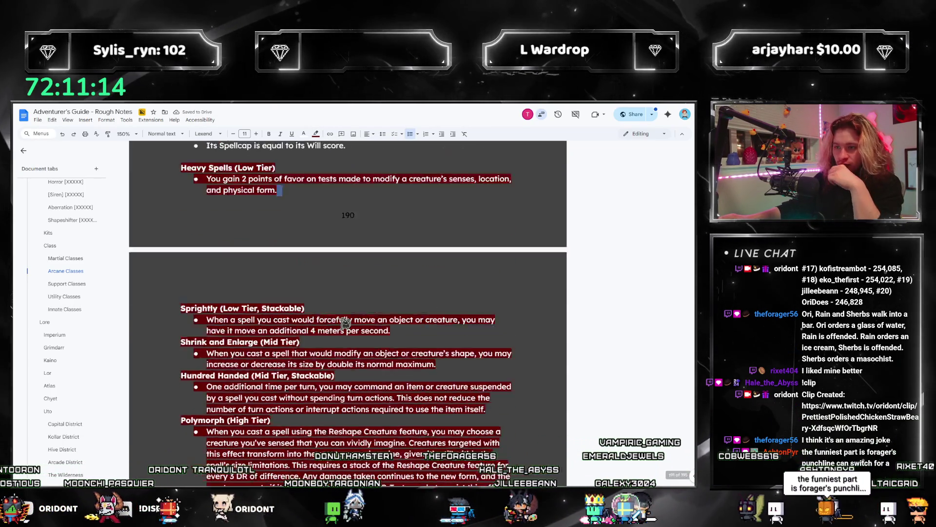
scroll(386, 400, down, 2)
mouse_move(460, 389)
mouse_down()
mouse_move(207, 378)
mouse_move(189, 340)
mouse_move(152, 357)
mouse_up()
key(BackSpace)
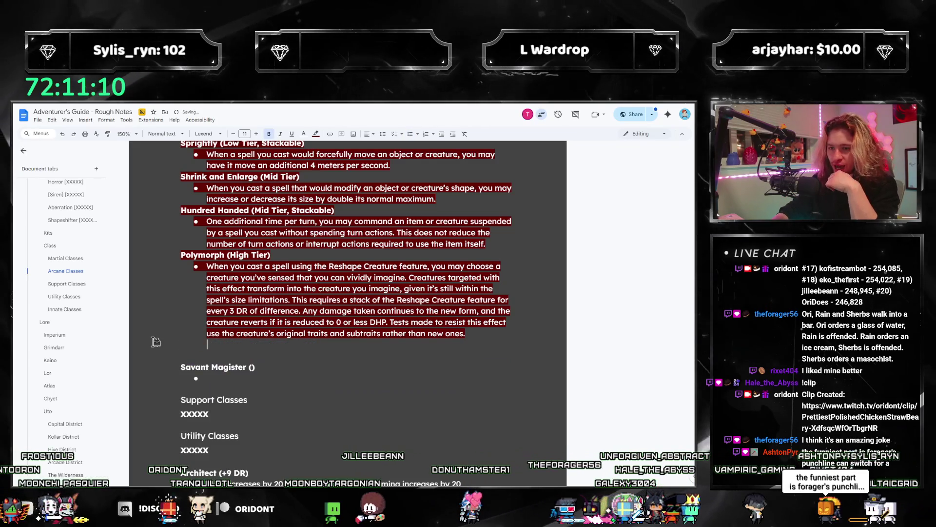
scroll(283, 337, up, 5)
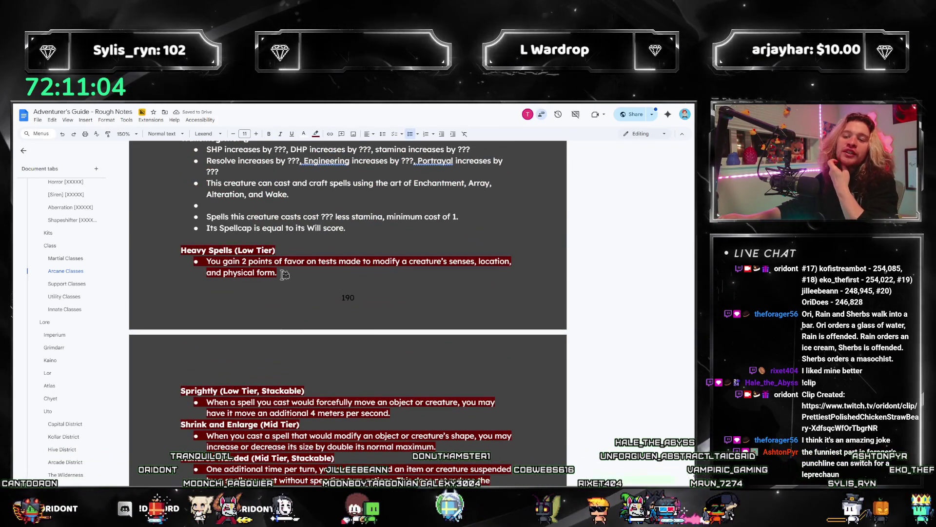
scroll(351, 274, down, 2)
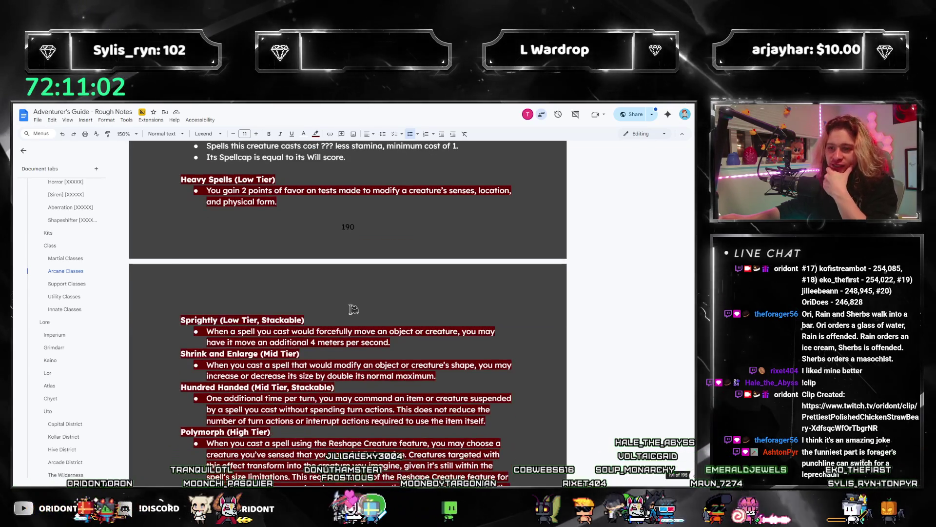
click(425, 342)
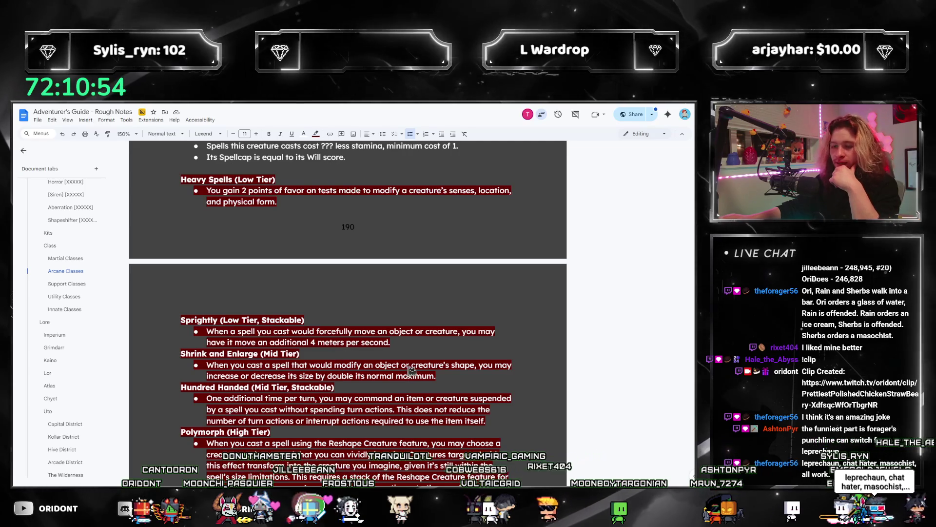
scroll(442, 378, down, 2)
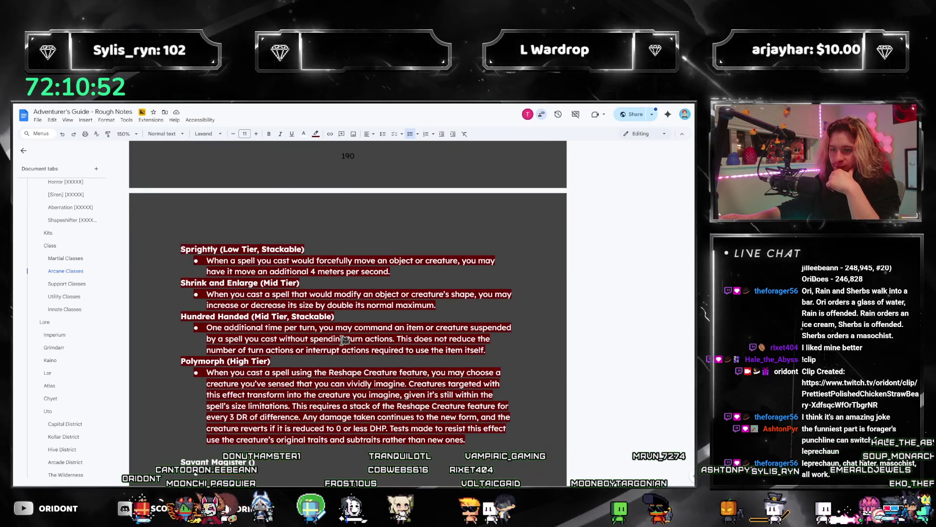
Step: Delete the Hundred Handed and Sprightly talents from the red block
mouse_move(501, 349)
mouse_down()
mouse_move(415, 350)
mouse_move(179, 314)
mouse_up()
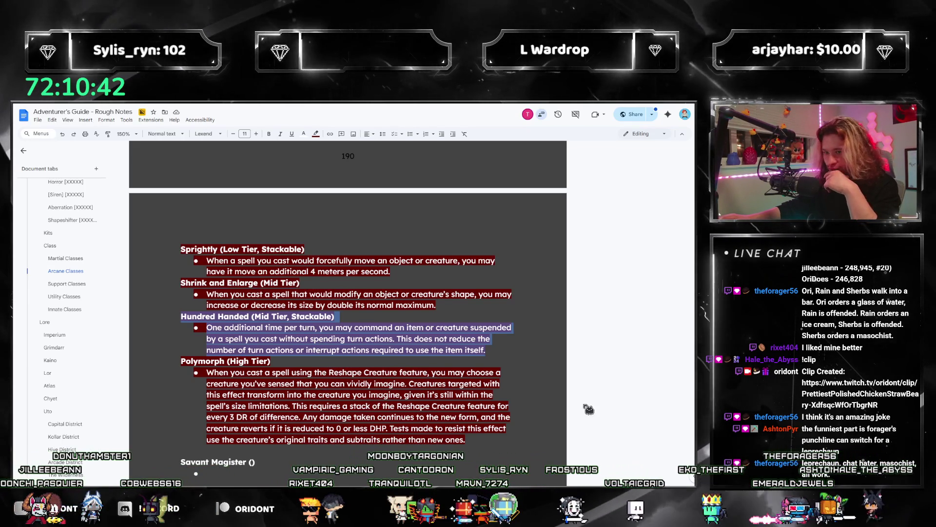
key(BackSpace)
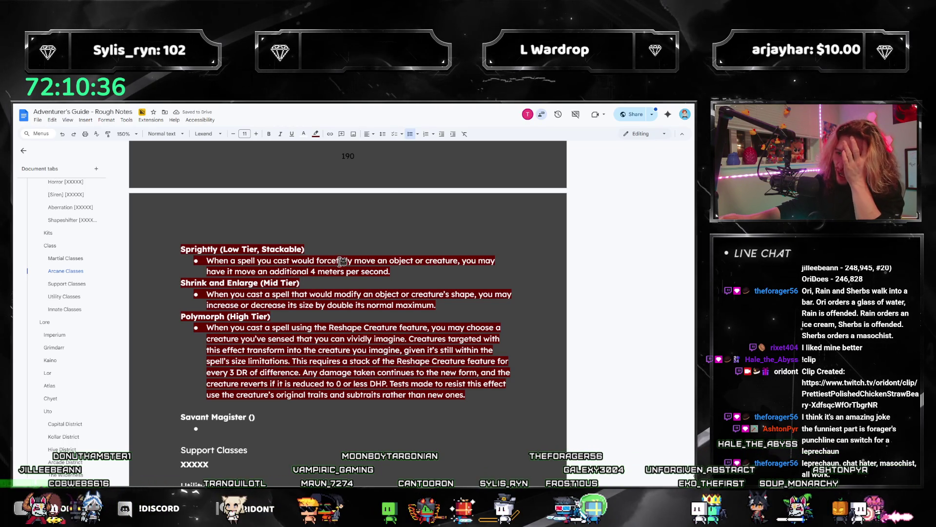
scroll(411, 352, up, 1)
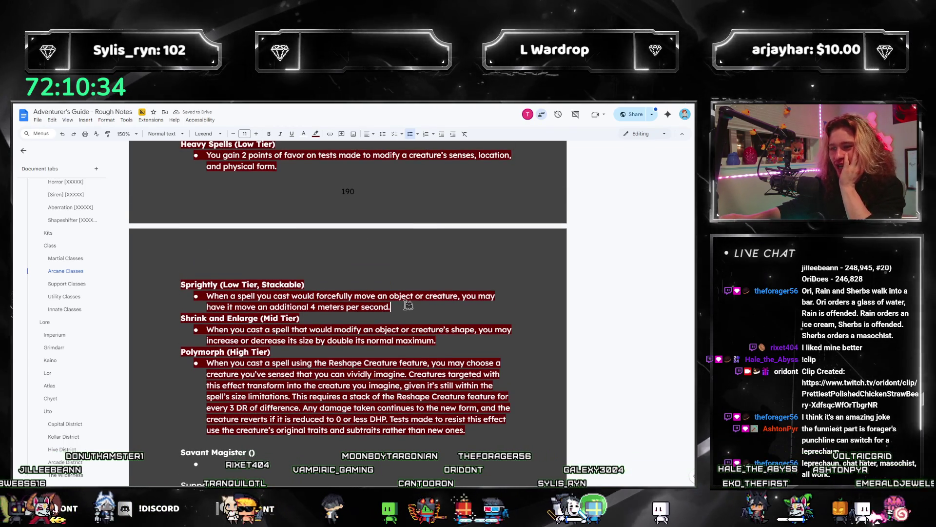
drag(390, 307, 151, 281)
key(BackSpace)
key(BackSpace)
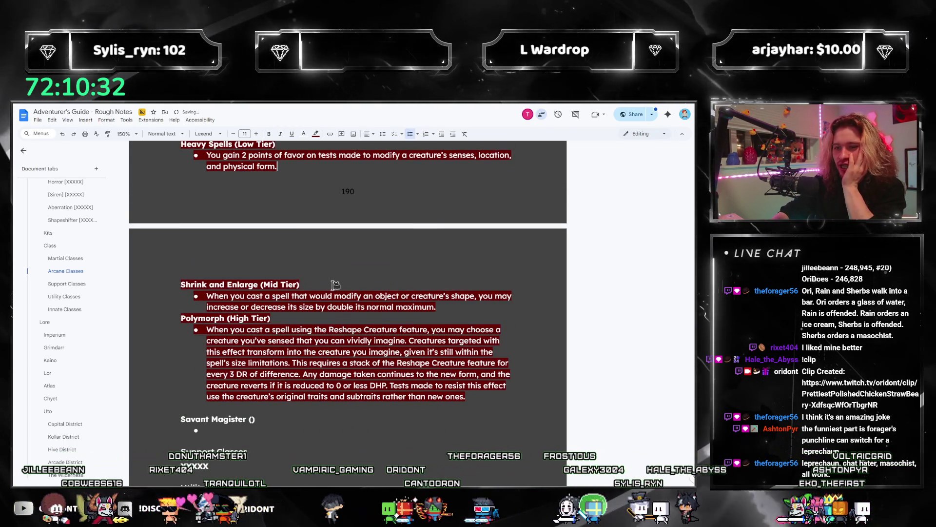
scroll(336, 284, up, 4)
scroll(336, 319, down, 2)
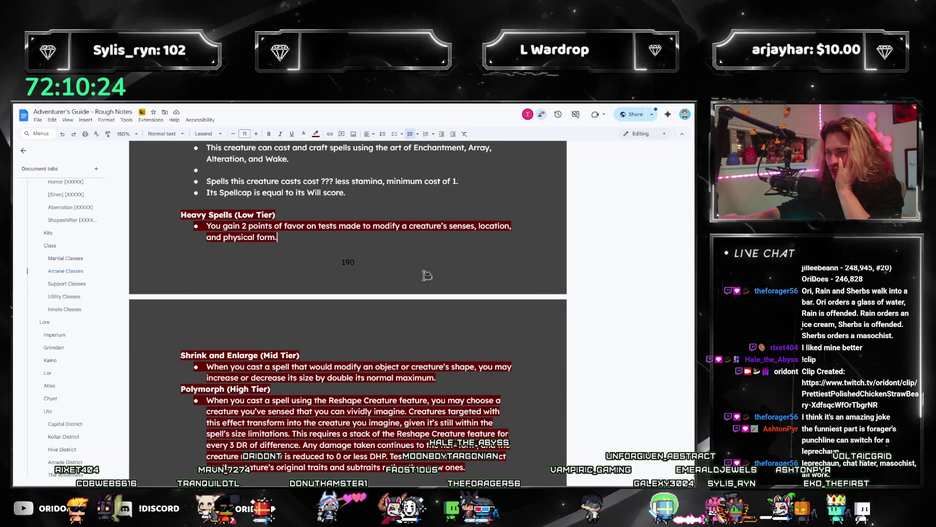
scroll(393, 354, down, 3)
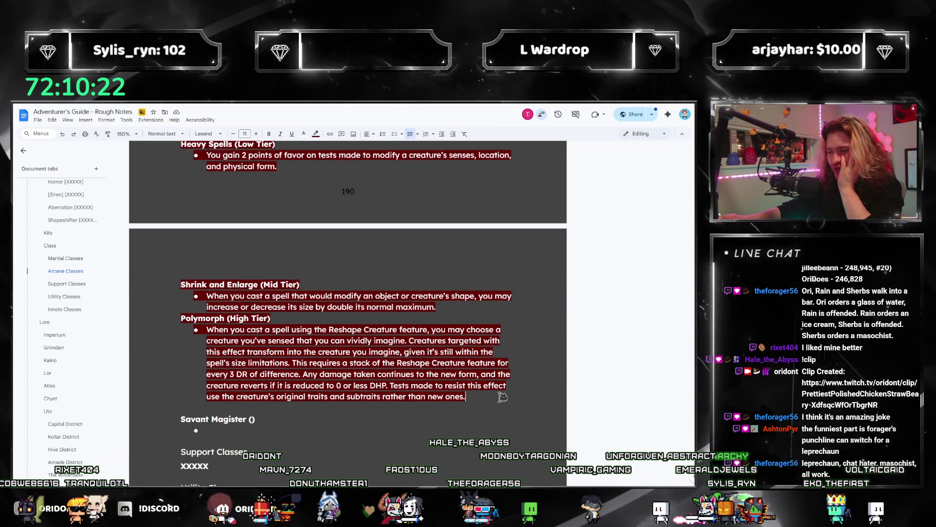
Step: Select and review passages of the Polymorph description, then scroll up toward the Summoner entry
click(502, 404)
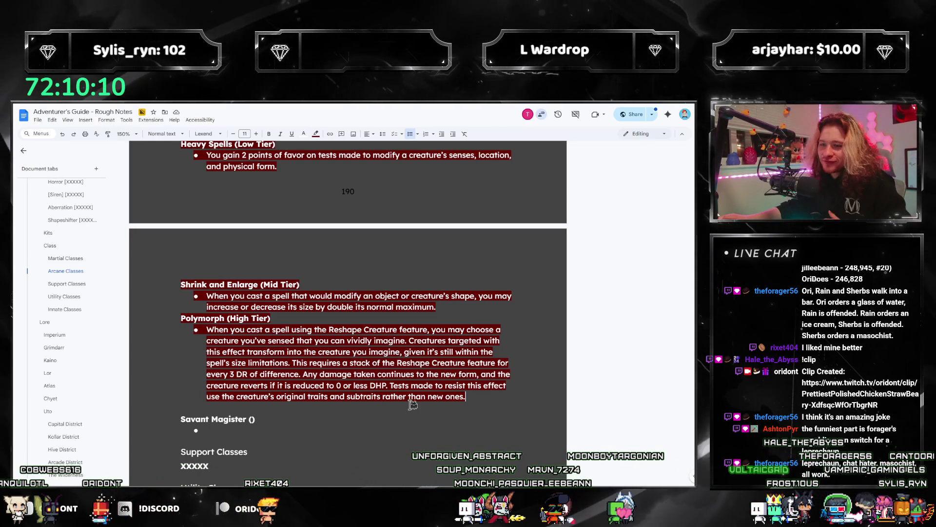
drag(211, 333, 488, 352)
click(472, 378)
drag(490, 392, 288, 351)
drag(231, 341, 413, 347)
click(432, 351)
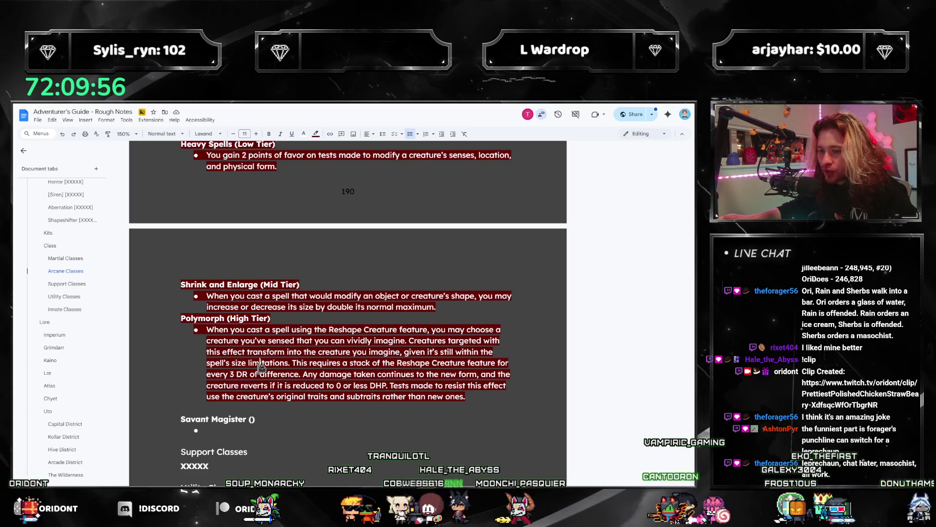
click(437, 377)
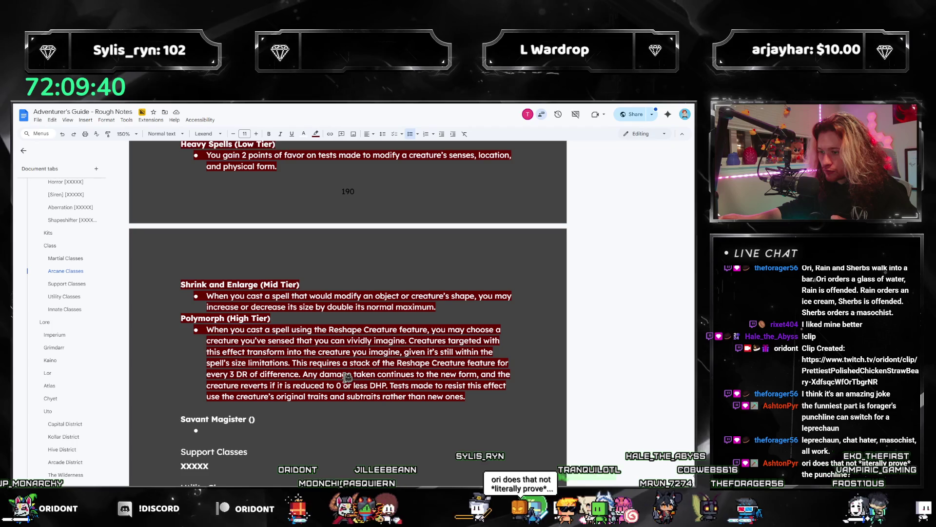
scroll(329, 381, up, 3)
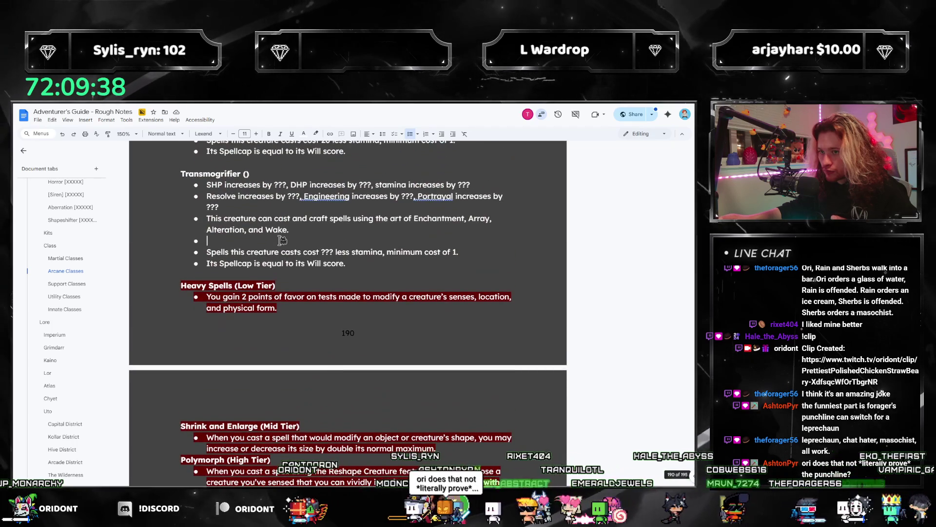
scroll(415, 301, down, 2)
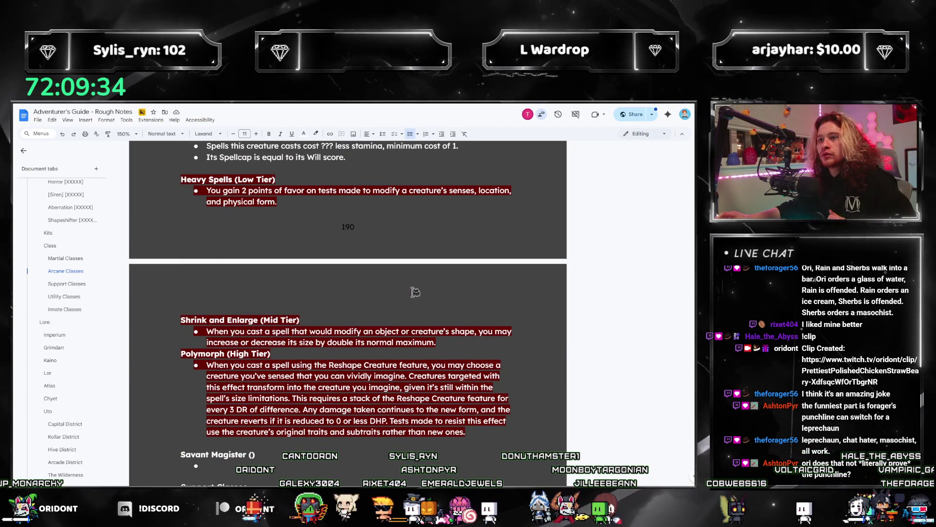
scroll(381, 283, up, 1)
scroll(395, 305, up, 3)
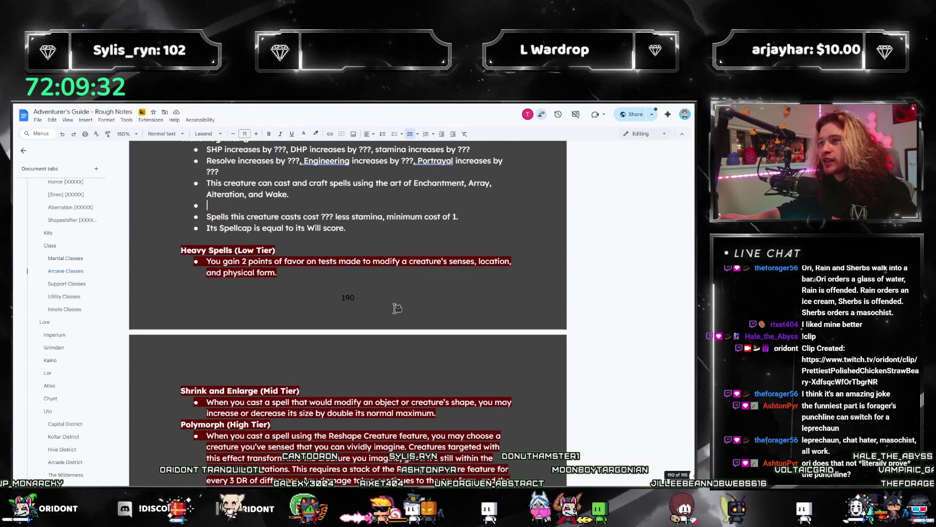
scroll(395, 305, down, 1)
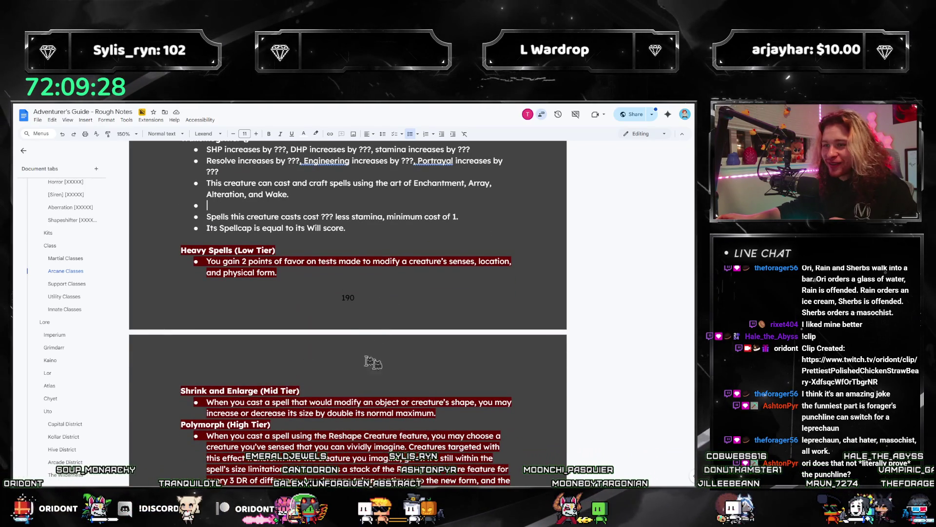
scroll(338, 293, up, 5)
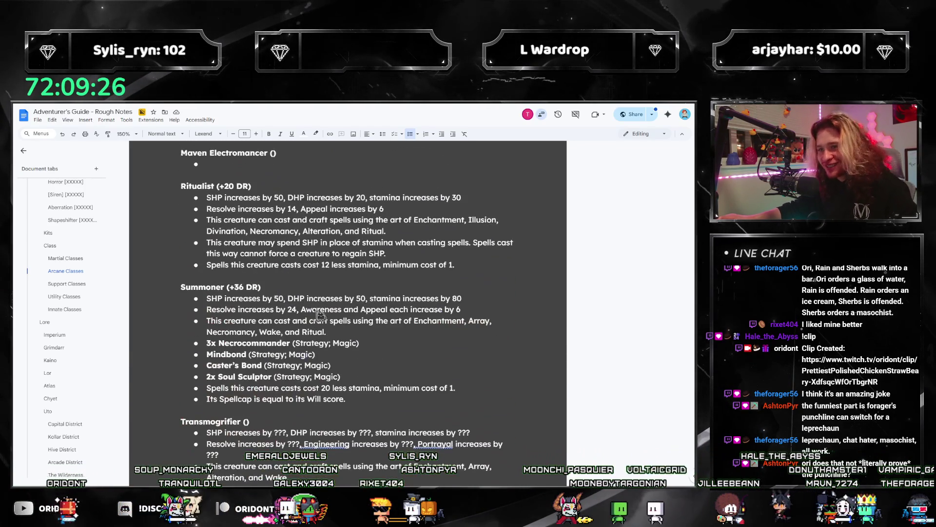
Step: Paste the Mindbond and Caster's Bond talent bullets into the empty Transmogrifier bullet
drag(352, 374, 207, 343)
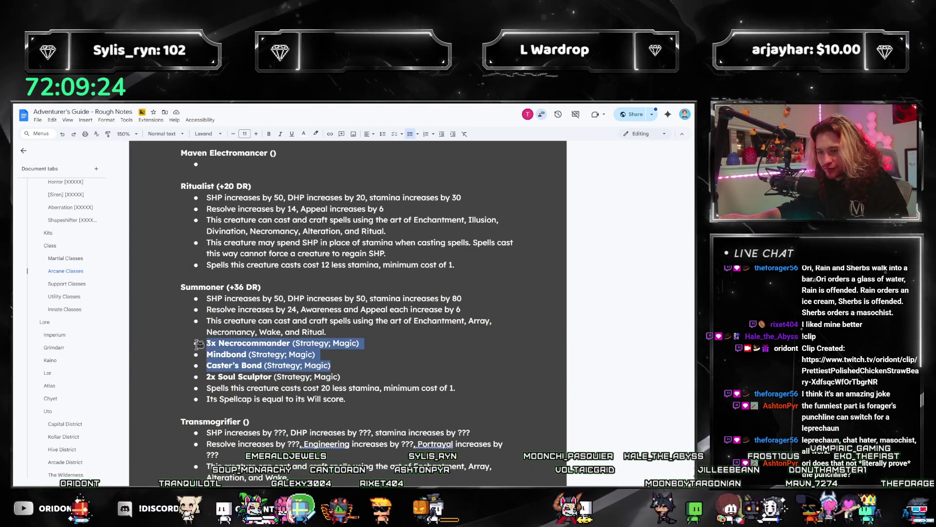
scroll(238, 348, down, 3)
click(238, 348)
text(Mindbond (Strategy; Magic) Caster’s Bond (Strategy; Magic))
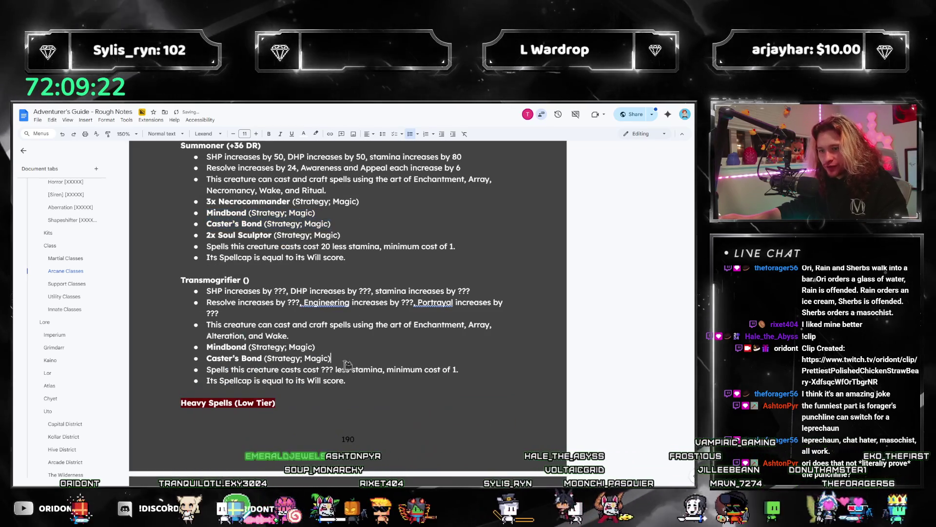
scroll(344, 349, down, 2)
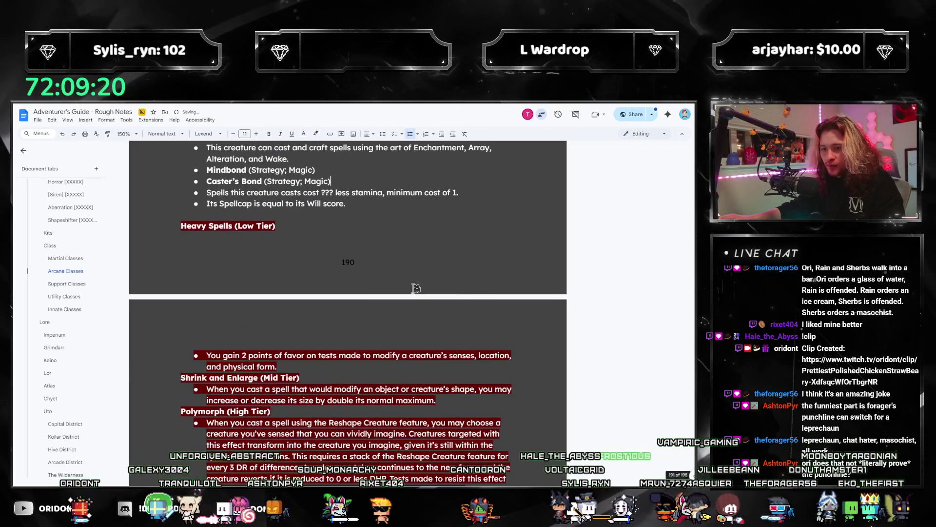
text(Mindbond (Strategy; Magic) Caster’s Bond (Strategy; Magic))
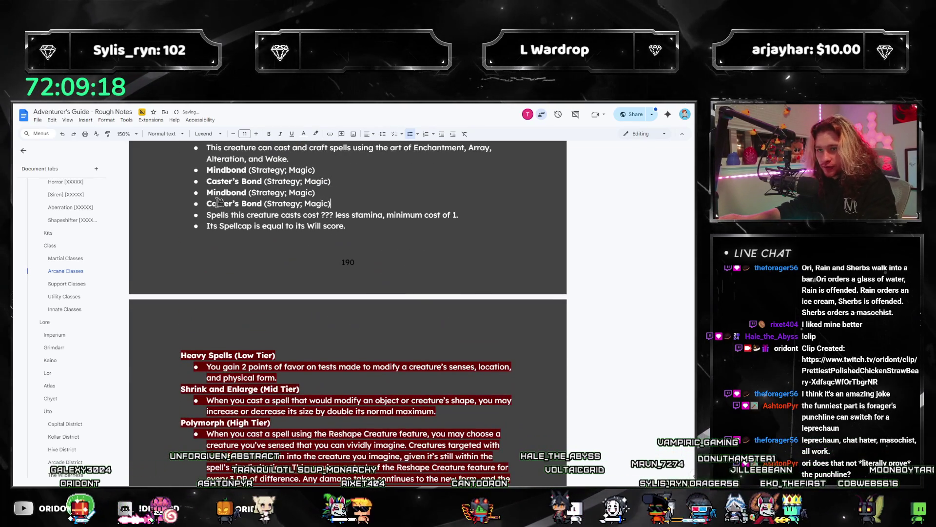
key(BackSpace)
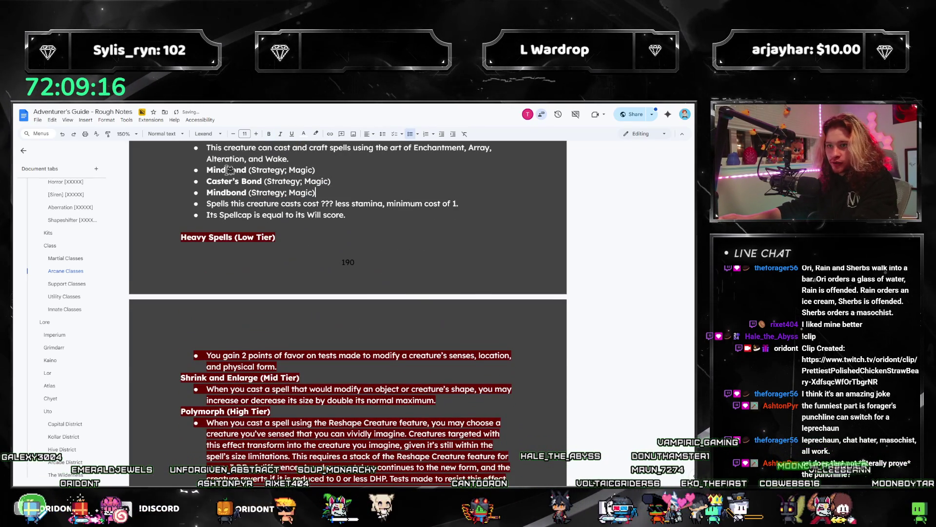
Step: Rename the talent bullets to Heavy Spells, Shrink and Enlarge, and Polymorph
text(Heavy Spells)
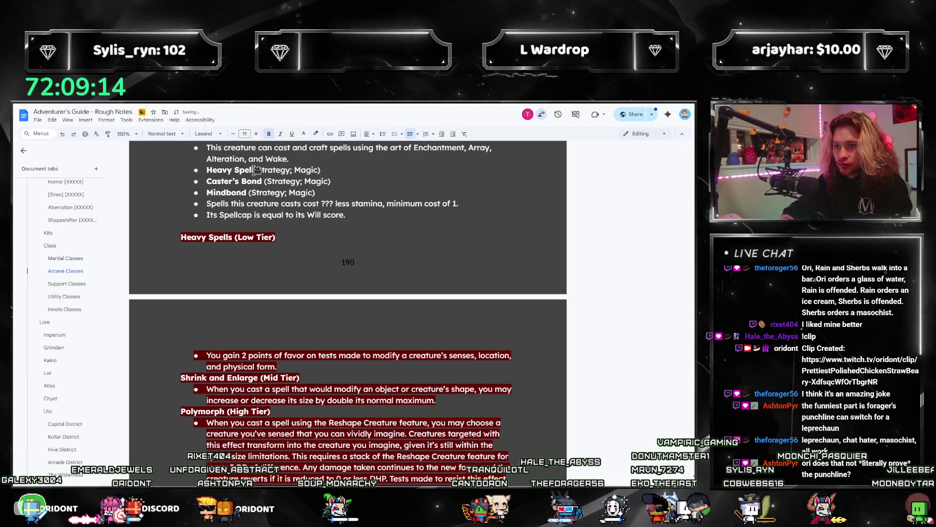
key(Down)
key(shift+Home)
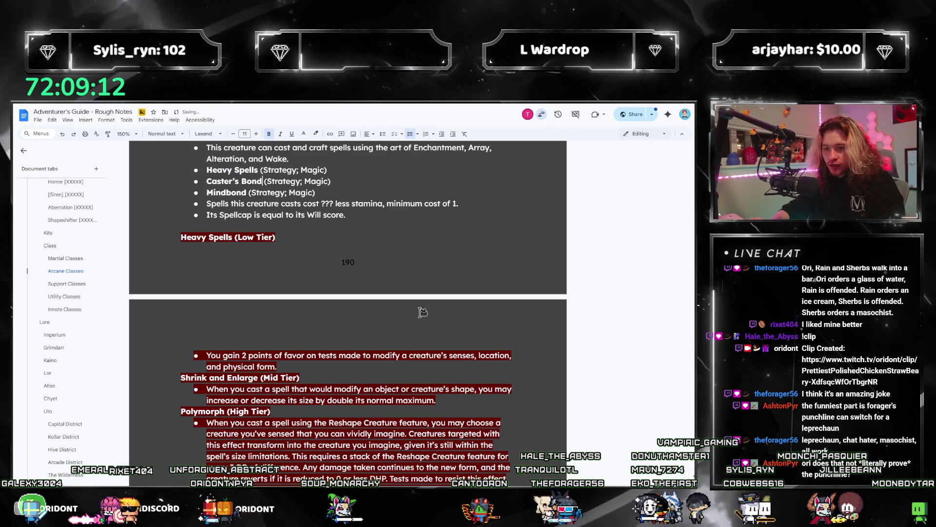
text(Shrink )
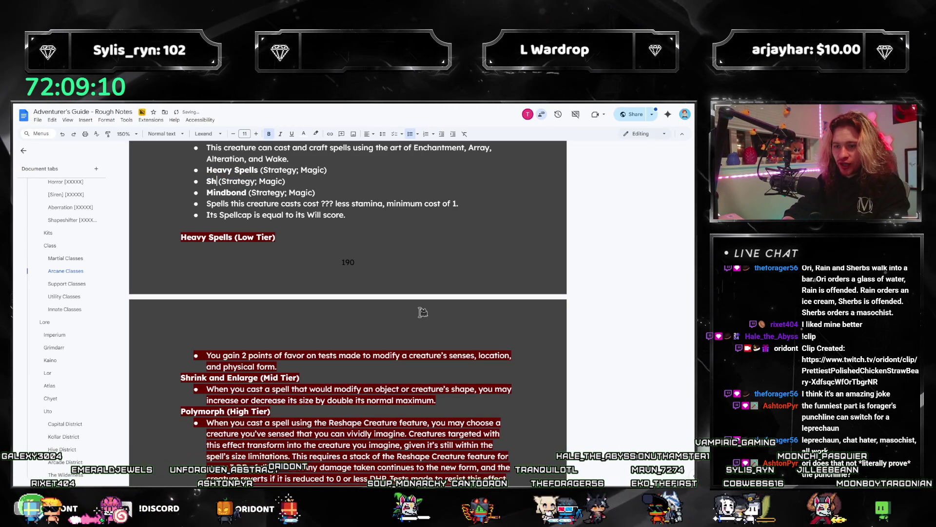
text(and Enlarge)
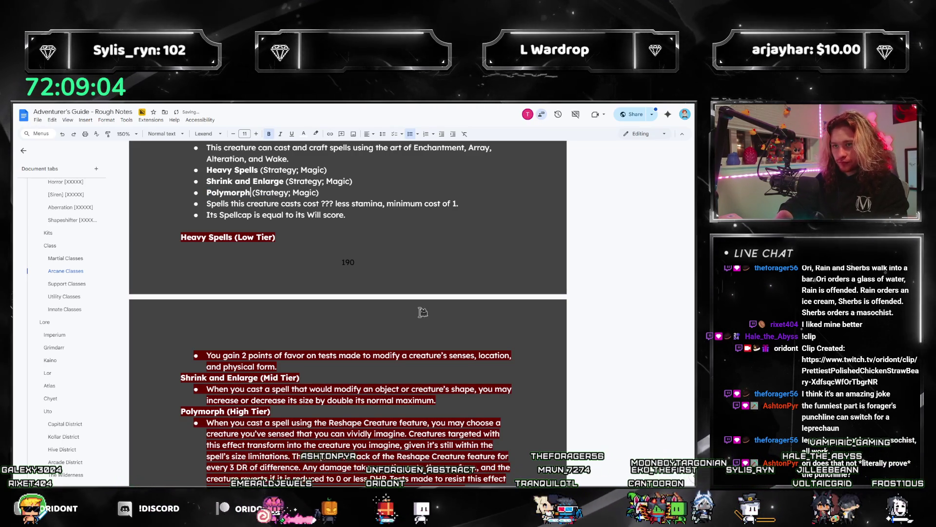
scroll(422, 322, down, 2)
text(ph)
scroll(419, 337, up, 3)
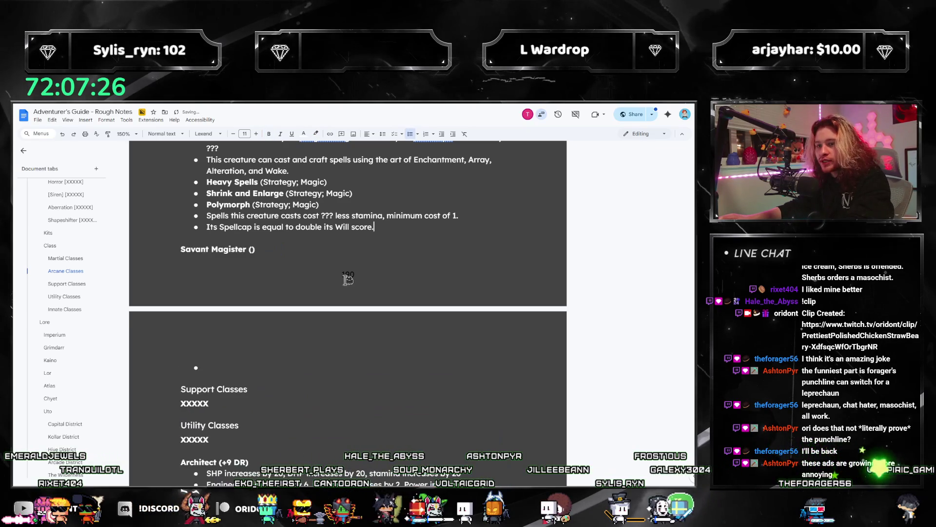
Step: Replace the Resolve line's ??? placeholders with Resolve 20, Engineering 6 and Portrayal 2
scroll(337, 278, up, 3)
click(298, 290)
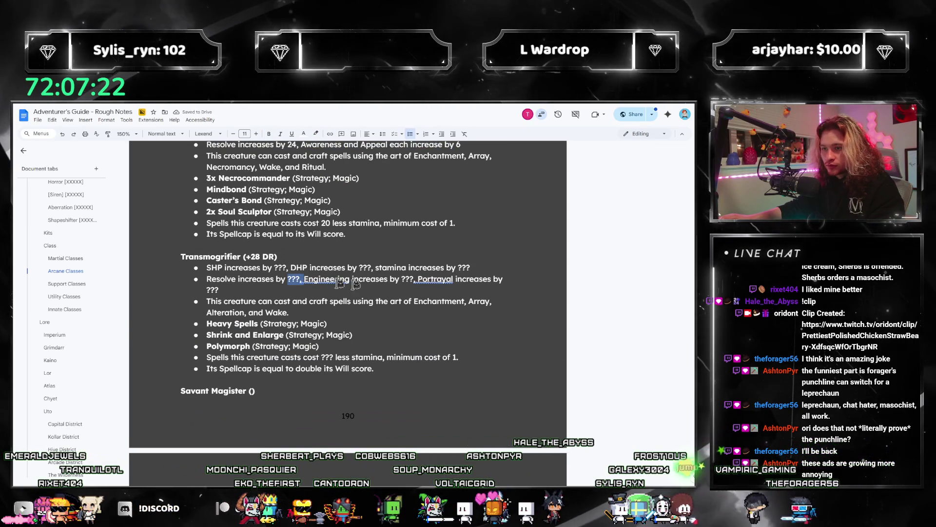
double_click(293, 279)
text(20)
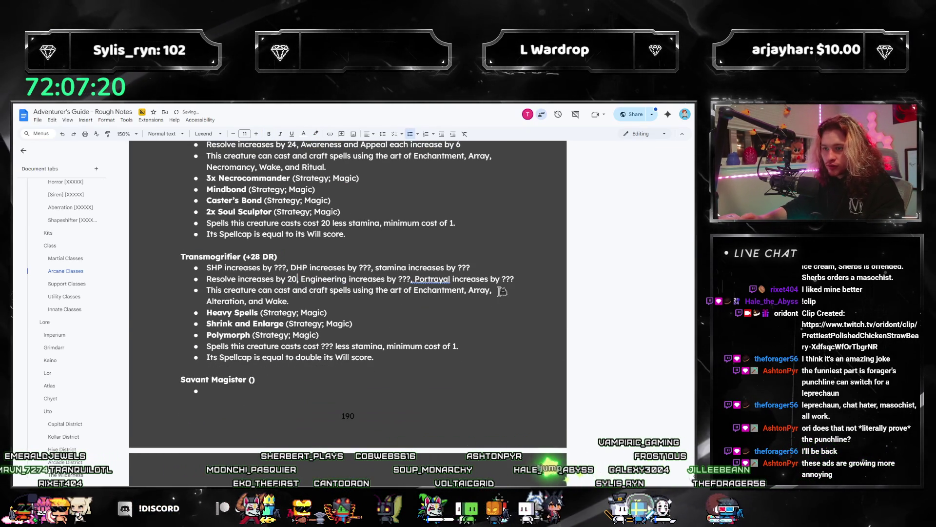
key(Delete)
key(Delete)
key(Delete)
text(5,)
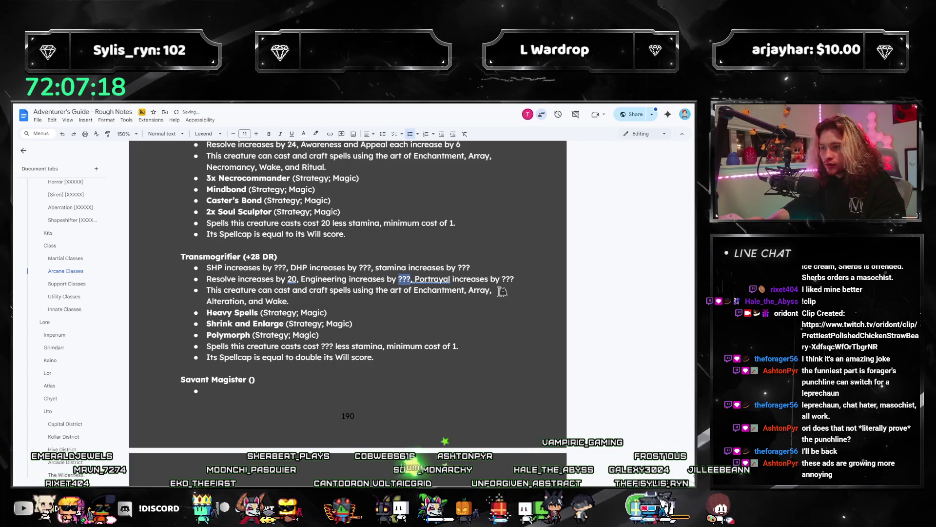
key(ctrl+Right)
key(ctrl+Right)
key(ctrl+Right)
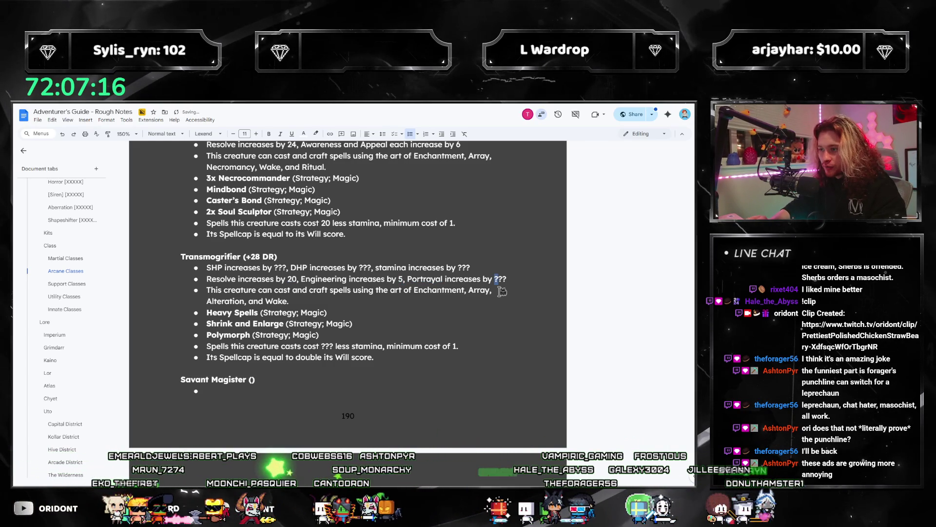
key(BackSpace)
text(2)
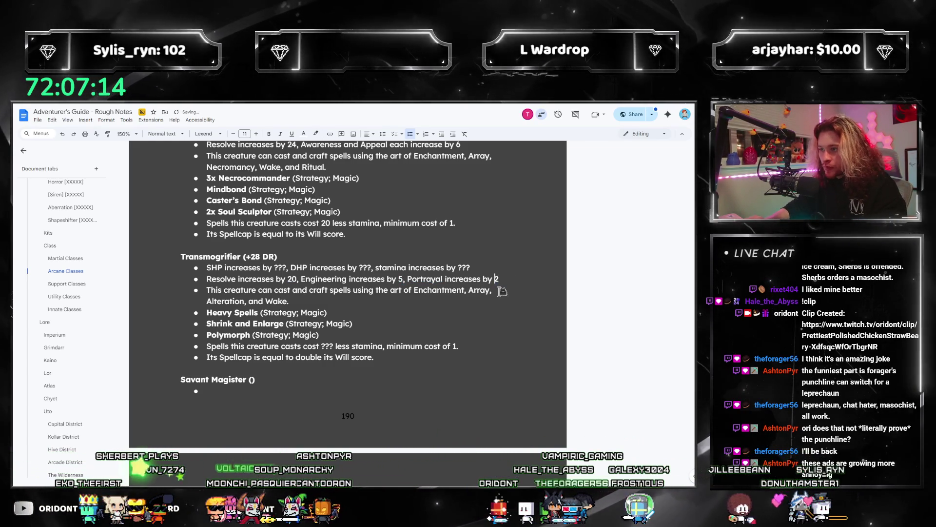
text(6)
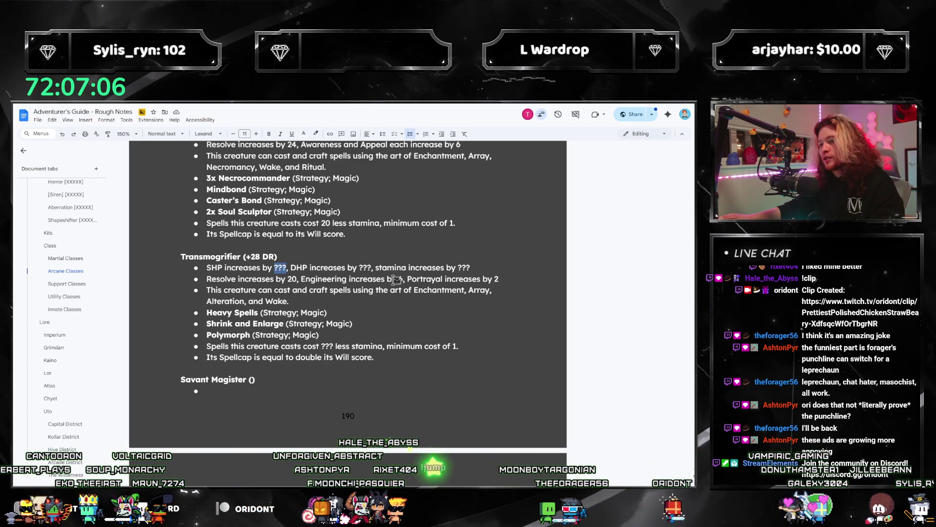
double_click(281, 268)
key(shift+Left)
key(shift+Left)
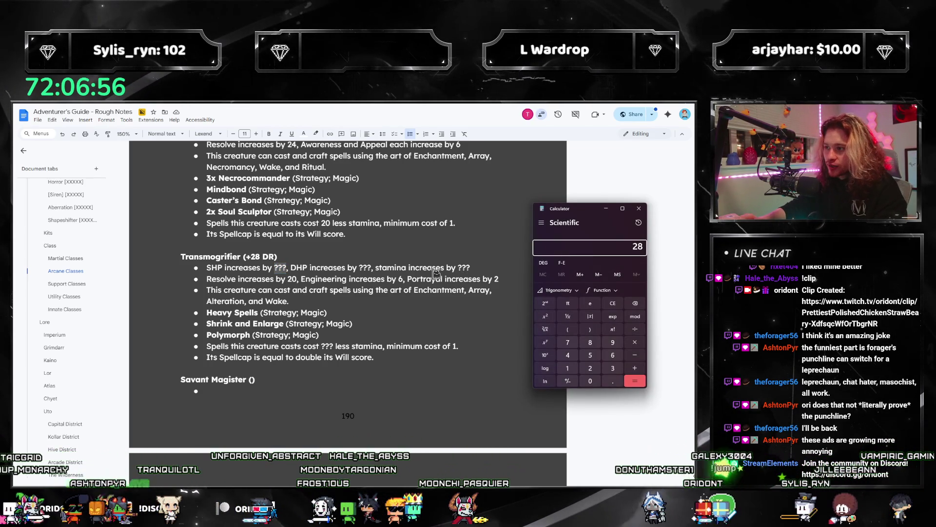
Step: Compute 28×5 in Calculator, then set SHP to 30, DHP to 40 and stamina to 70
text(*5=)
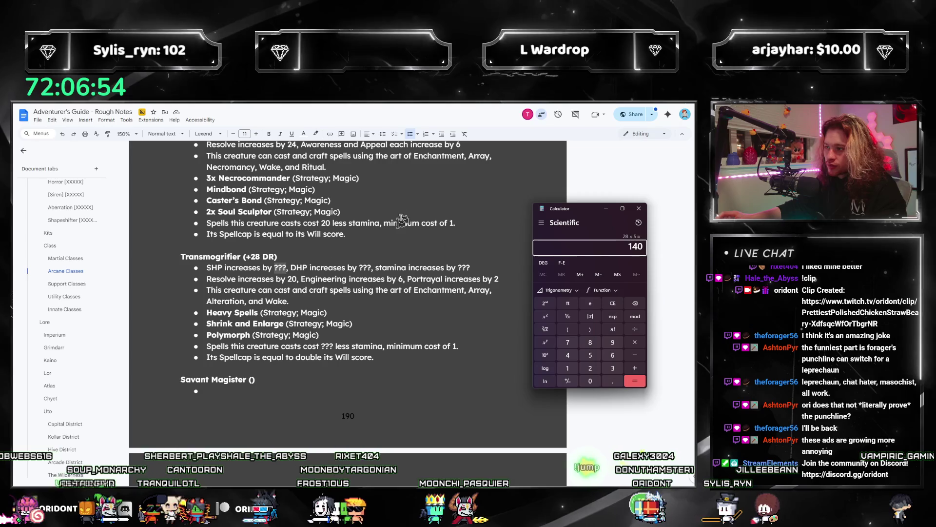
key(alt+Tab)
double_click(464, 268)
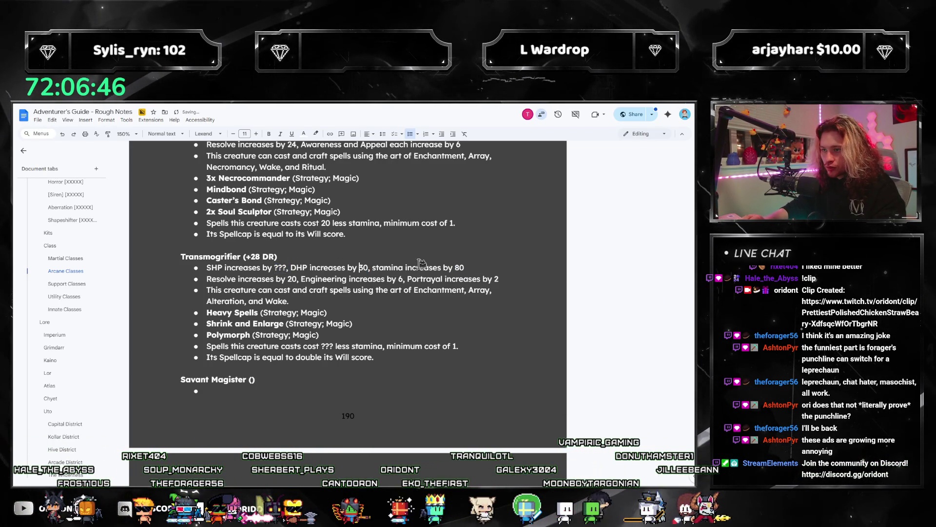
text(30)
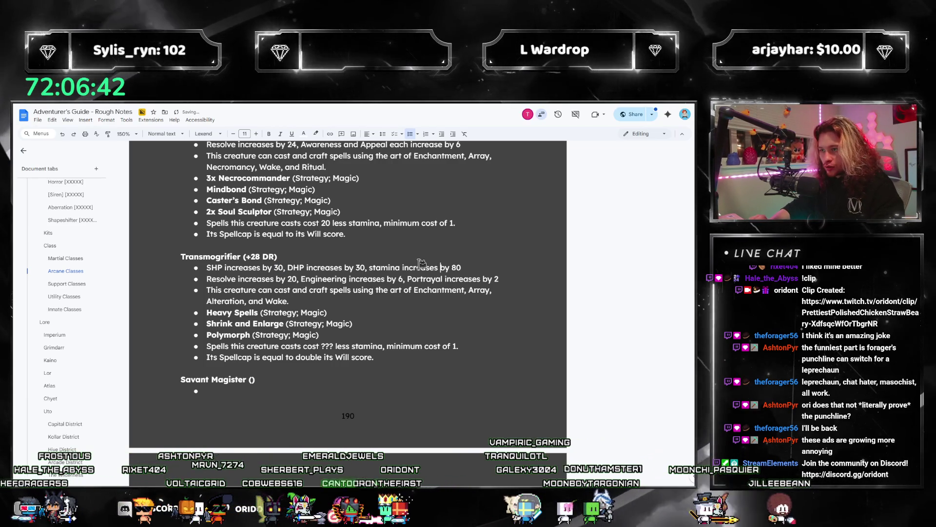
key(End)
key(ctrl+shift+Left)
text(70)
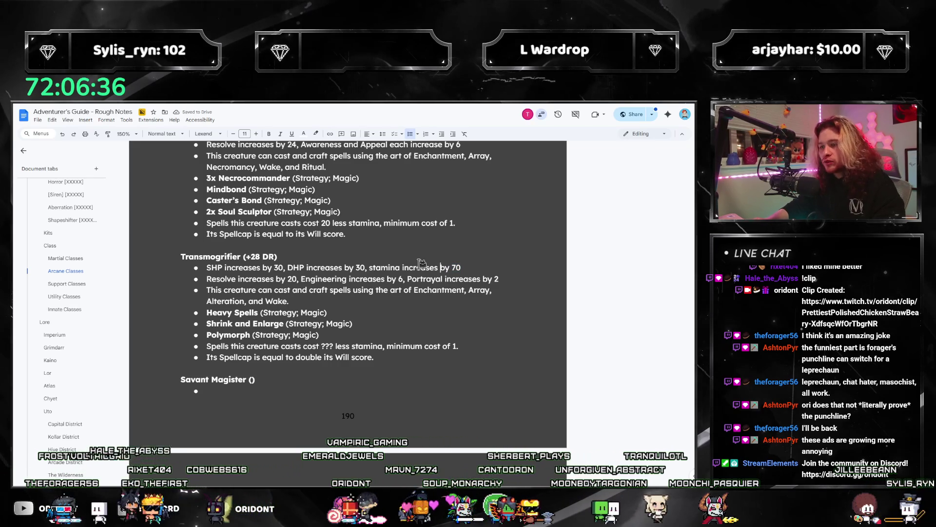
text(40)
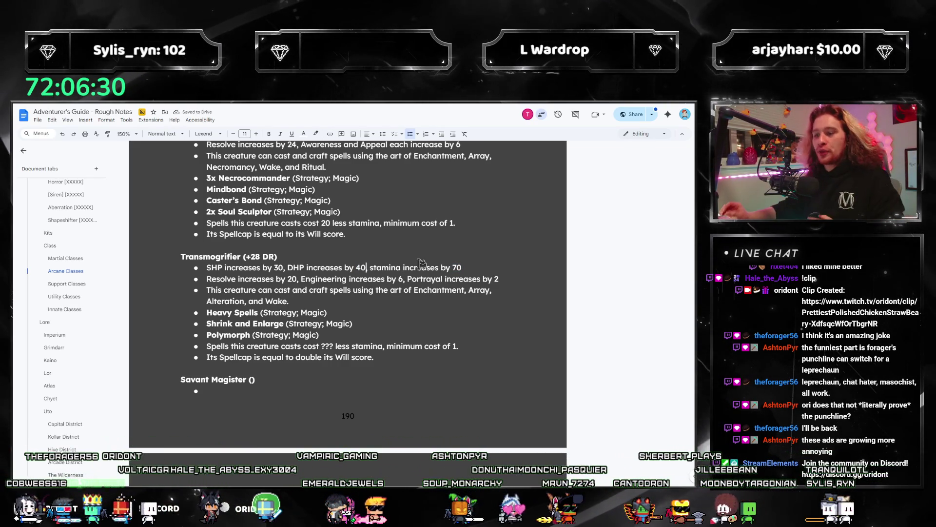
Step: Scroll through the Arcane Classes to review the Transmogrifier's 18-less-stamina spell-cost bullet
scroll(290, 270, down, 3)
scroll(432, 307, up, 3)
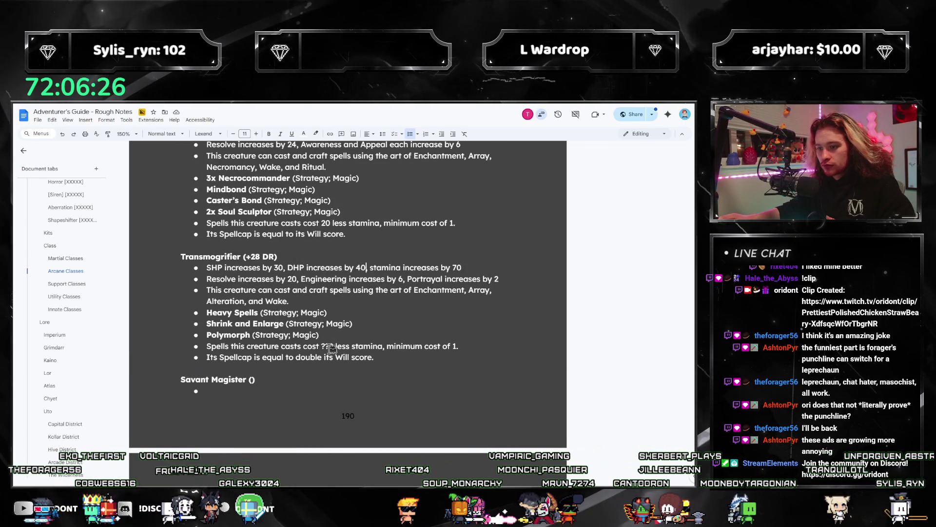
scroll(447, 316, down, 10)
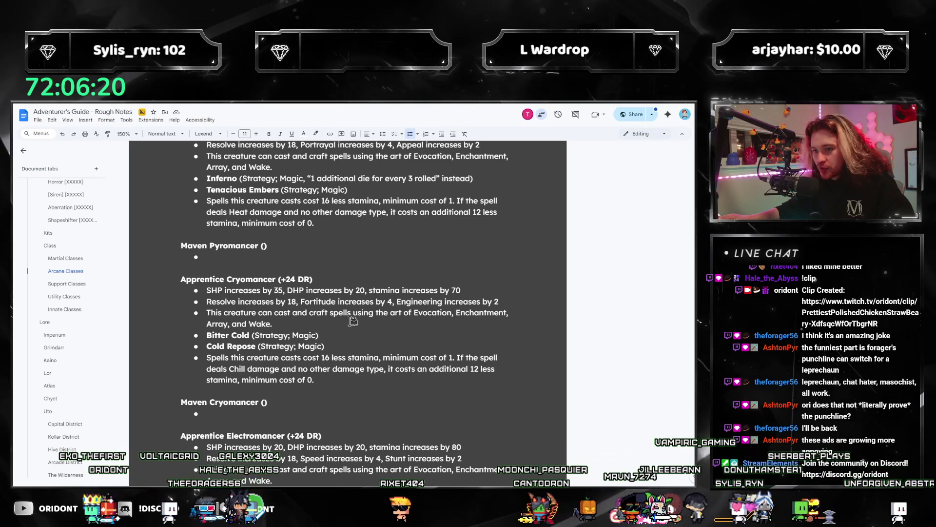
scroll(360, 327, down, 10)
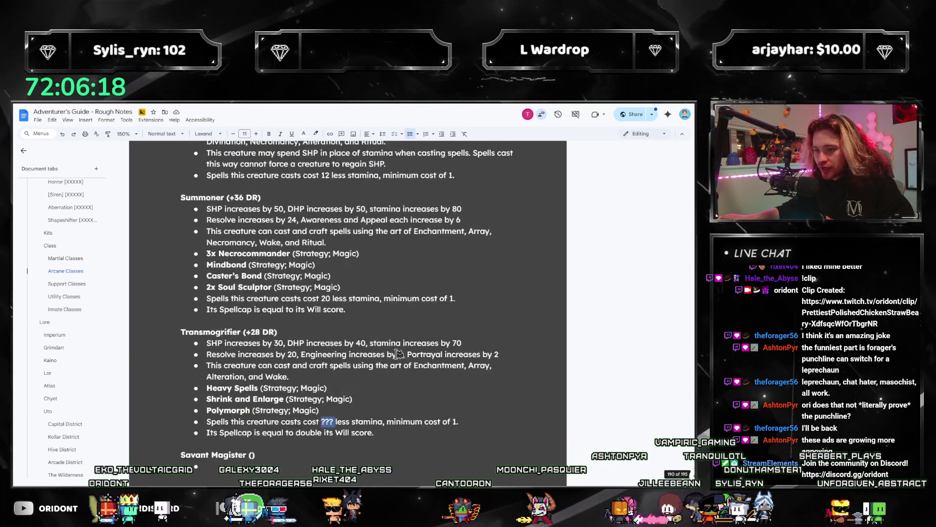
scroll(398, 354, up, 2)
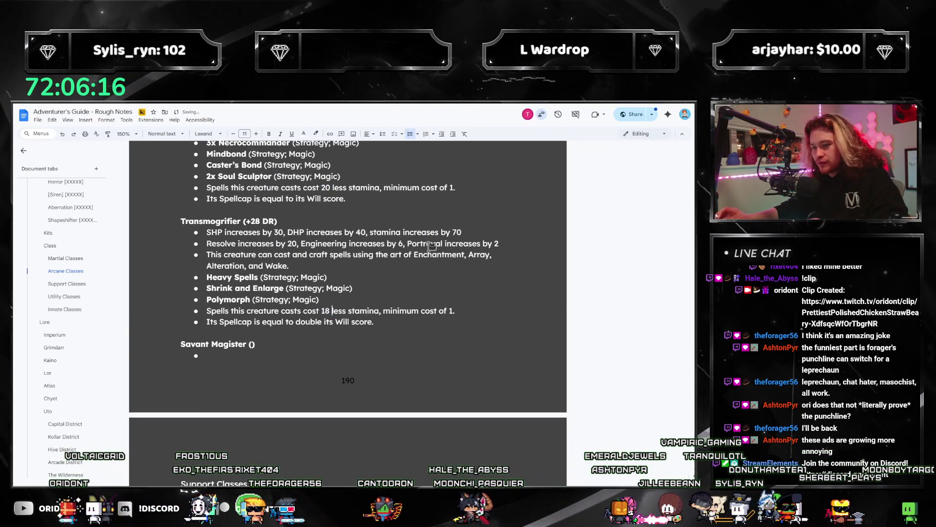
scroll(371, 239, up, 3)
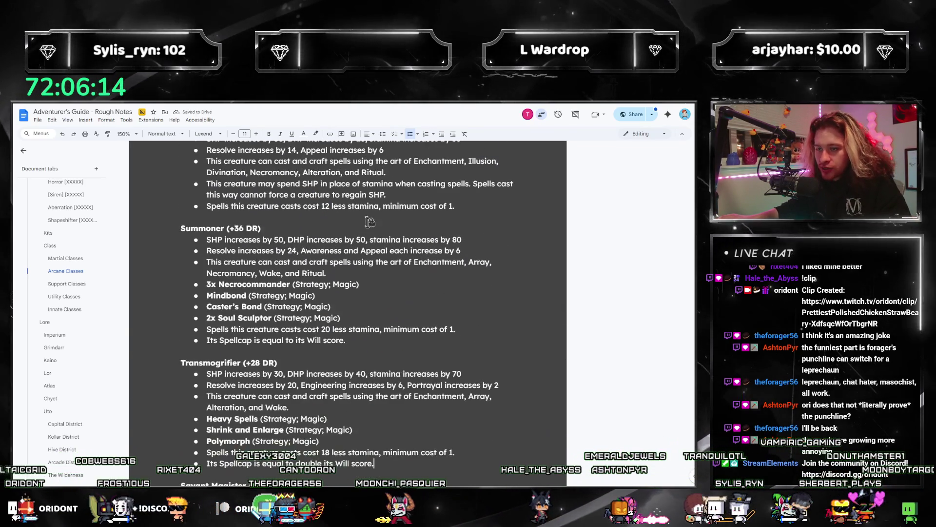
scroll(372, 241, up, 10)
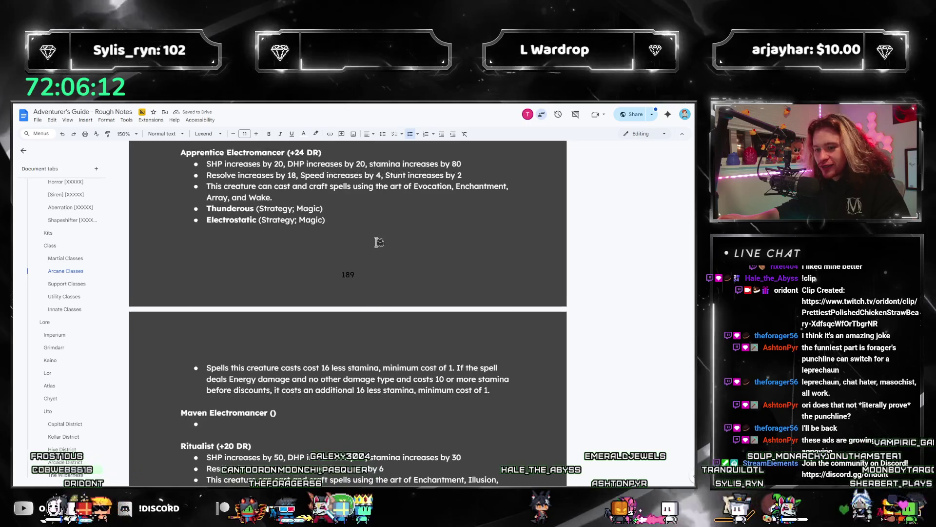
scroll(379, 239, up, 5)
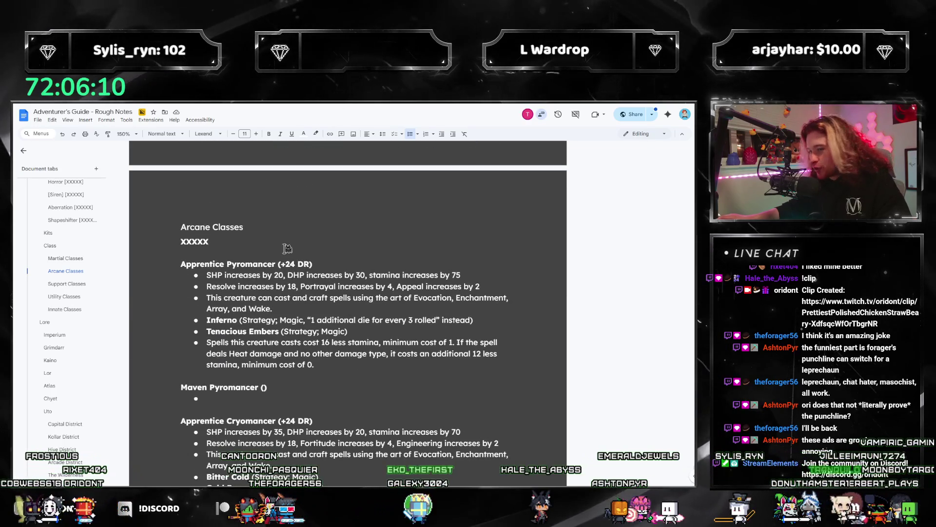
scroll(288, 244, down, 15)
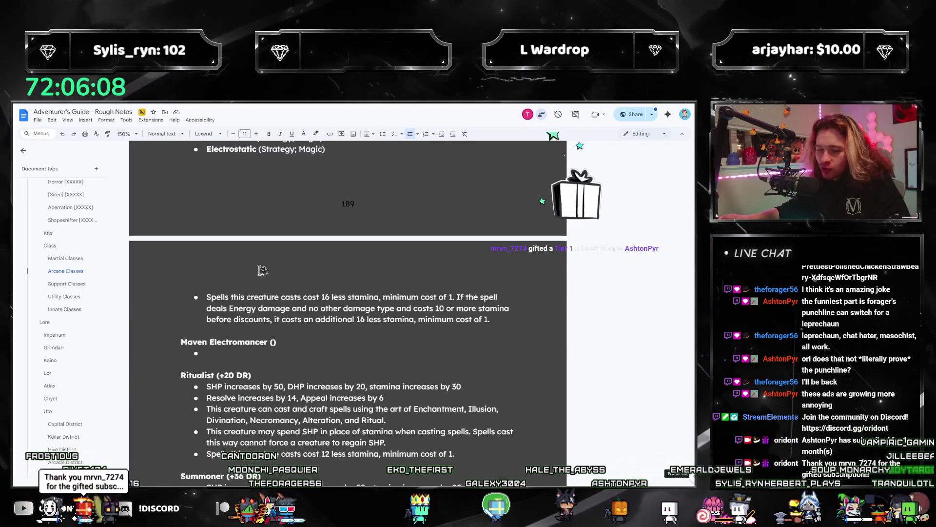
scroll(261, 273, down, 4)
scroll(341, 293, up, 2)
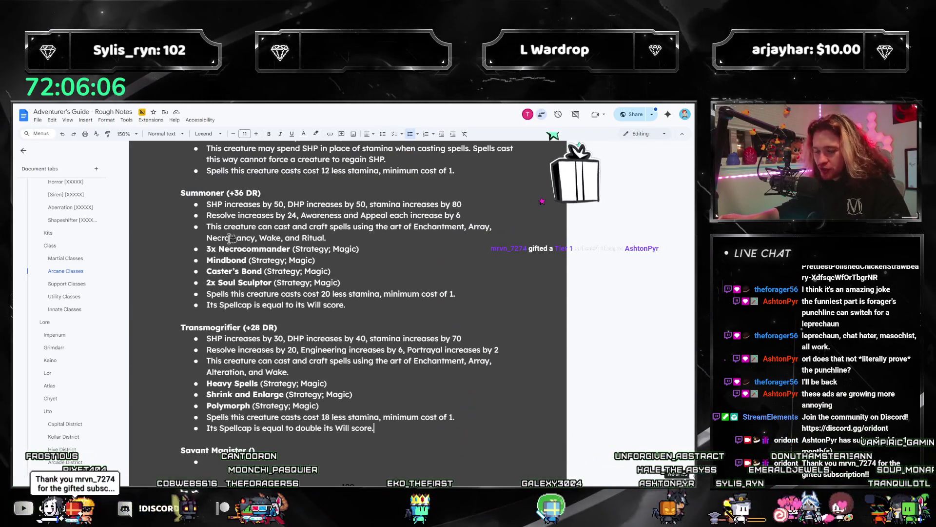
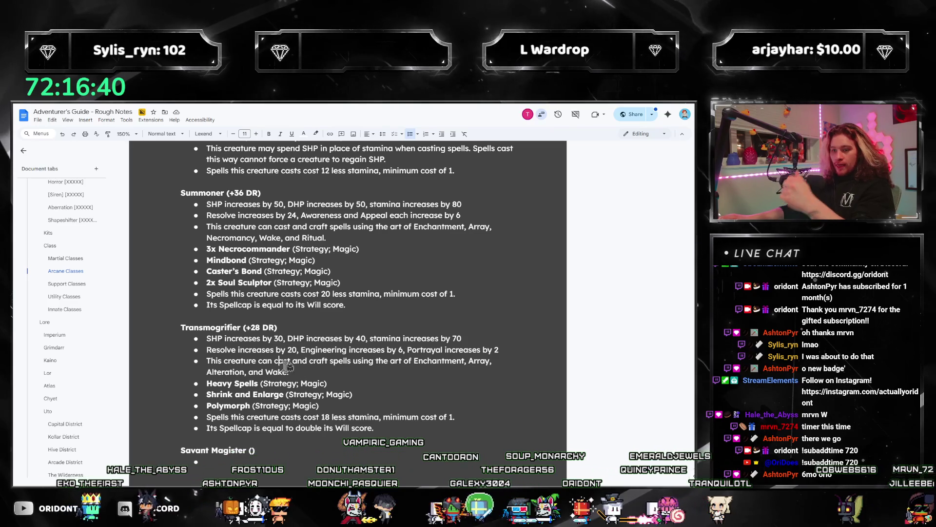
Step: Scroll up past Transmogrifier and Summoner to the Apprentice and empty Maven Pyromancer entries
scroll(374, 333, down, 2)
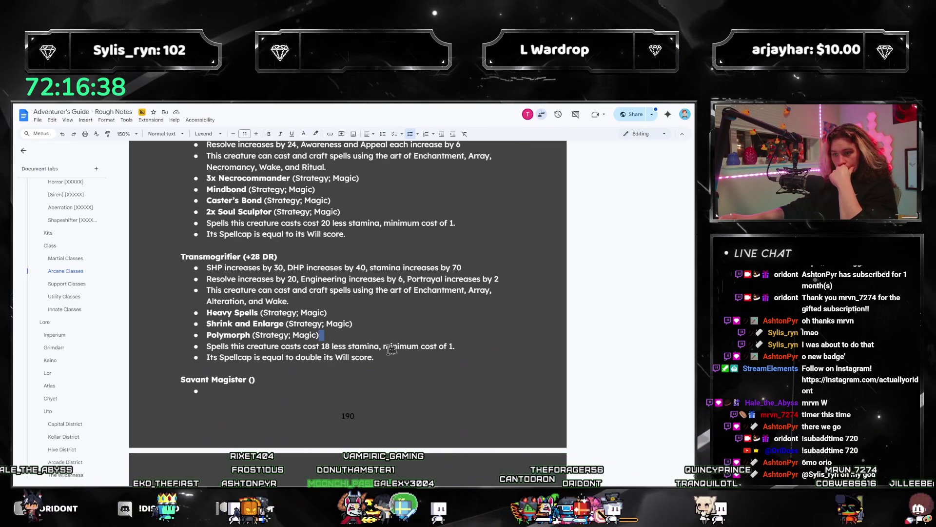
mouse_move(385, 359)
mouse_down()
mouse_move(244, 314)
mouse_move(210, 268)
mouse_up()
scroll(273, 283, up, 3)
click(270, 285)
scroll(333, 278, up, 10)
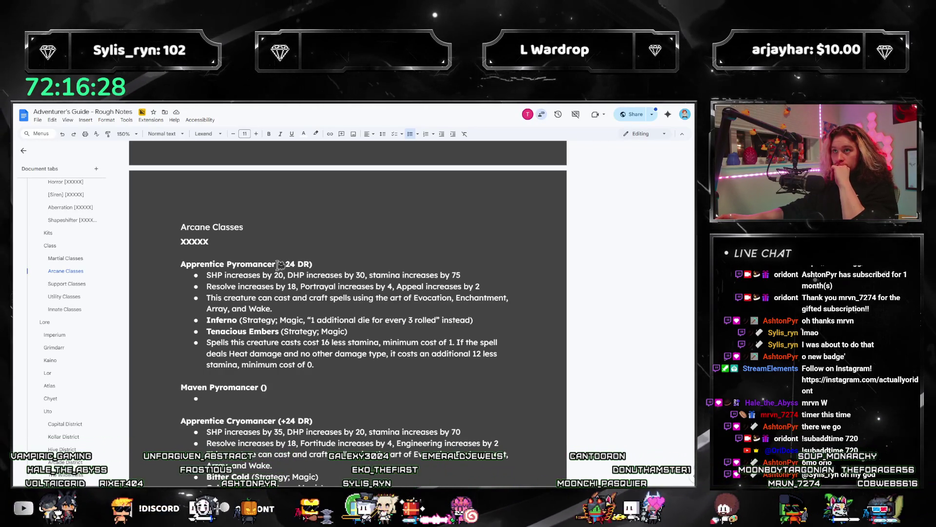
scroll(280, 265, down, 2)
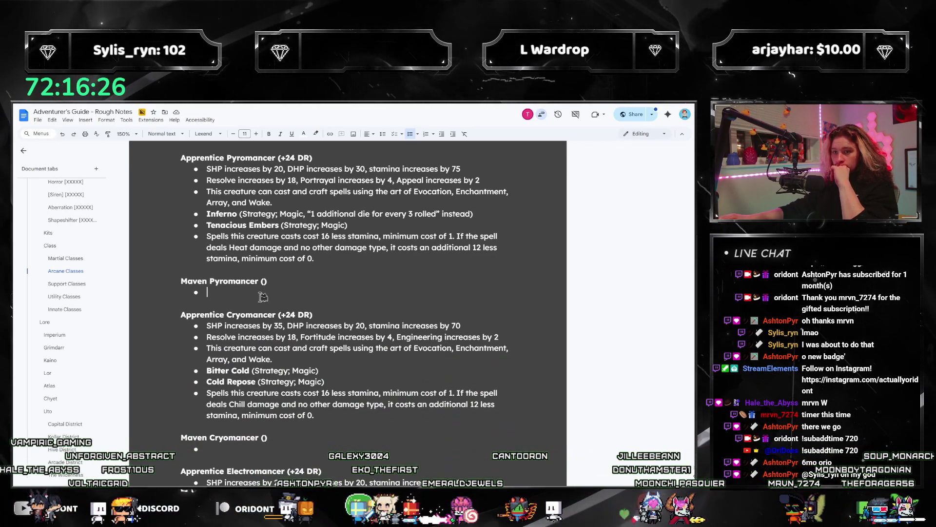
Step: Copy the six Apprentice Pyromancer bullets into Maven Pyromancer's empty bullet
drag(324, 261, 205, 169)
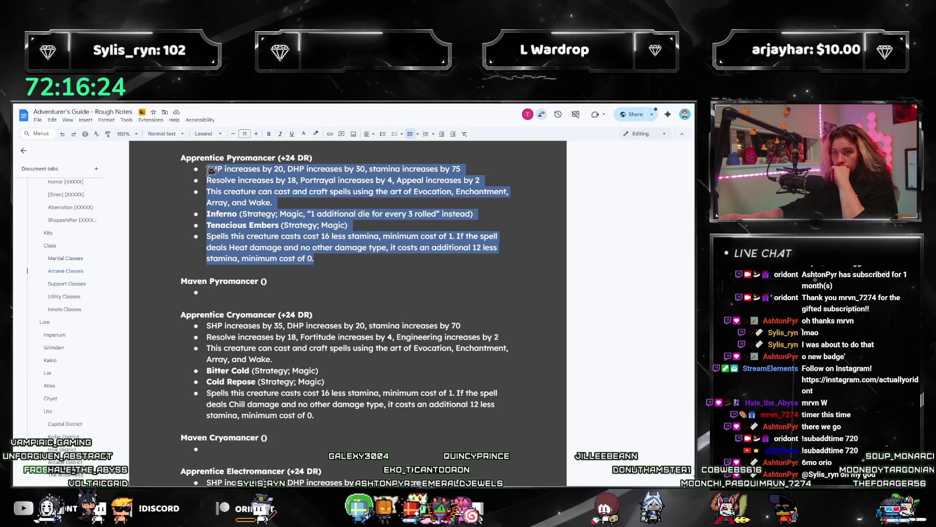
key(ctrl+c)
click(269, 293)
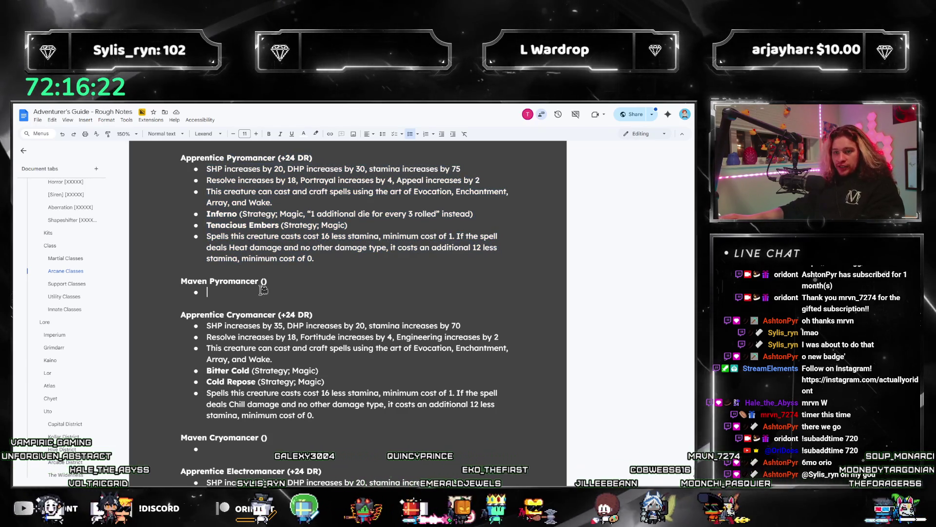
key(ctrl+v)
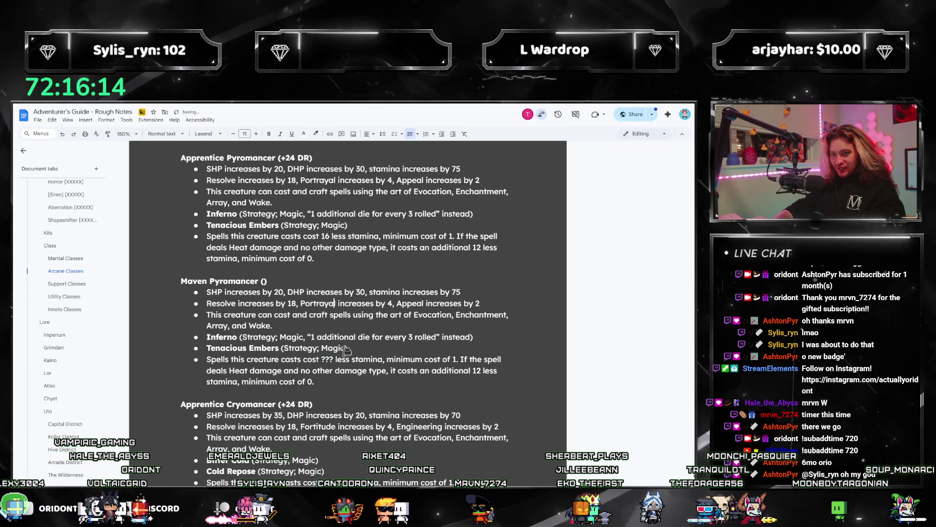
Step: Overwrite the pasted Resolve, Portrayal and stamina-cost numbers with ??? placeholders
key(ctrl+slash)
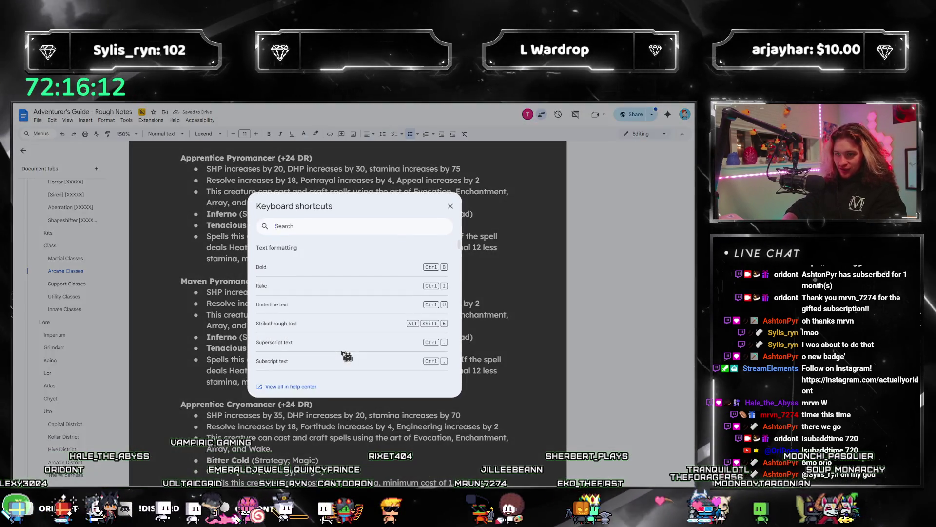
key(Escape)
text(???)
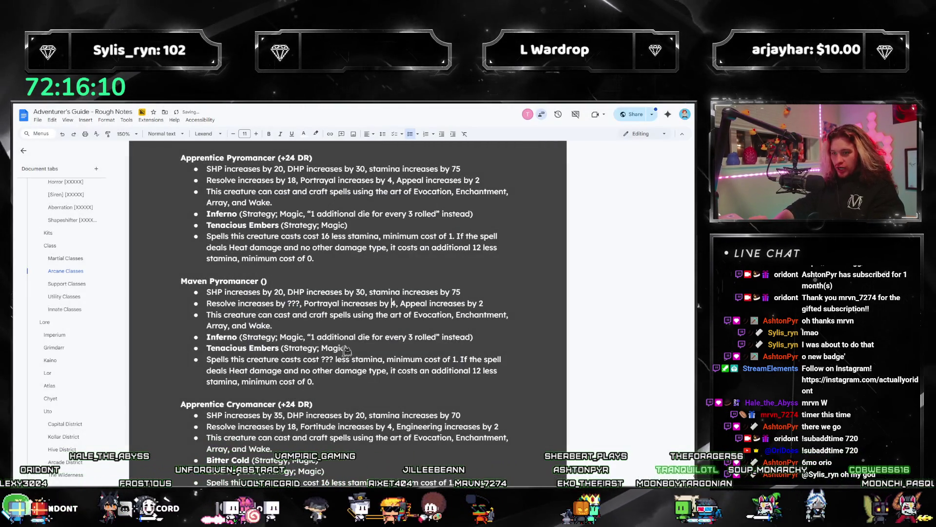
scroll(346, 349, down, 10)
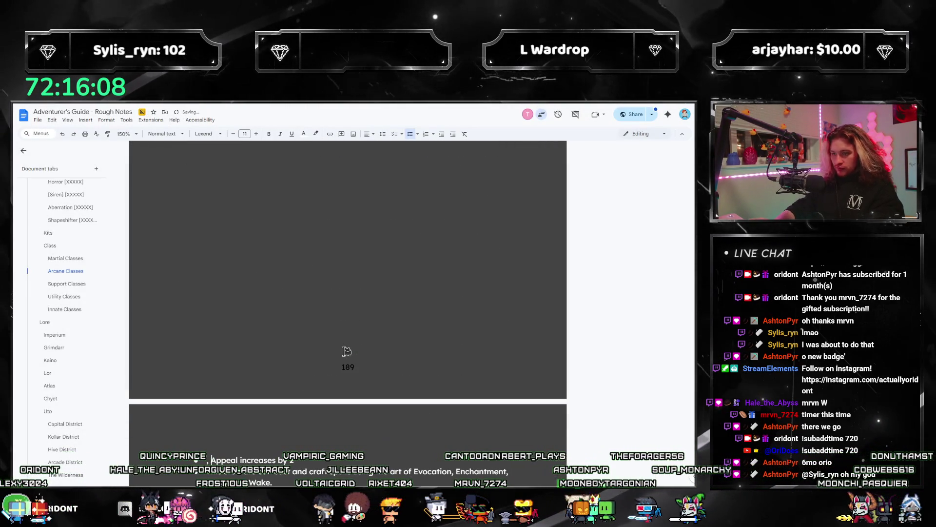
scroll(347, 350, down, 5)
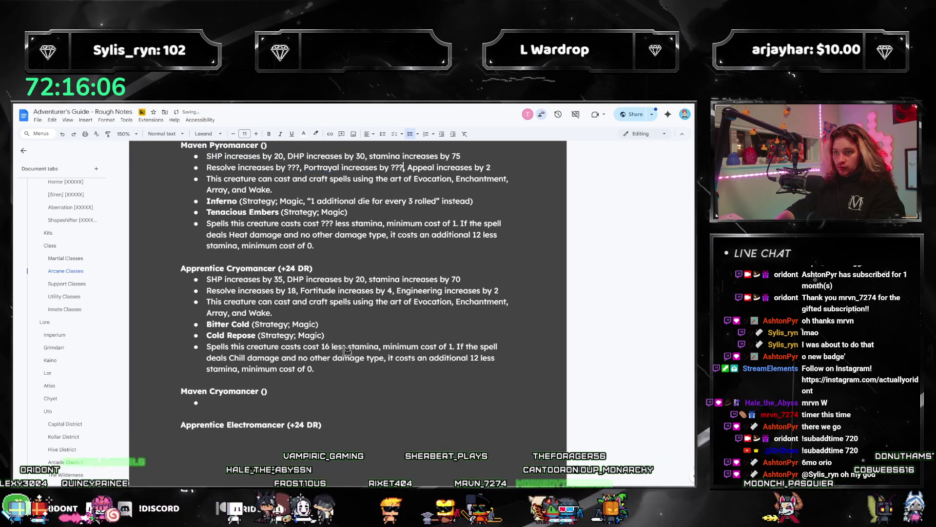
Step: Replace the Appeal value 2, stamina value 75 and SHP value 20 with ???
scroll(209, 350, up, 3)
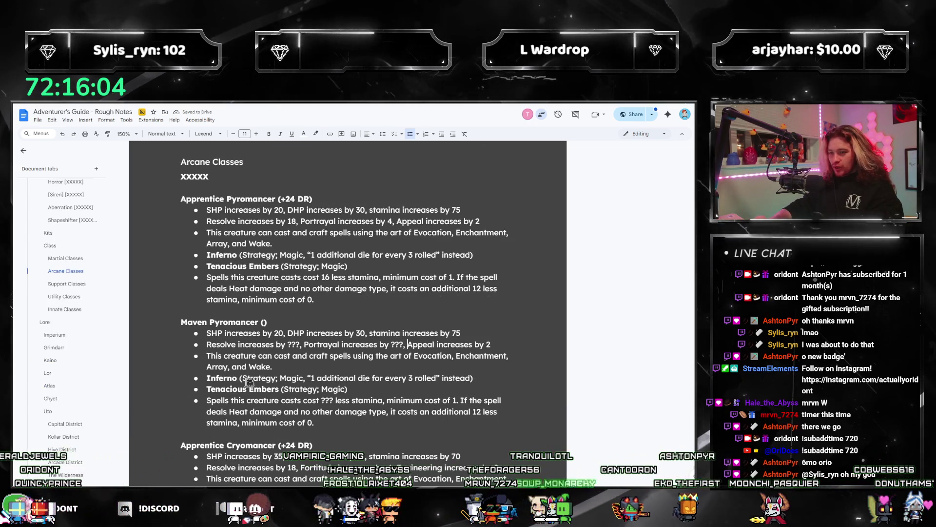
key(End)
key(BackSpace)
text(???)
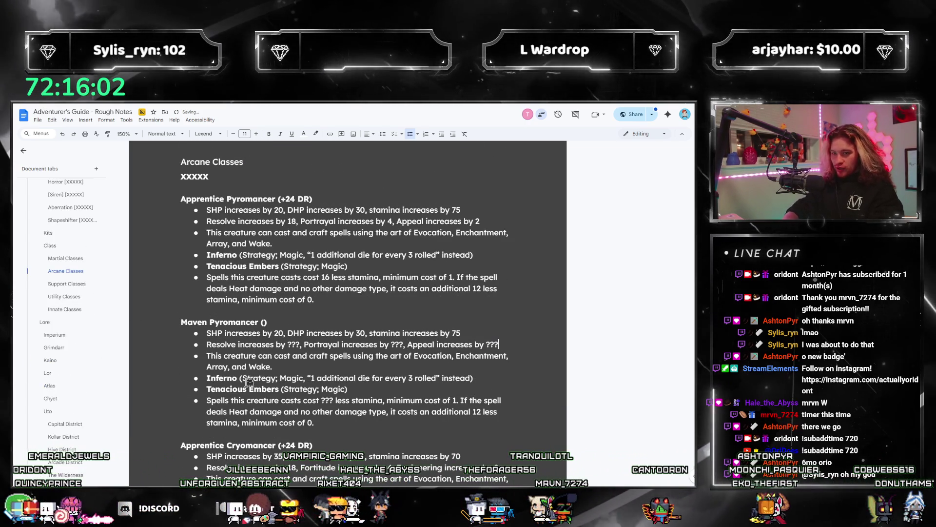
key(Up)
key(BackSpace)
key(BackSpace)
text(???)
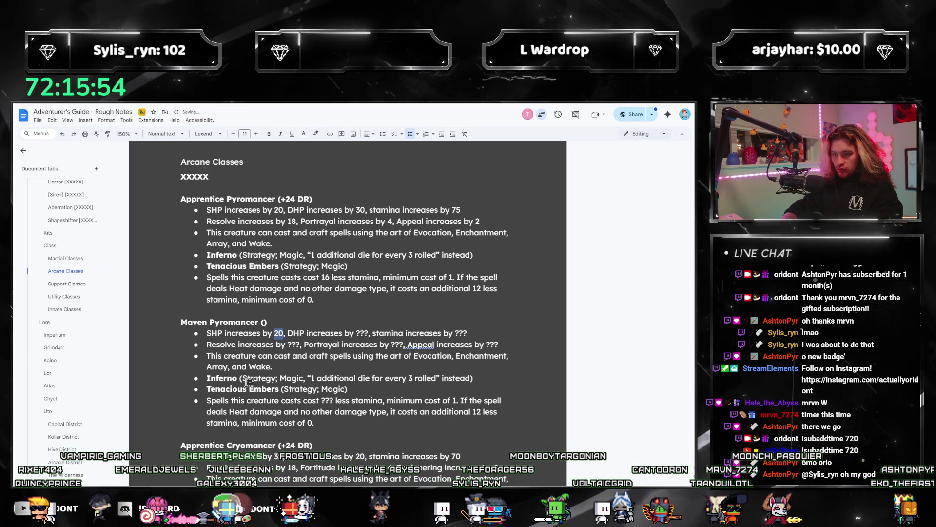
key(ctrl+slash)
key(Escape)
text(???)
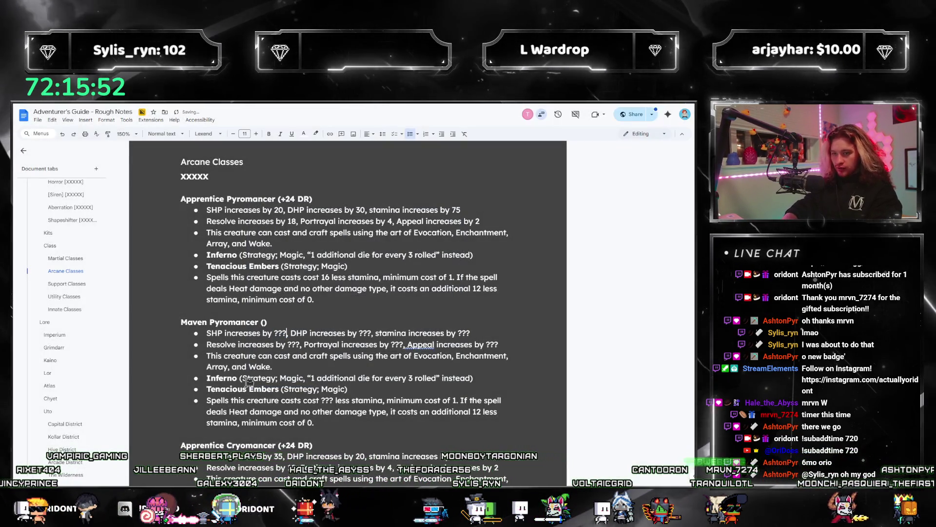
Step: Look up the strikethrough shortcut, then move the caret to the Tenacious Embers and Inferno lines
key(ctrl+slash)
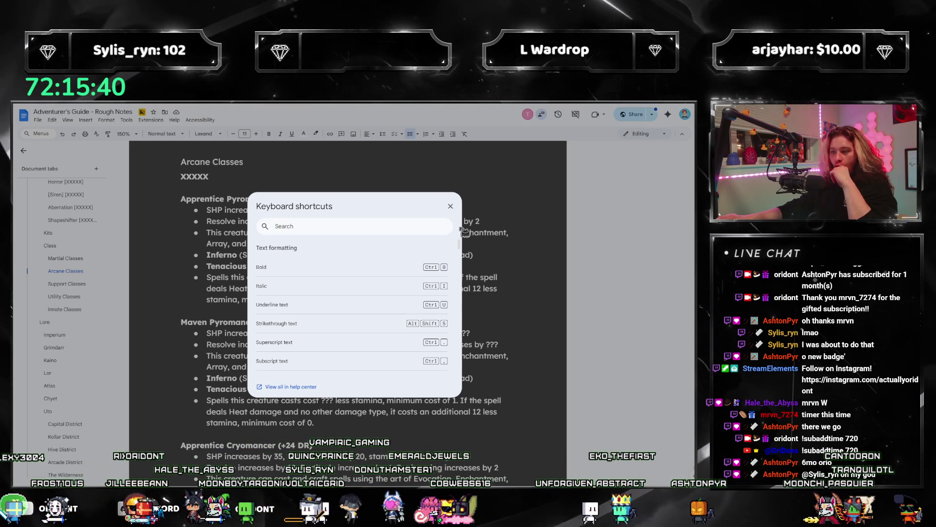
click(451, 207)
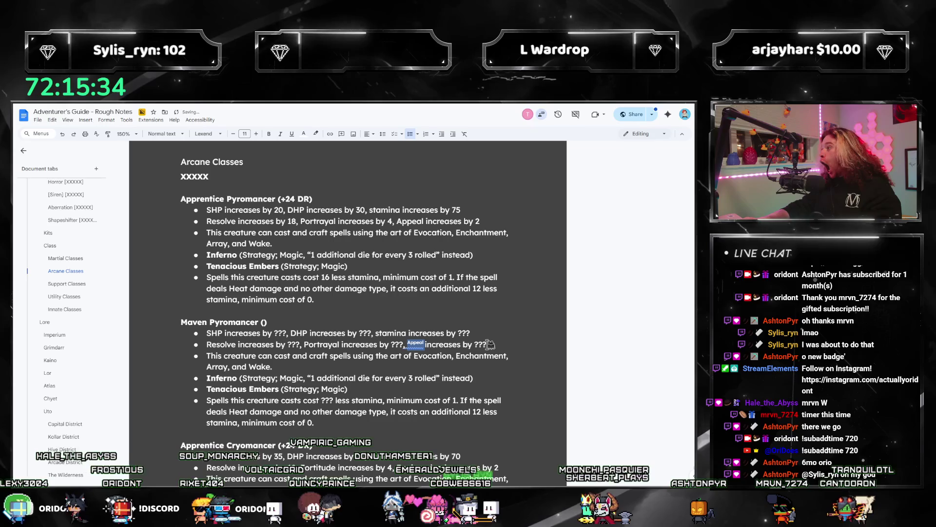
click(487, 344)
text(+[] DR)
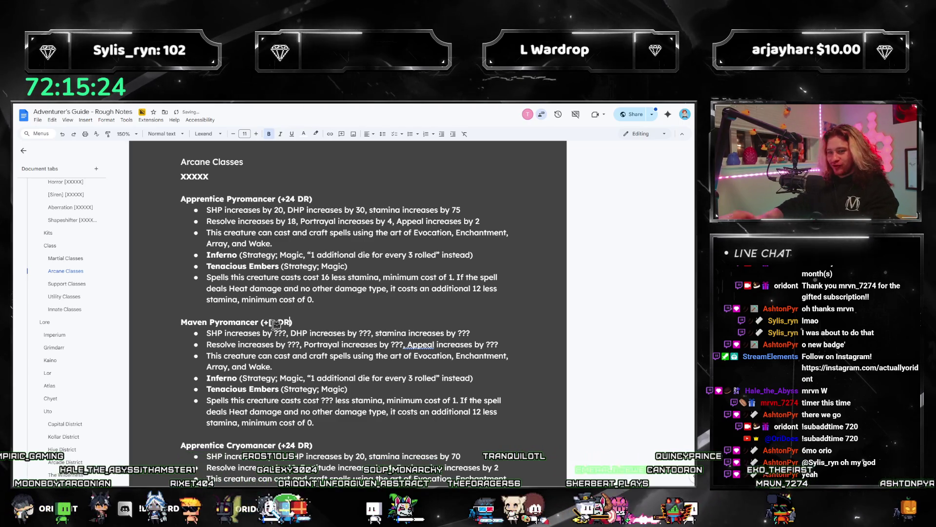
click(394, 393)
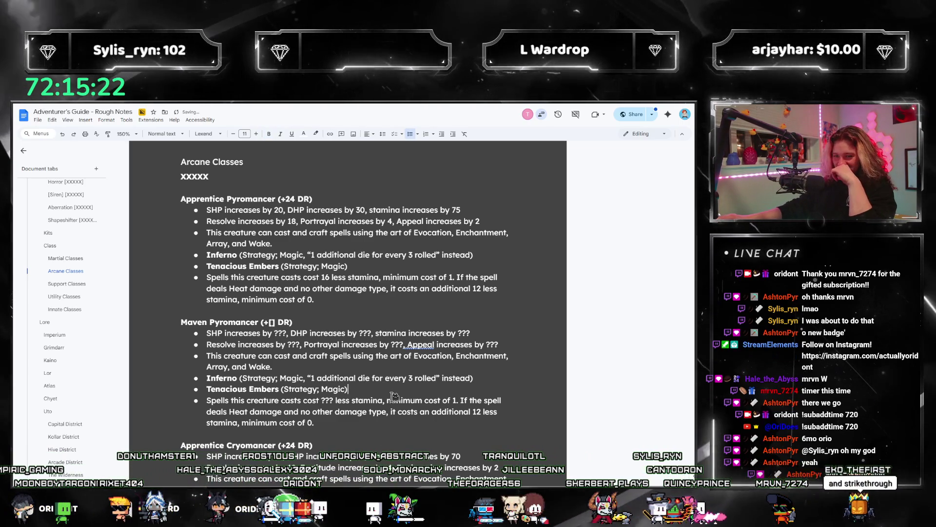
click(210, 378)
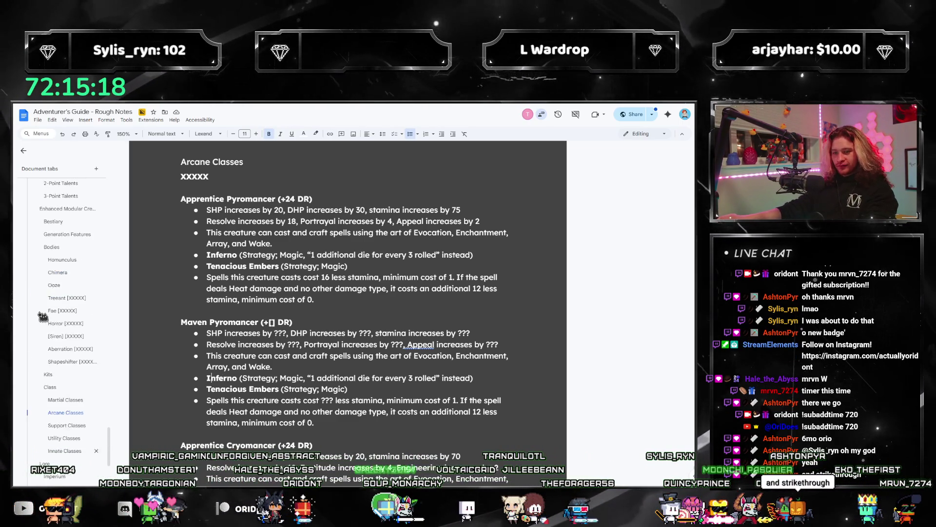
Step: Prefix Maven Pyromancer's Tenacious Embers bullet so it reads '2x Tenacious Embers'
scroll(43, 317, up, 10)
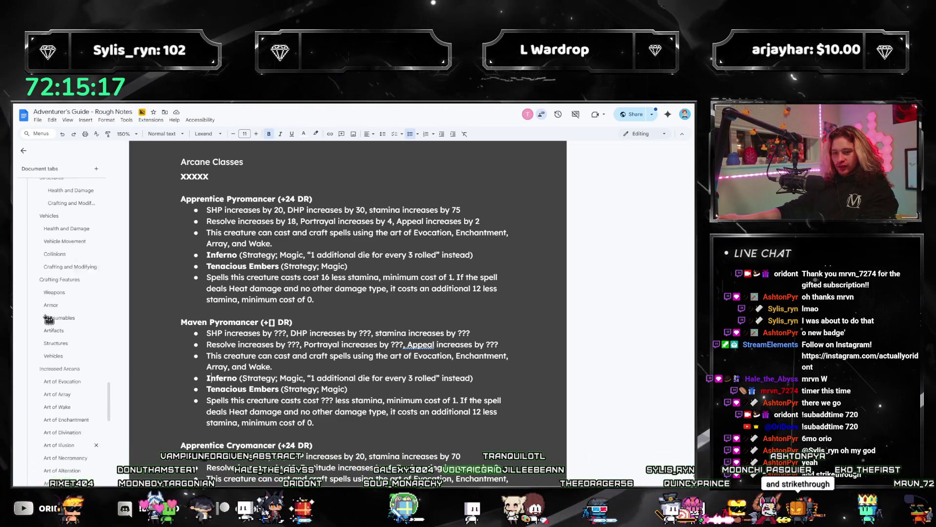
click(210, 387)
text(2x)
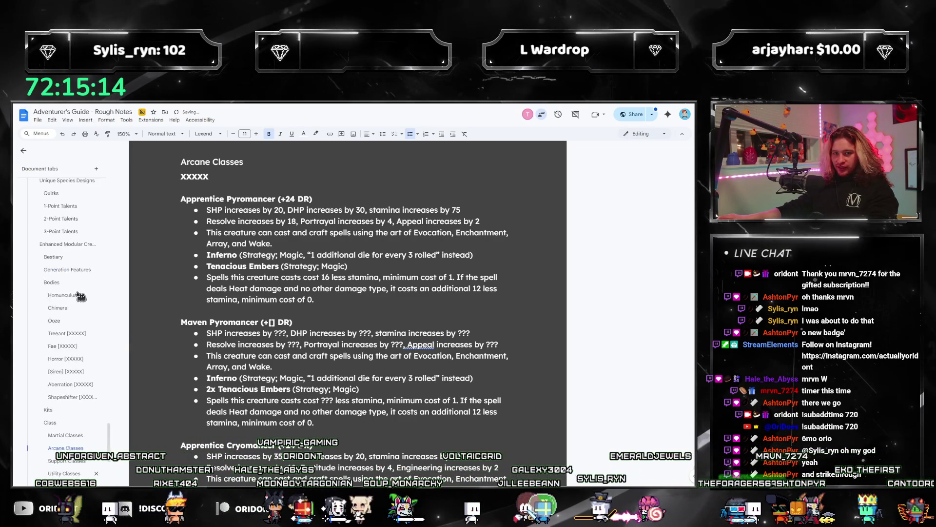
scroll(93, 316, down, 10)
scroll(78, 300, down, 10)
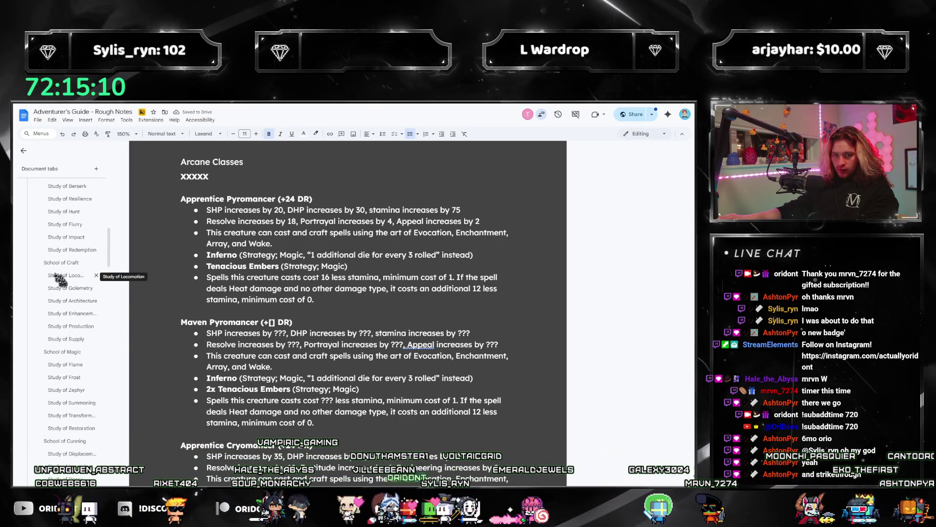
Step: Copy the Study of Flame tier features, Thermal Bore through Phantom Flames, and return to Arcane Classes
click(65, 371)
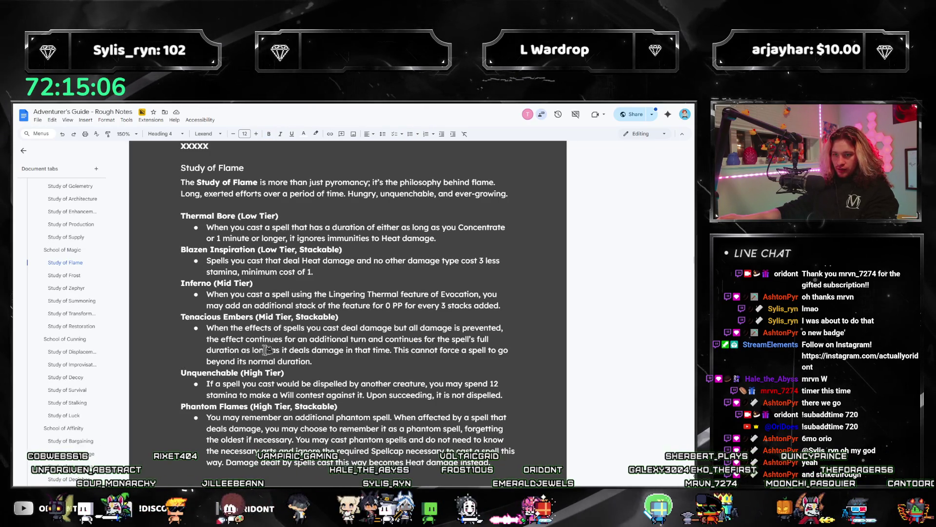
scroll(286, 389, down, 3)
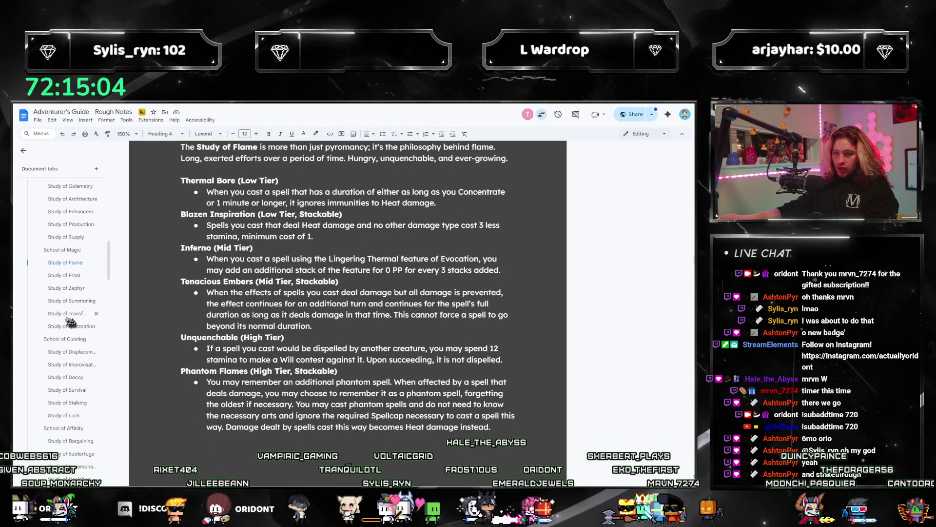
scroll(415, 376, up, 3)
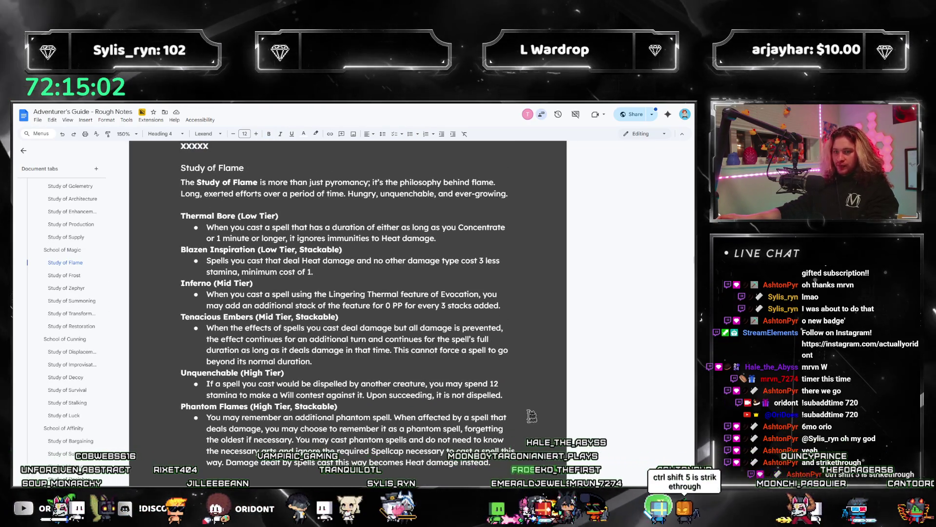
scroll(69, 316, down, 5)
scroll(70, 316, down, 5)
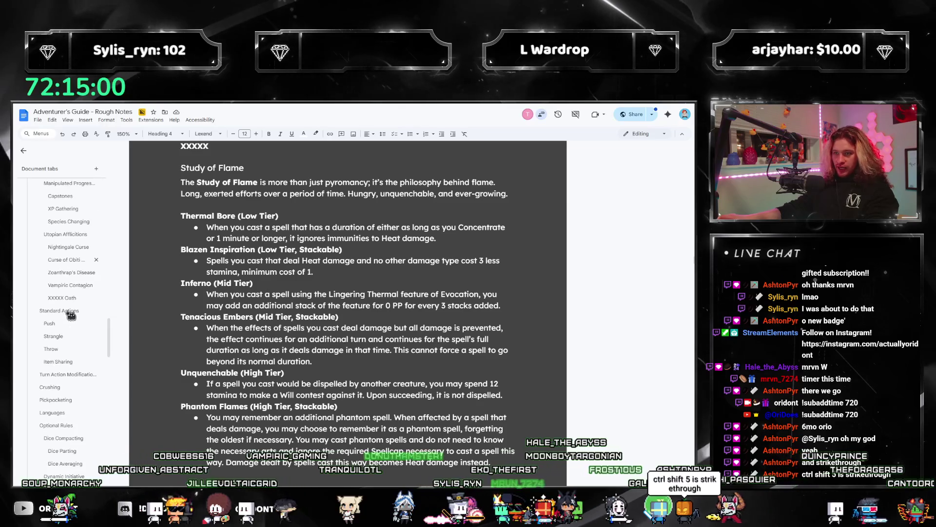
mouse_move(514, 463)
mouse_down()
mouse_move(178, 243)
mouse_move(169, 220)
mouse_up()
scroll(93, 273, down, 10)
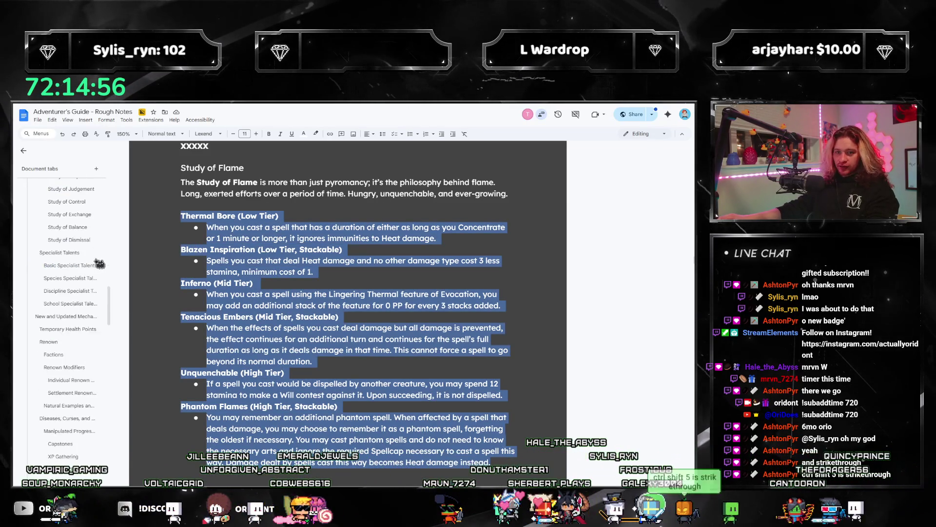
scroll(84, 277, down, 6)
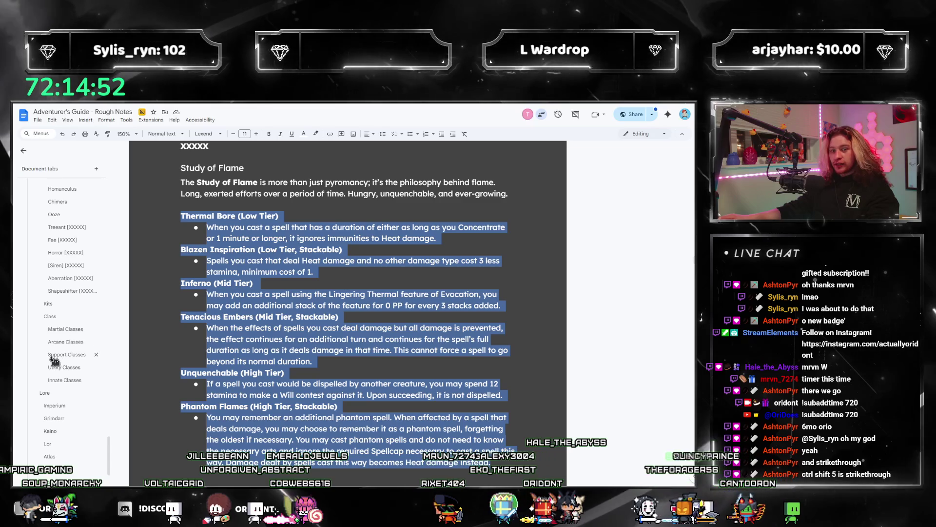
click(65, 341)
scroll(253, 331, down, 3)
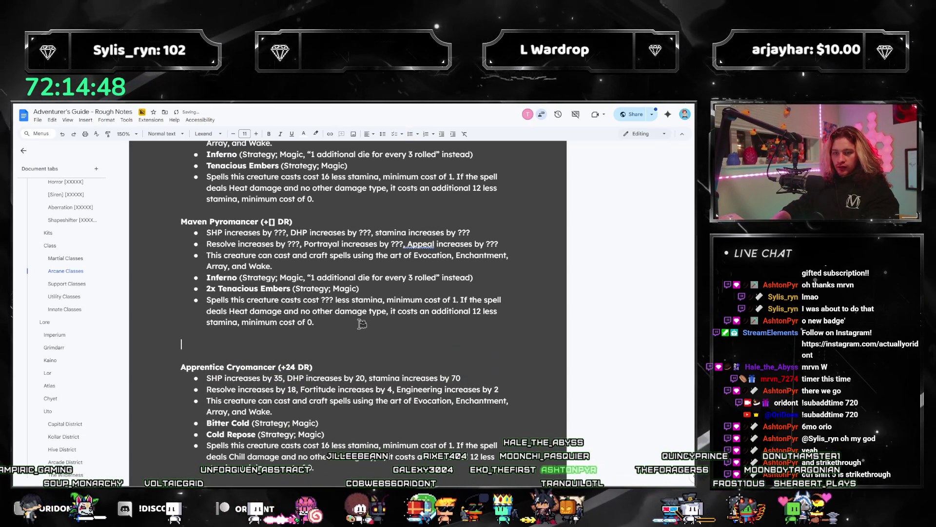
Step: Give the pasted Thermal Bore, Blazen Inspiration and Inferno descriptions a dark red highlight
key(ctrl+z)
scroll(213, 272, up, 8)
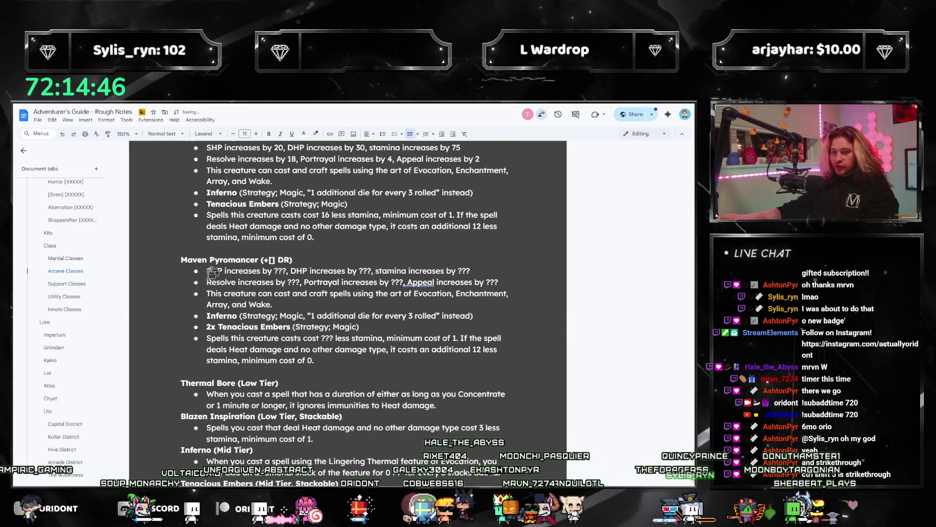
shift+click(167, 379)
click(304, 135)
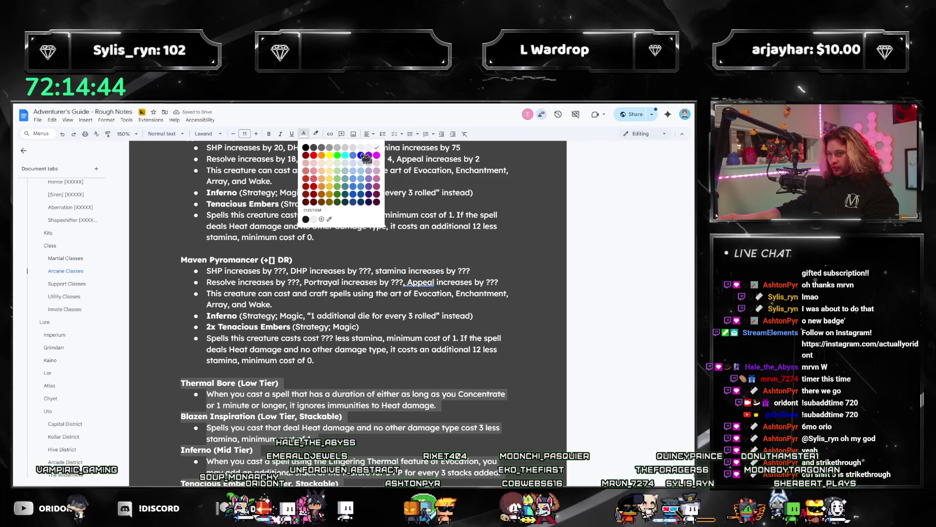
click(316, 134)
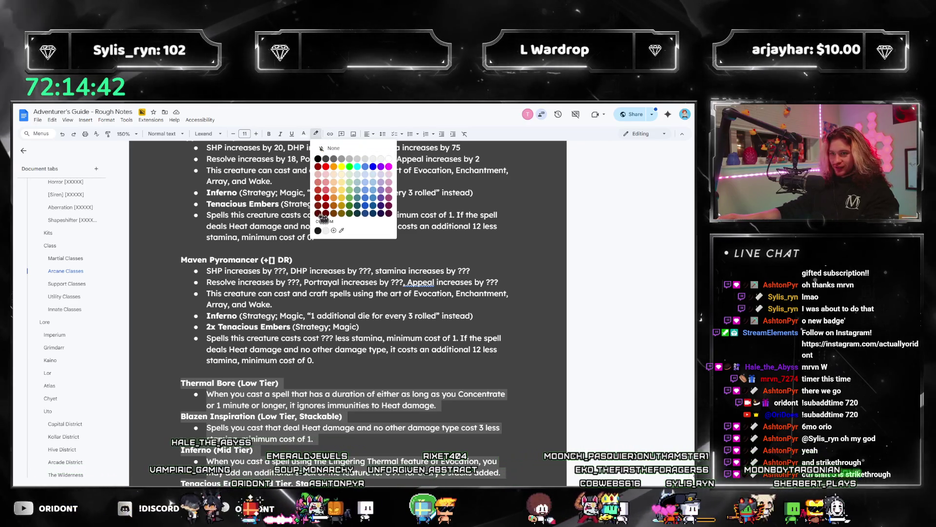
click(326, 182)
Step: Start a new Maven Pyromancer bullet above Inferno and select its Strategy; Magic tag
click(436, 402)
scroll(437, 408, down, 2)
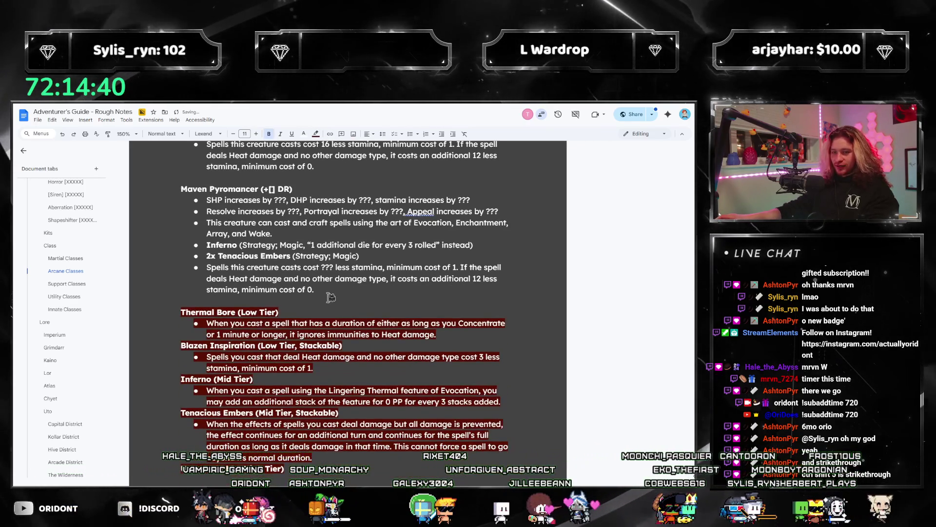
key(Return)
text(Thermal Bore ())
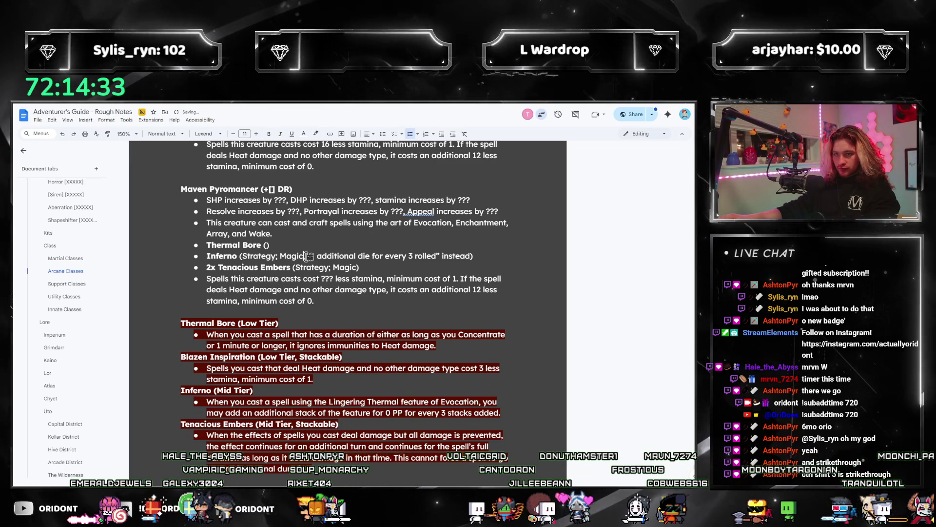
mouse_move(303, 256)
mouse_down()
mouse_move(243, 256)
mouse_move(299, 243)
mouse_move(265, 244)
mouse_up()
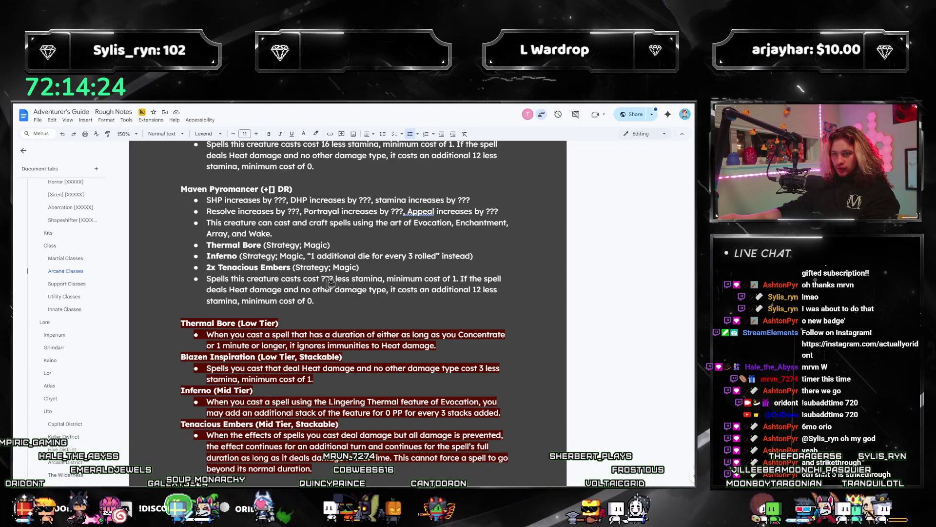
Step: Change Thermal Bore's extra Heat cost from 12 to a ??? placeholder
double_click(477, 289)
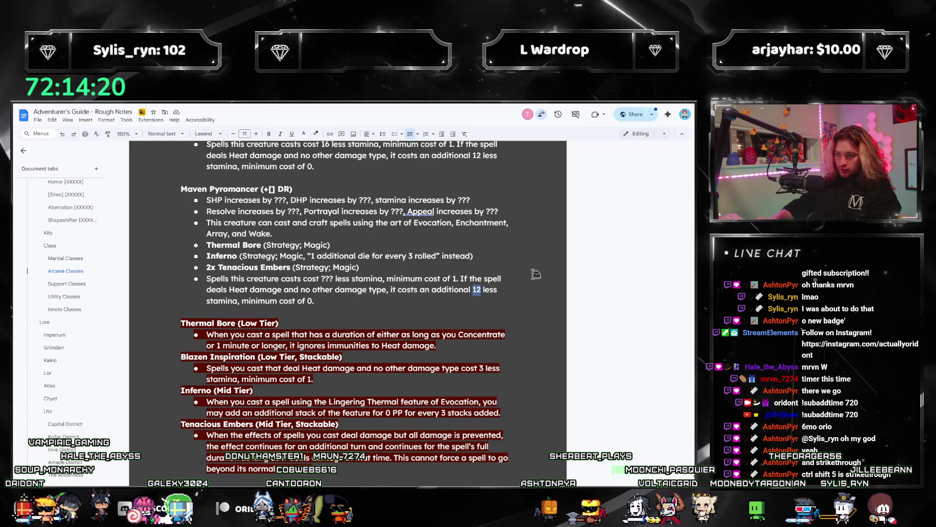
text(??)
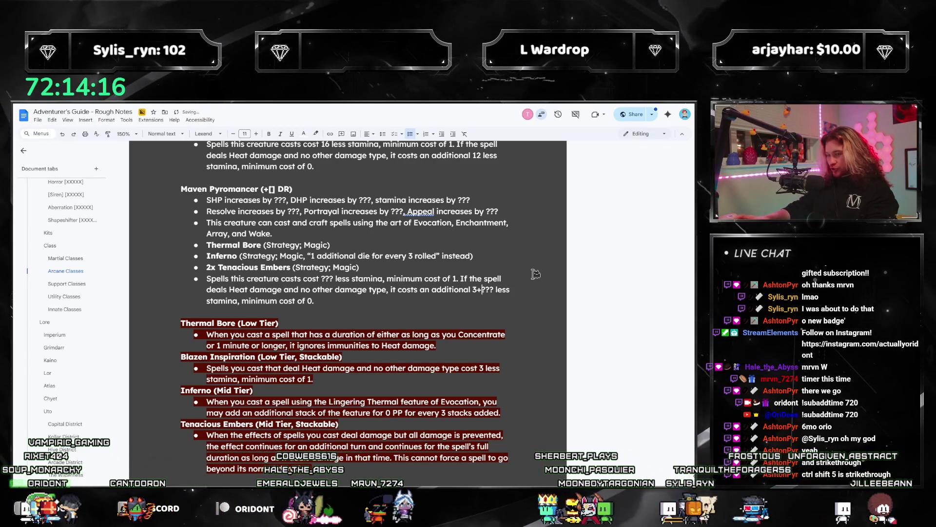
scroll(442, 258, down, 3)
scroll(443, 258, up, 3)
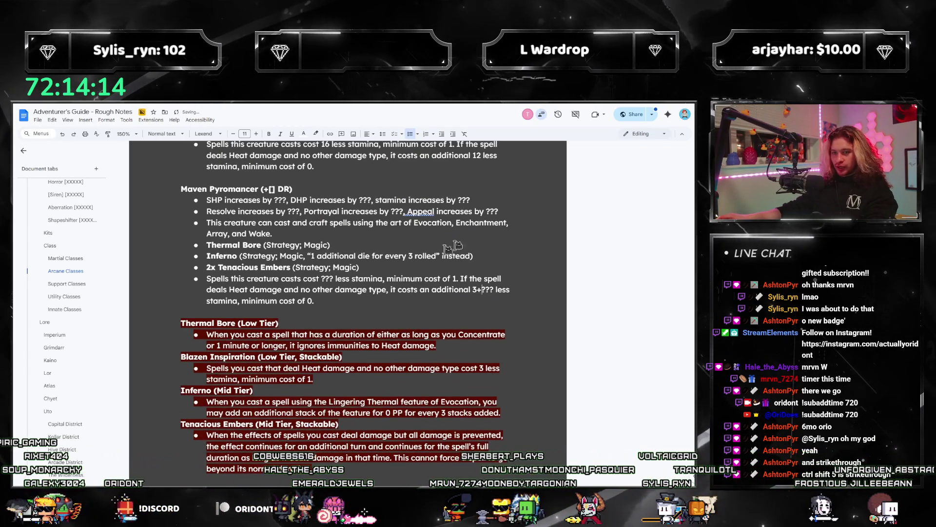
scroll(442, 258, down, 1)
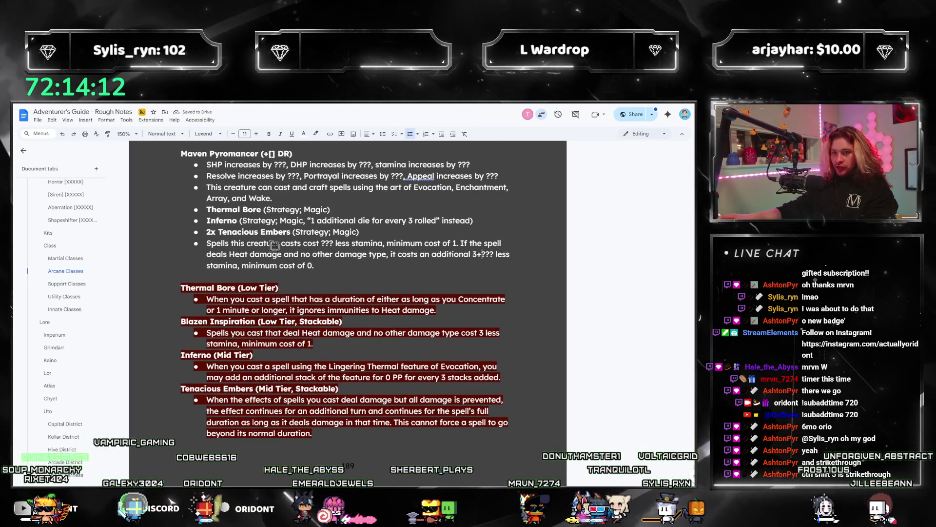
scroll(426, 262, down, 5)
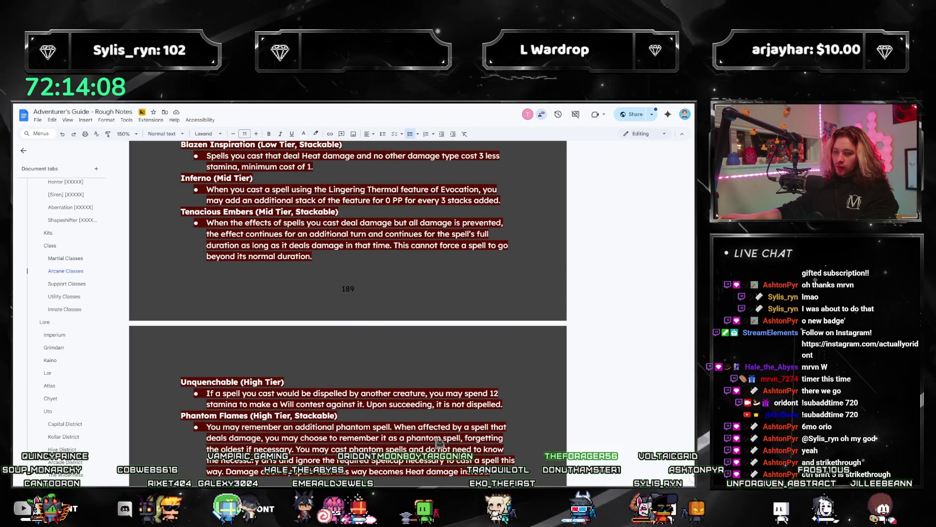
scroll(439, 443, up, 8)
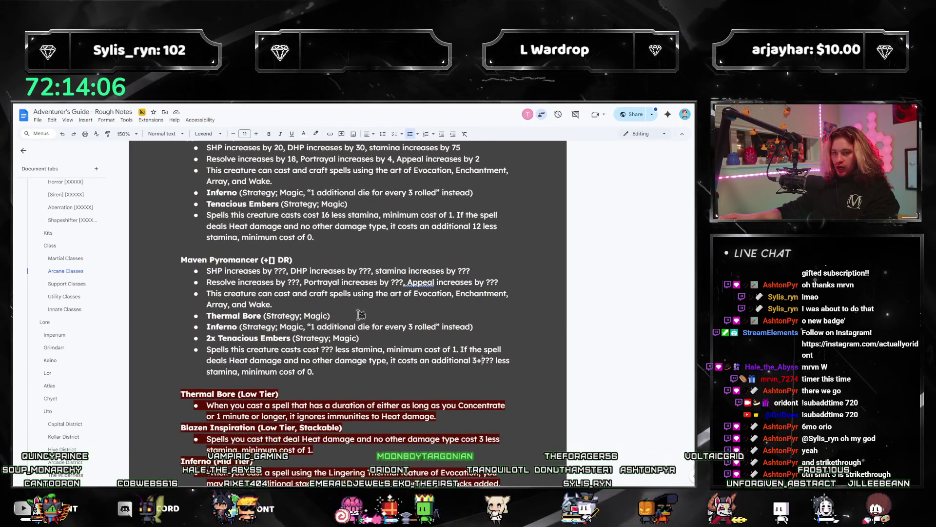
Step: Duplicate the 2x Tenacious Embers line and rename the copy Unquenchable (Strategy; Magic)
drag(200, 338, 201, 338)
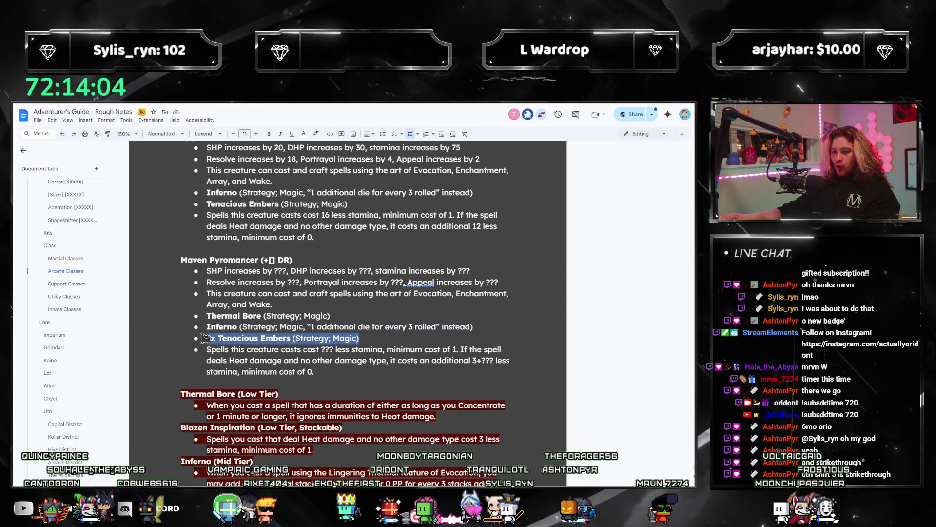
key(ctrl+c)
key(Right)
key(Return)
key(ctrl+v)
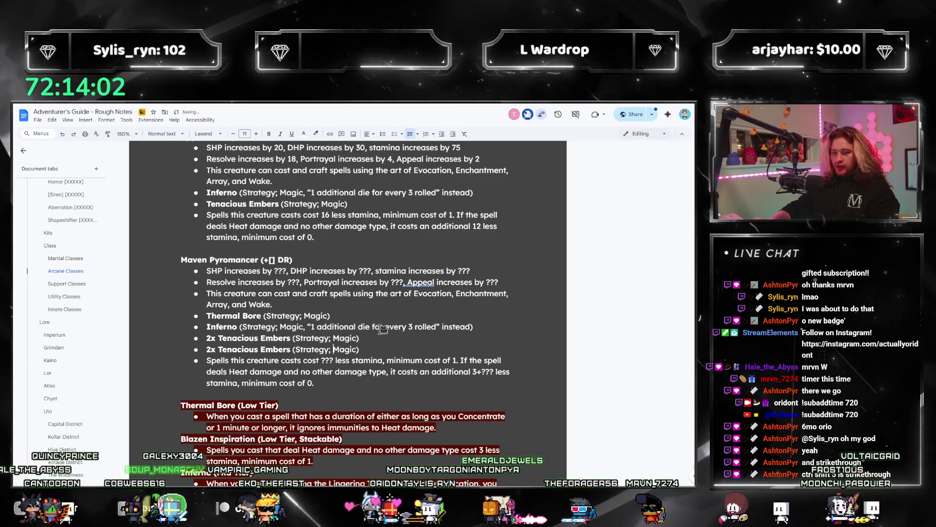
key(Home)
key(ctrl+shift+Right)
key(ctrl+shift+Right)
key(ctrl+shift+Right)
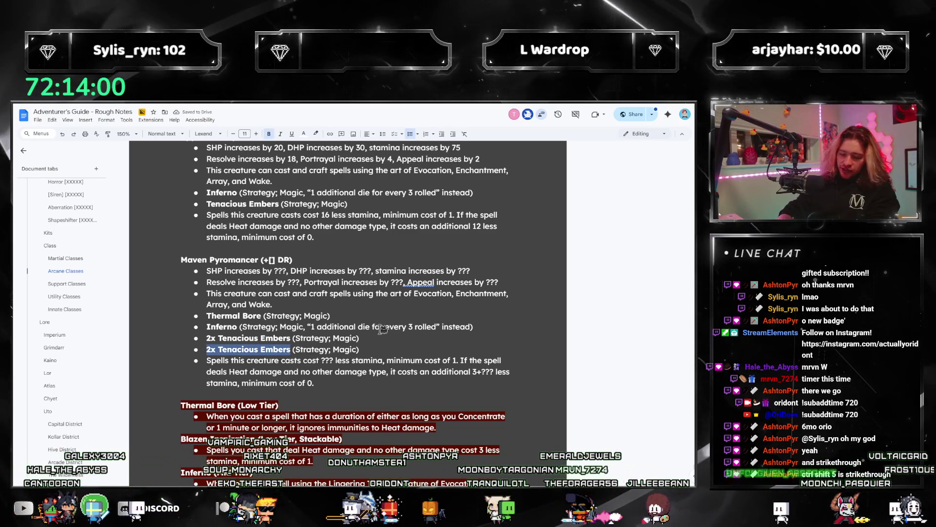
text(Unquenchabl)
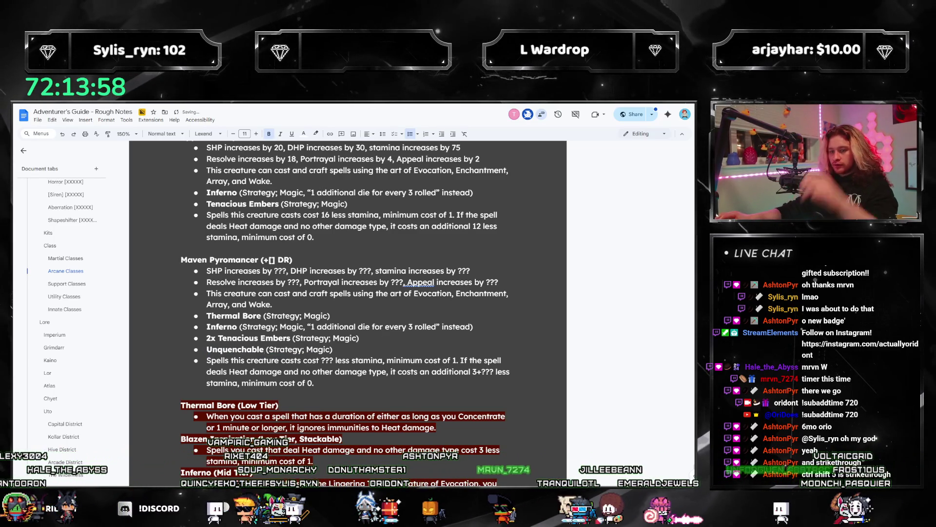
Step: Place the caret on the Unquenchable line and look over the Maven Pyromancer entry
scroll(362, 423, down, 8)
scroll(362, 422, up, 2)
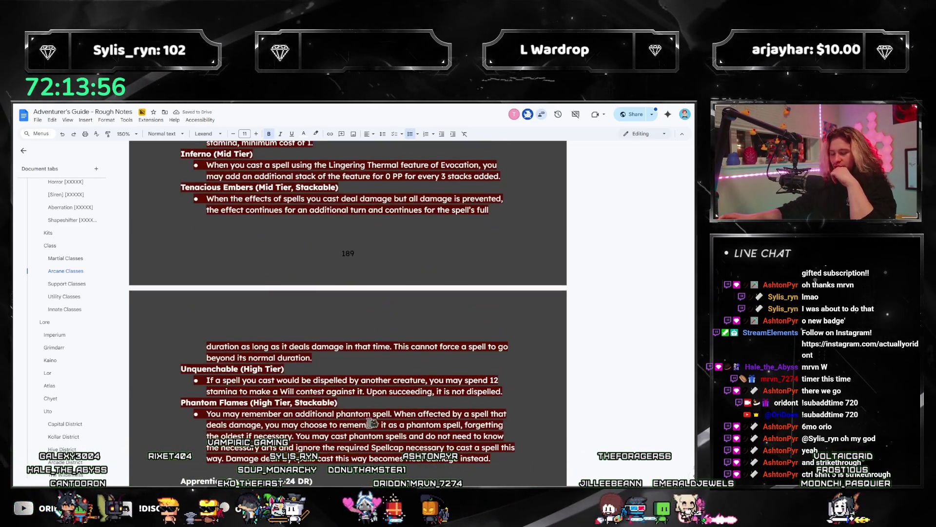
mouse_move(520, 390)
mouse_down()
mouse_move(242, 247)
mouse_move(252, 214)
mouse_up()
click(252, 214)
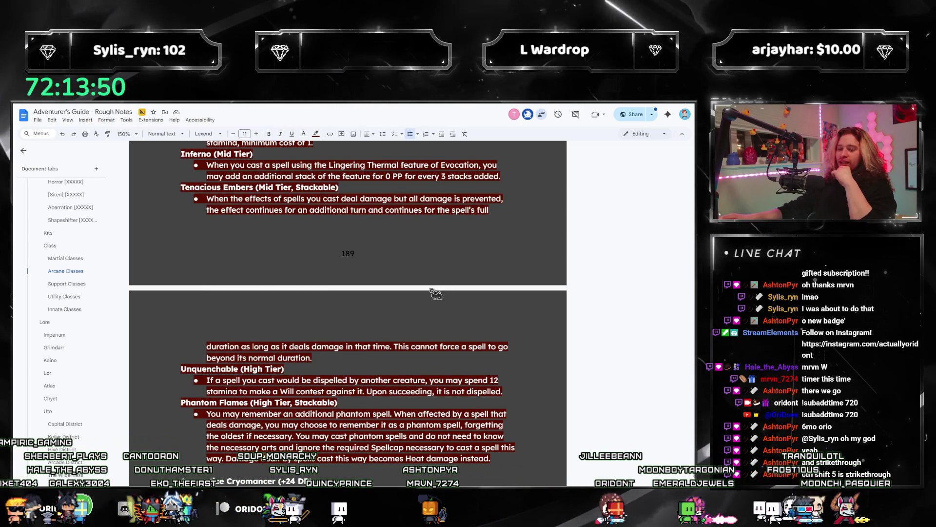
scroll(448, 286, up, 5)
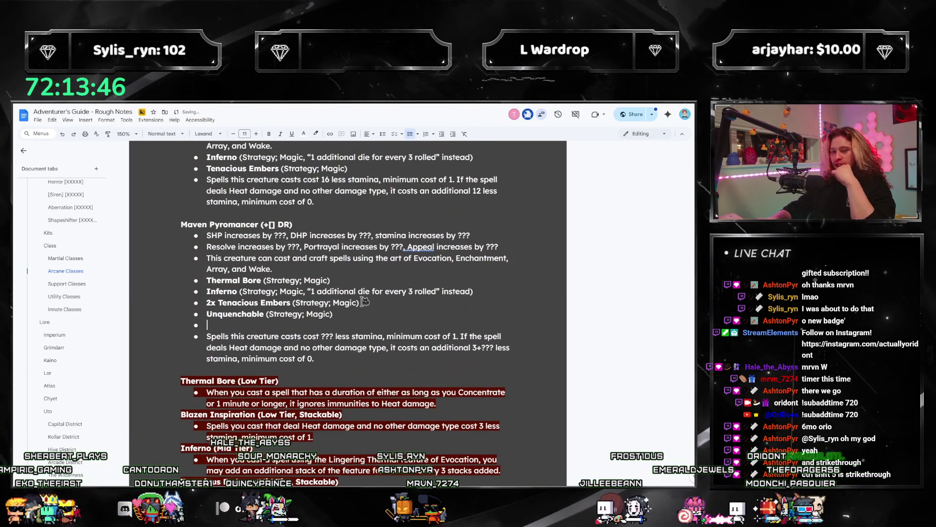
scroll(363, 301, down, 4)
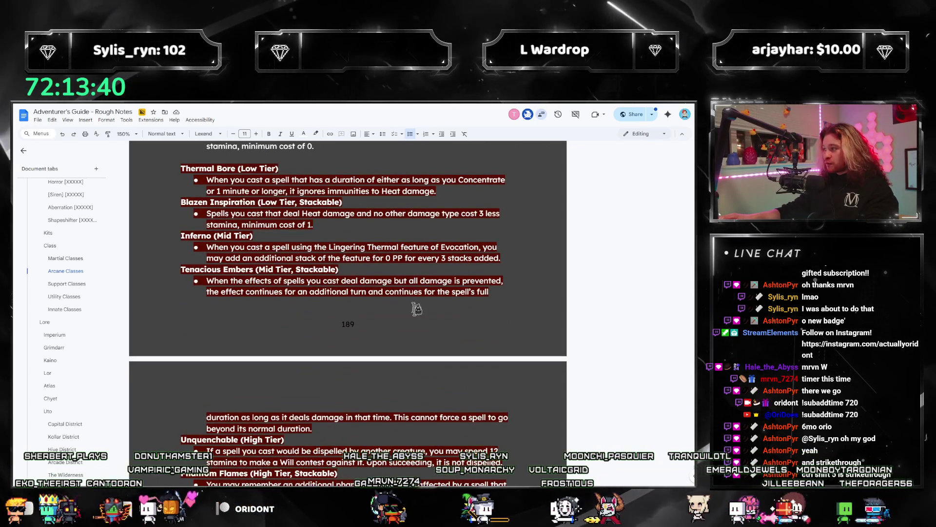
scroll(442, 351, down, 3)
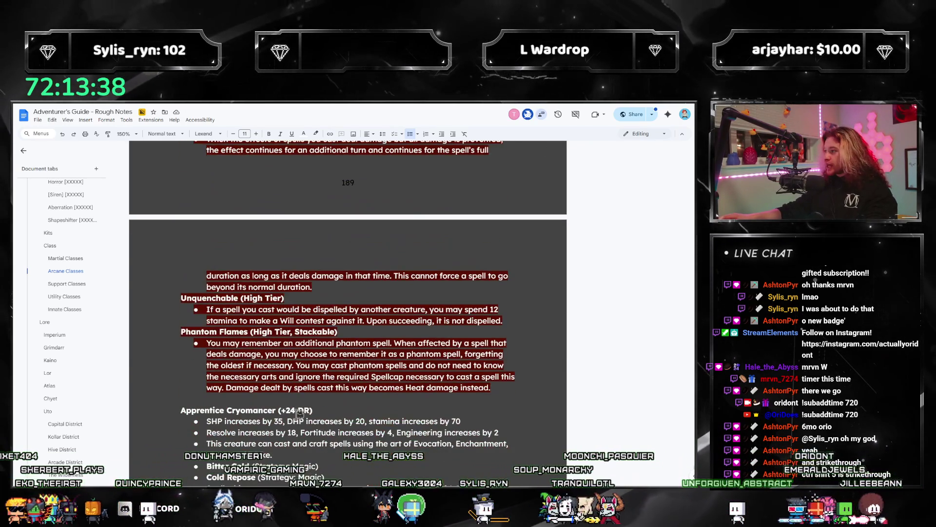
scroll(312, 399, up, 1)
scroll(315, 392, down, 2)
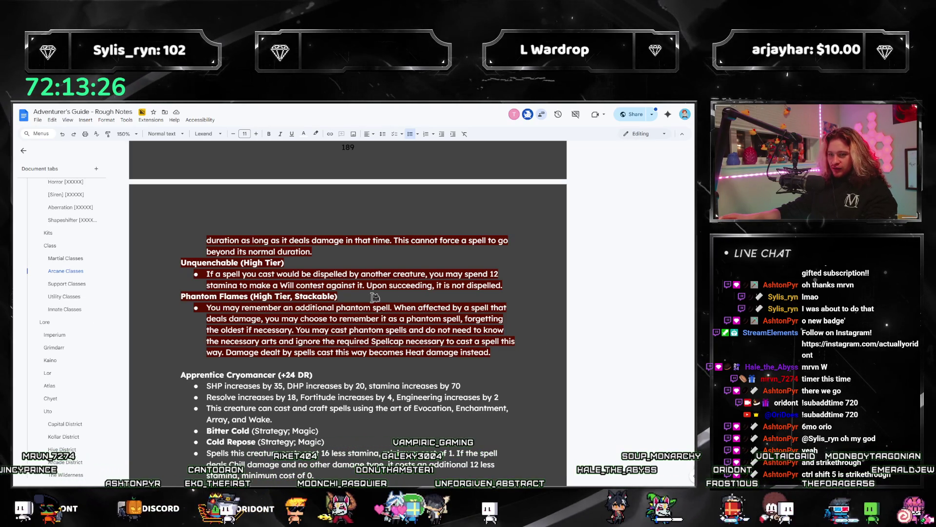
scroll(383, 297, up, 10)
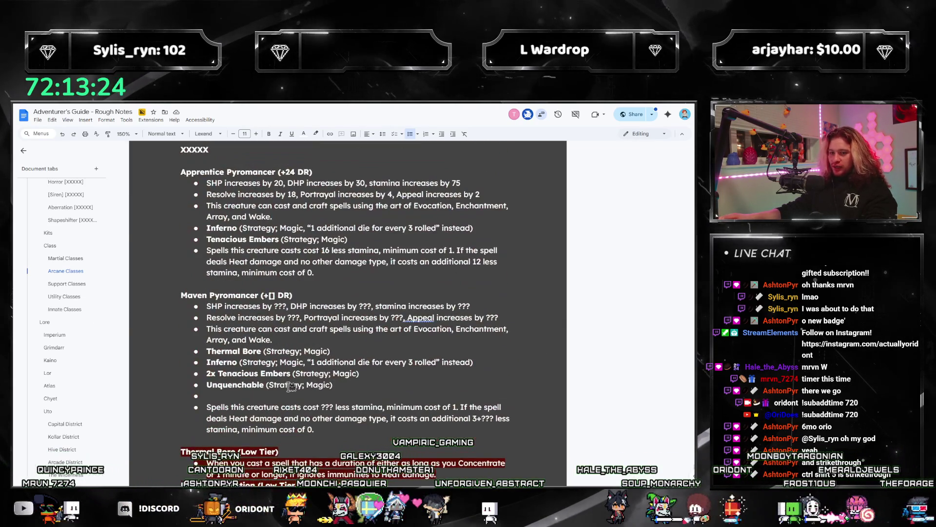
Step: Duplicate the Unquenchable line into the empty bullet and rename it Phantom Flame
mouse_move(333, 385)
mouse_down()
mouse_move(210, 374)
mouse_move(207, 385)
mouse_up()
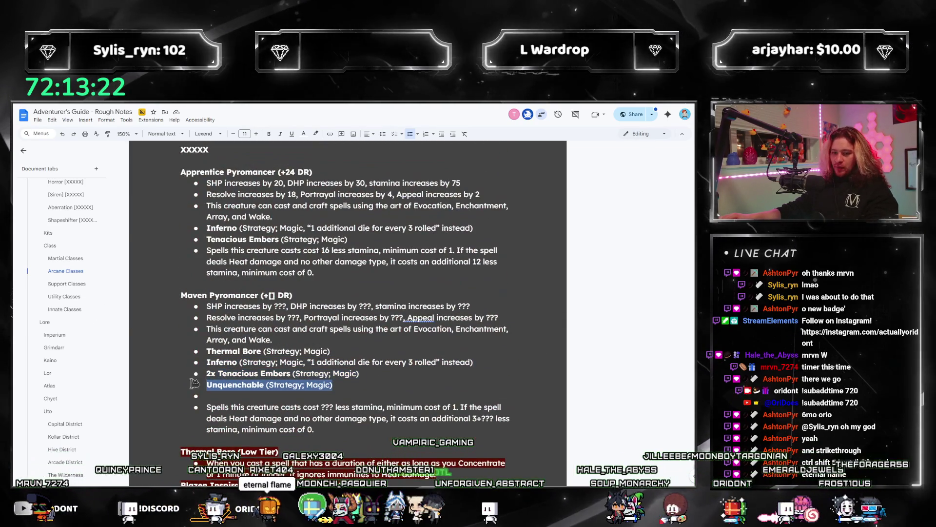
key(ctrl+c)
click(231, 395)
key(ctrl+v)
double_click(235, 396)
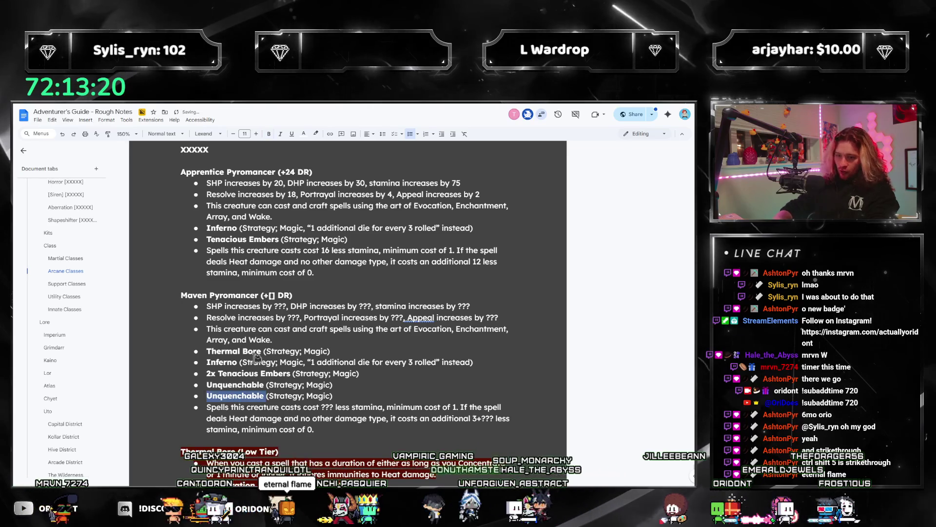
text(Phantom Flam)
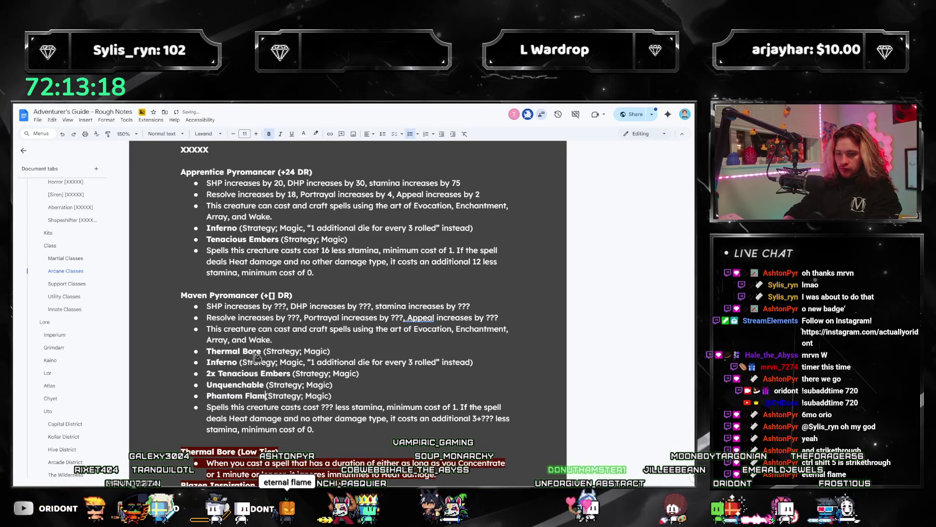
Step: Strike through the stamina cost paragraph with Alt+Shift+5
scroll(259, 357, down, 3)
scroll(348, 363, down, 1)
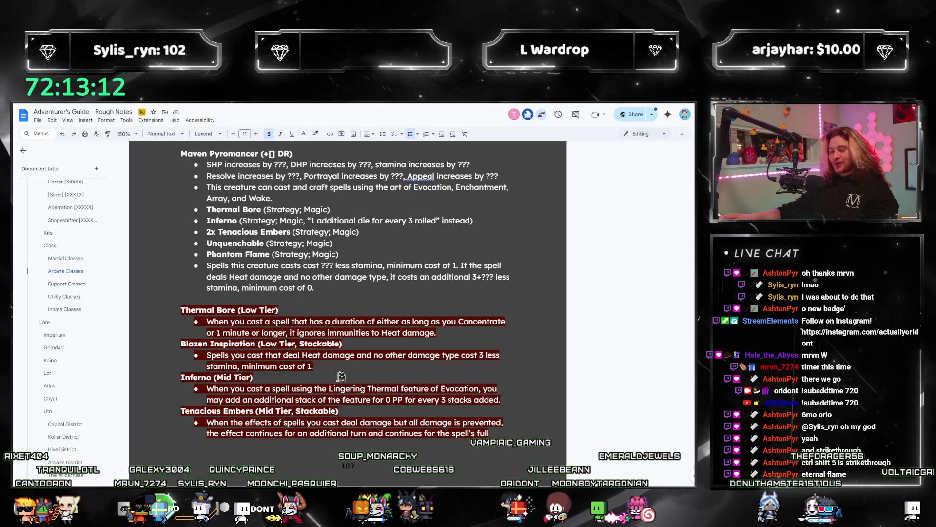
drag(334, 289, 200, 266)
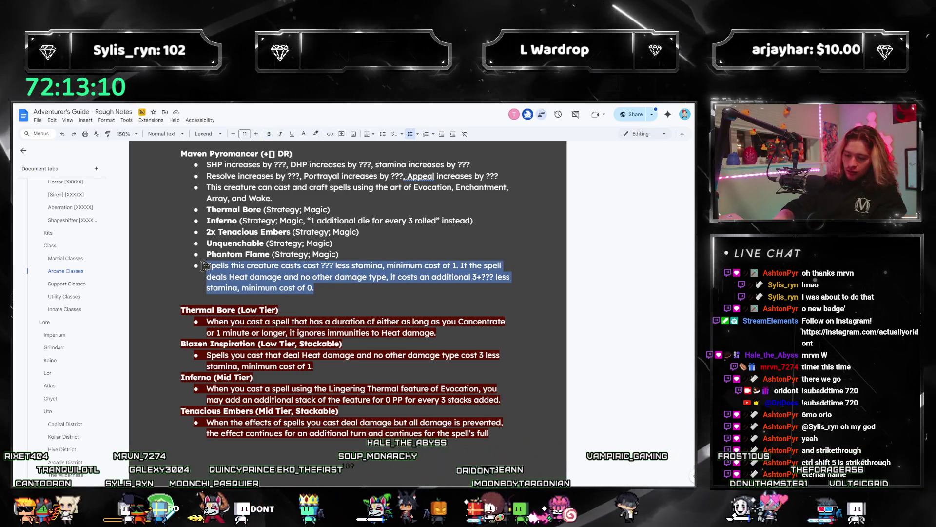
key(ctrl+shift+s)
key(Escape)
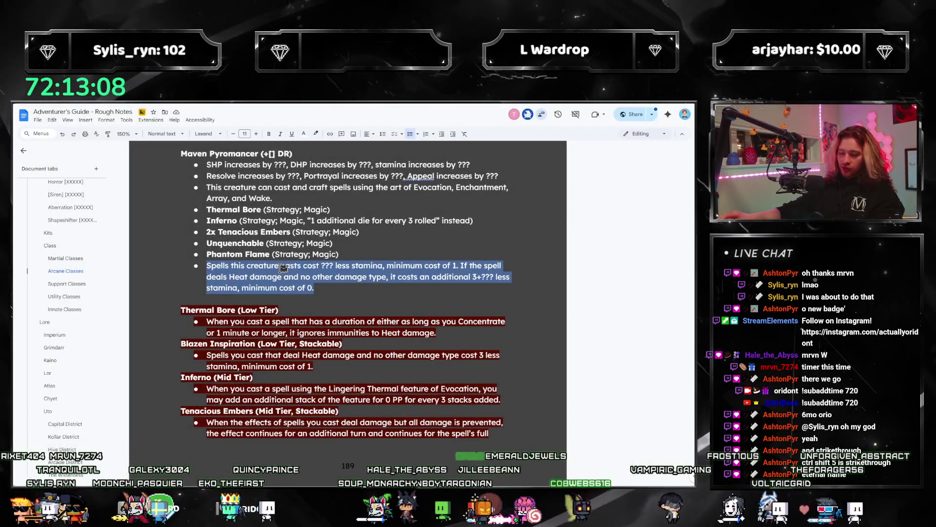
key(alt+shift+5)
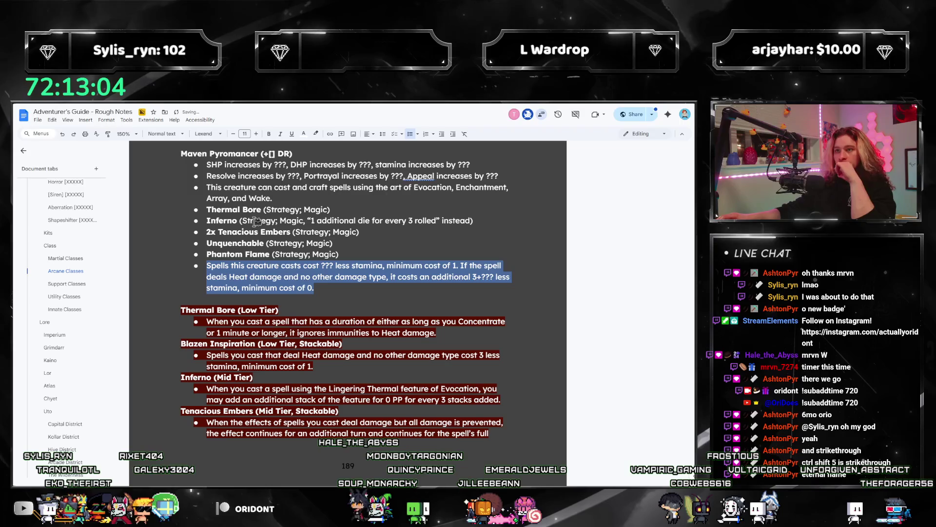
Step: Place the caret after the Phantom Flame line and bring up Calculator showing 28 × 5 = 140
scroll(257, 225, down, 5)
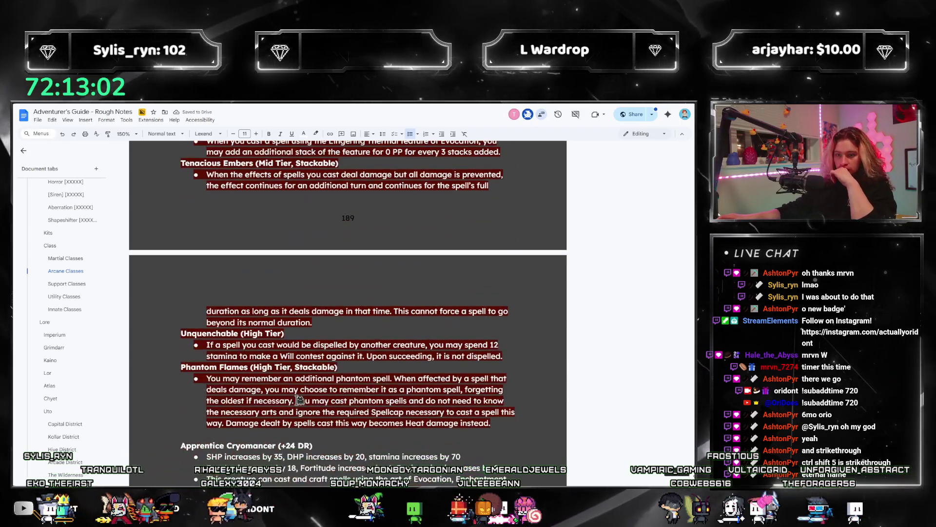
scroll(299, 401, up, 6)
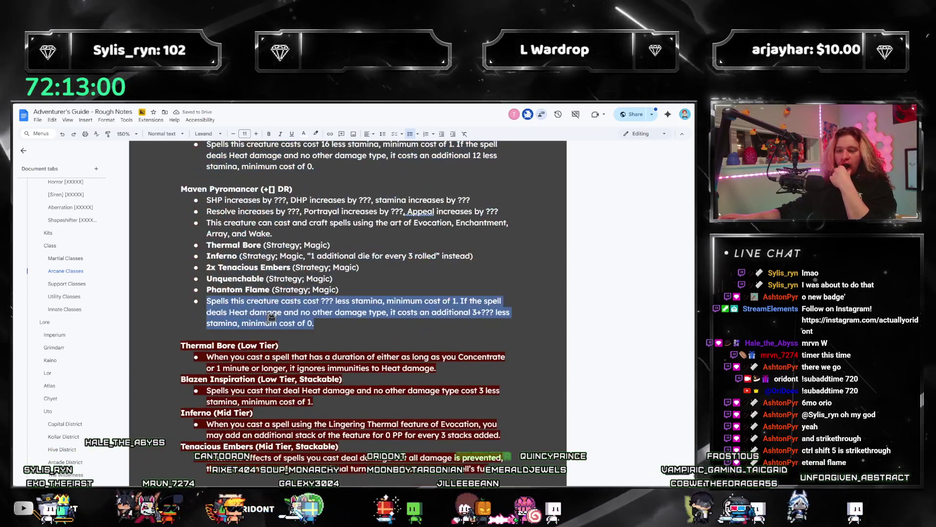
click(351, 320)
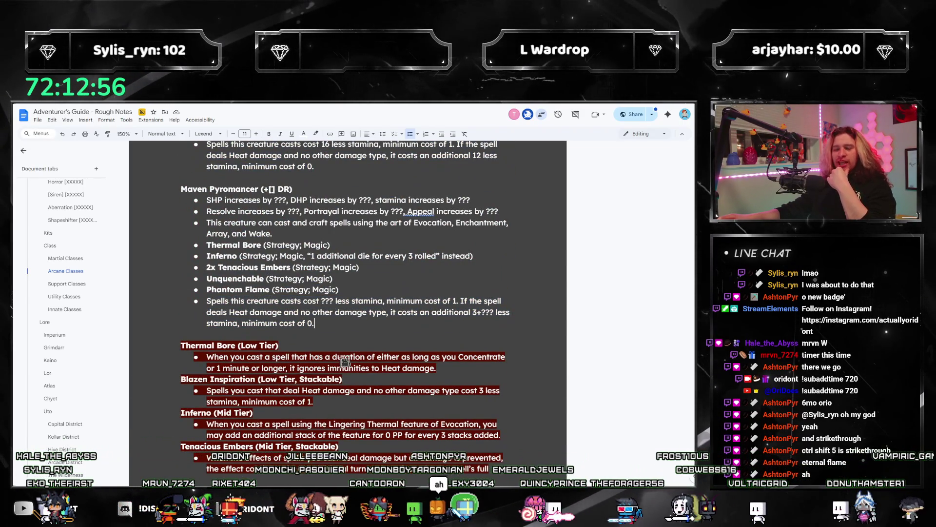
scroll(418, 381, down, 2)
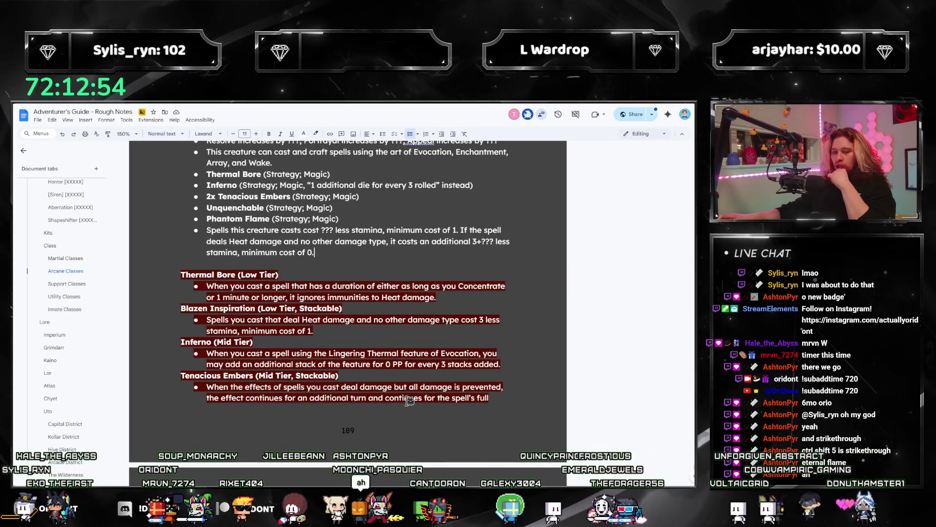
scroll(372, 385, up, 3)
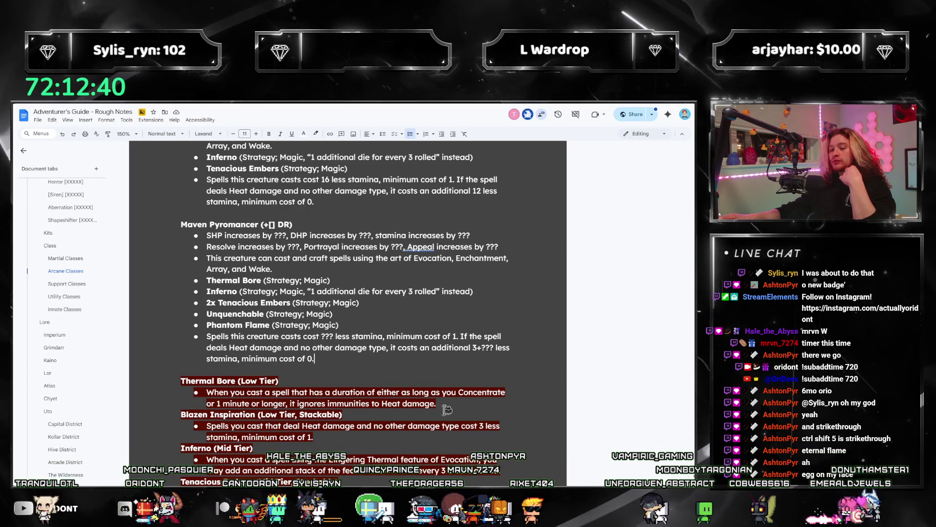
drag(439, 406, 182, 381)
click(330, 278)
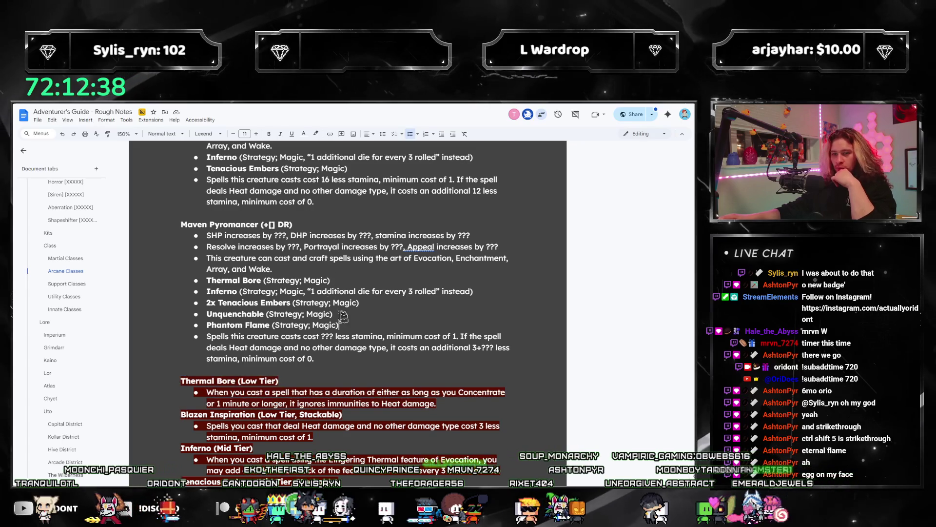
click(341, 321)
scroll(340, 331, up, 2)
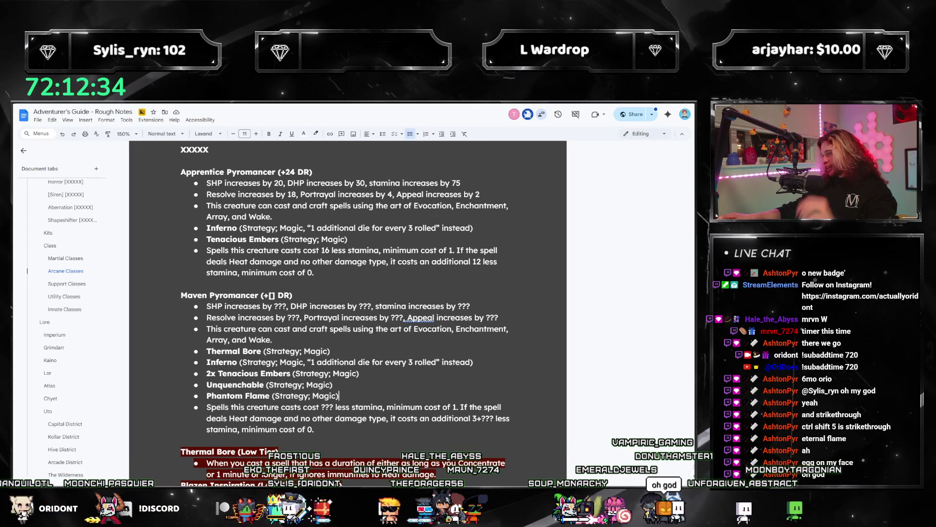
key(alt+Tab)
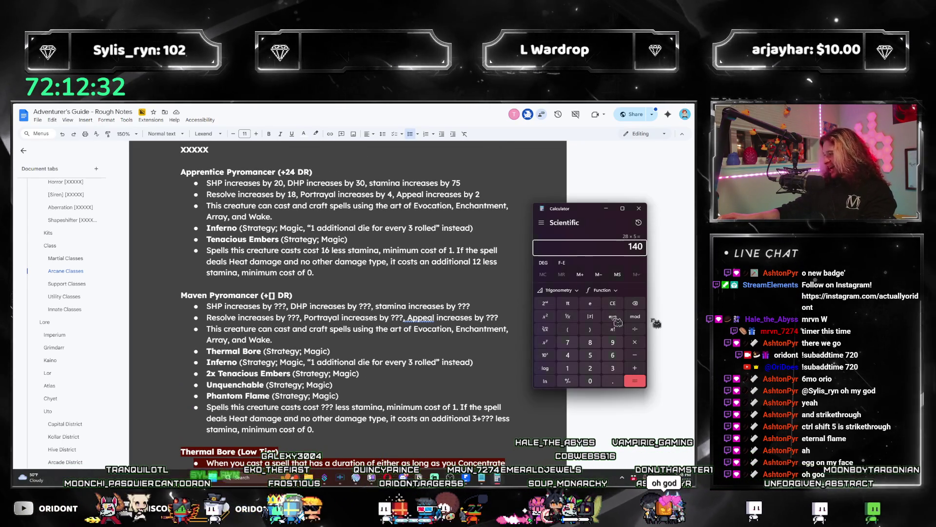
Step: Rework the spell arts list from 'Array, and Wake' to 'Array, Wake, and Ritual'
key(Escape)
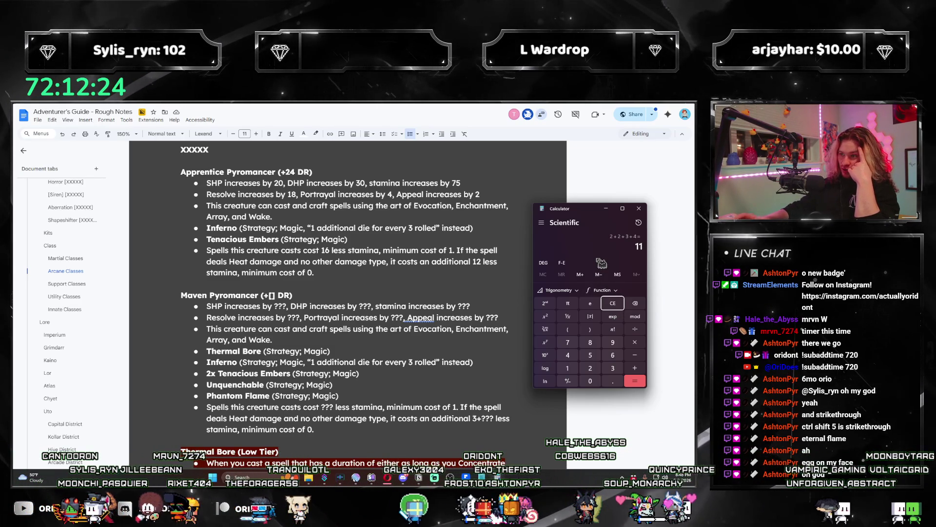
double_click(235, 340)
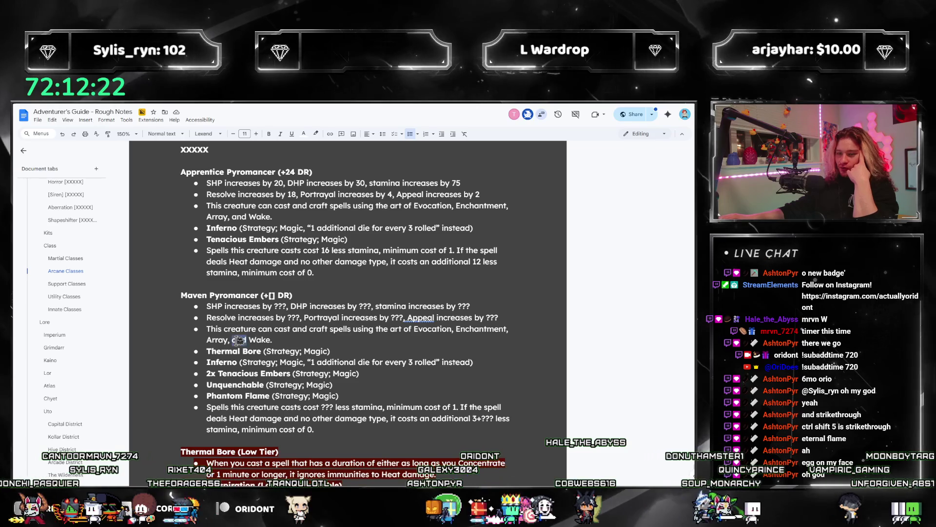
key(BackSpace)
key(End)
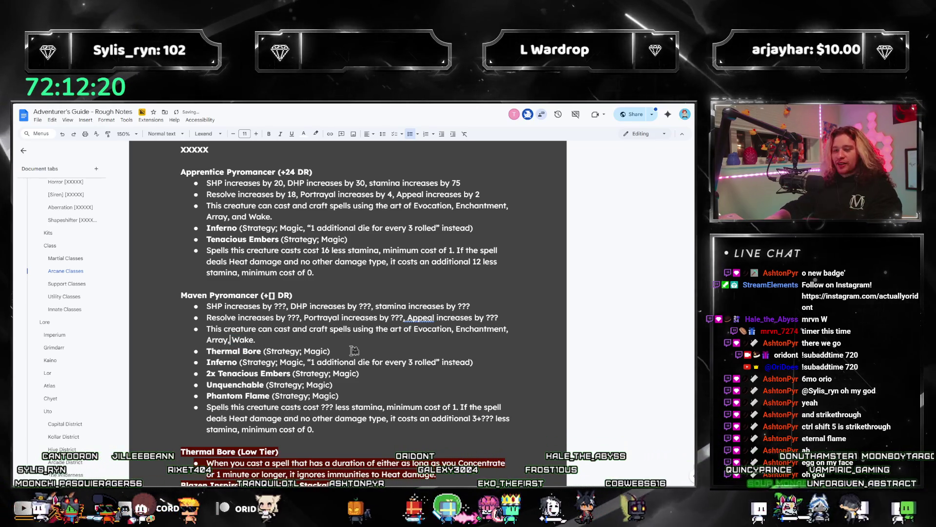
text(, and Ritual)
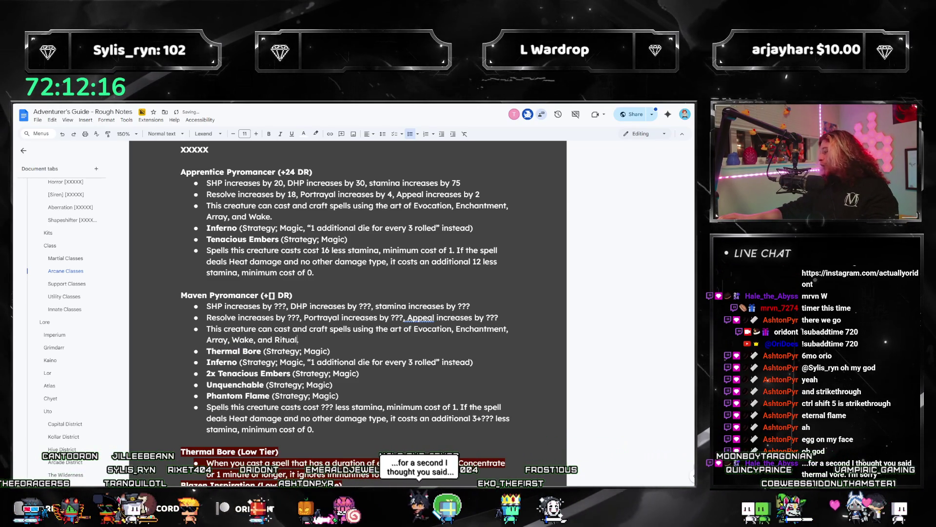
Step: Try 13 as the DR bonus, then add the bullet 'Its Spellcap is equal to double its Will score.'
key(alt+Tab)
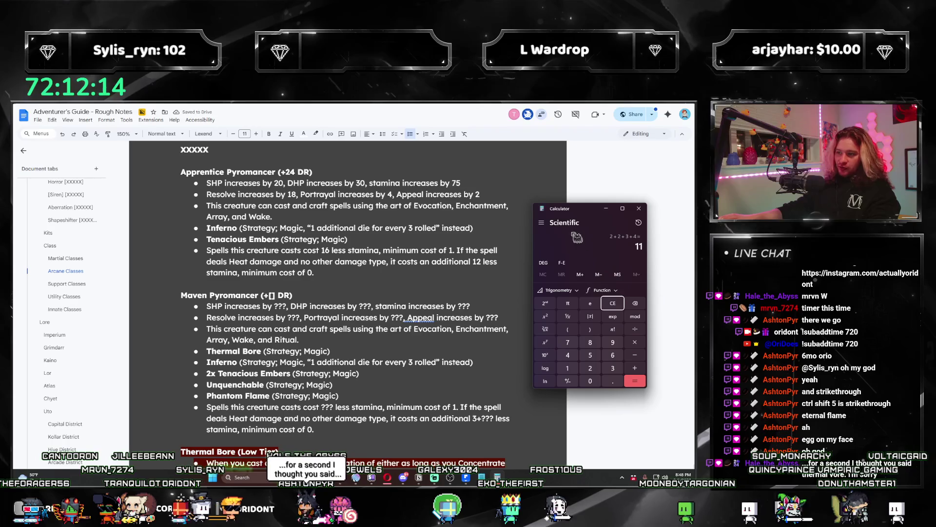
click(275, 296)
text(13)
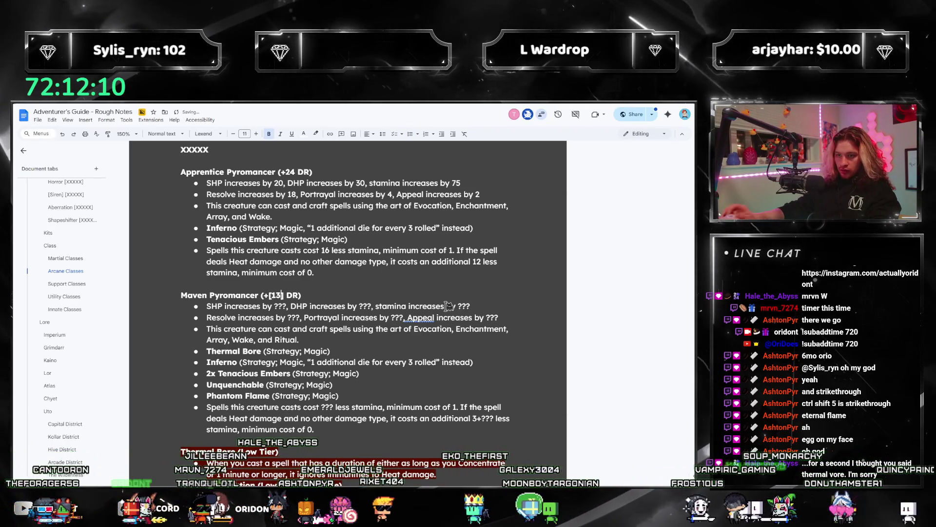
click(404, 369)
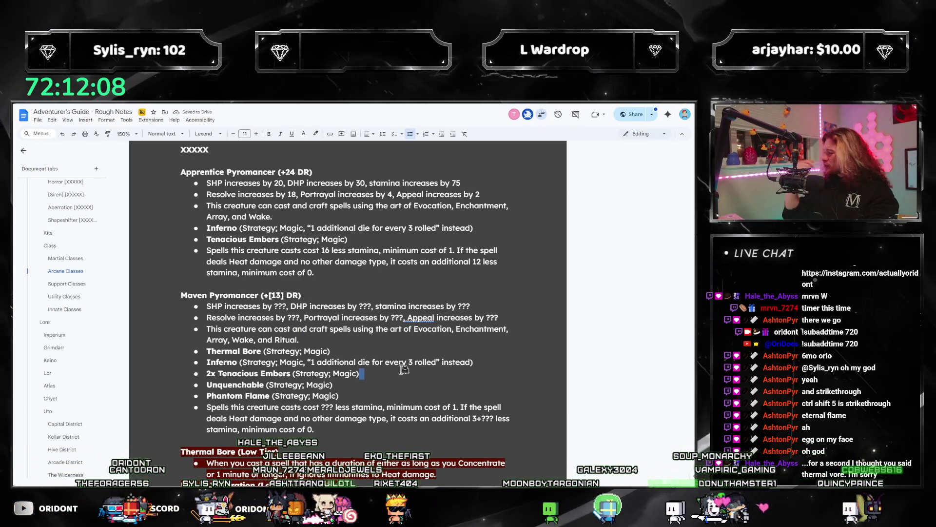
scroll(345, 355, down, 2)
click(345, 354)
key(Return)
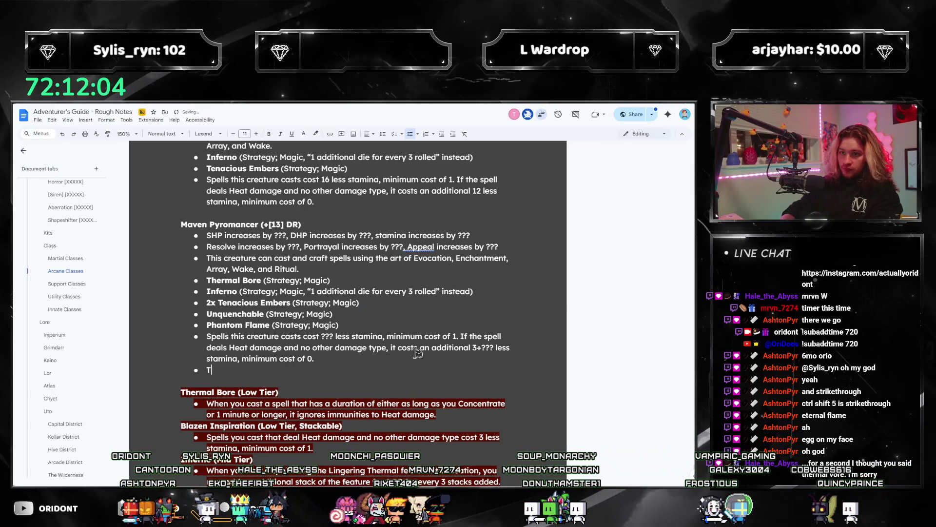
text(s Sp)
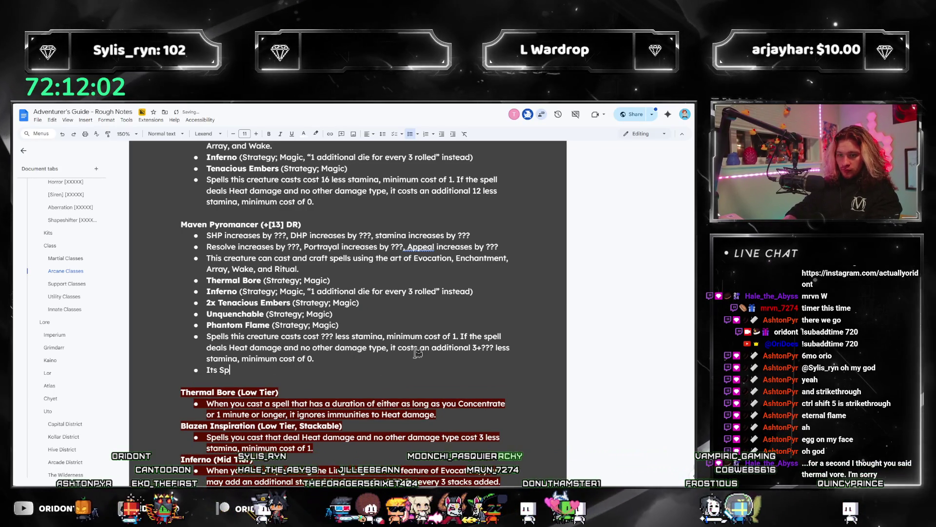
text(ellcap is equal to double its Will score.)
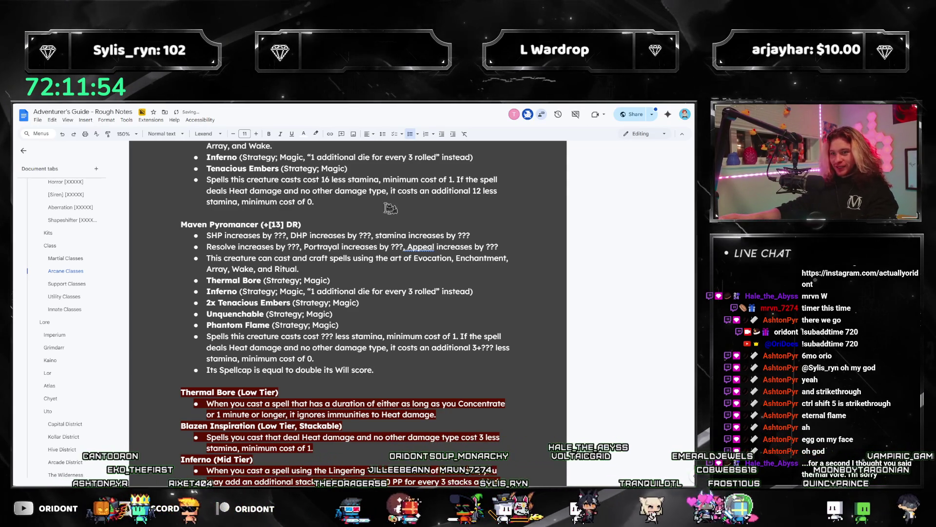
Step: Change the DR bonus to 17, then delete it, leaving empty DR brackets
scroll(293, 273, up, 1)
click(282, 260)
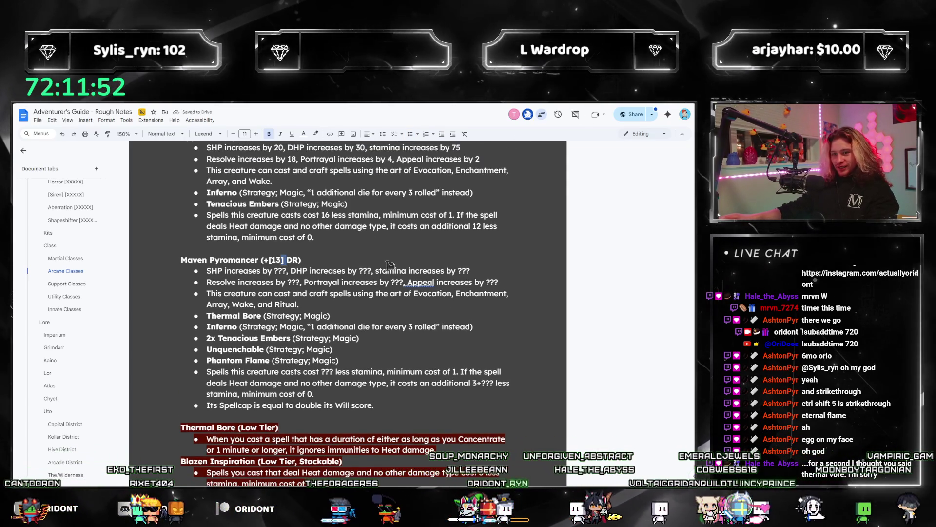
key(BackSpace)
text(7)
key(shift+Left)
key(shift+Left)
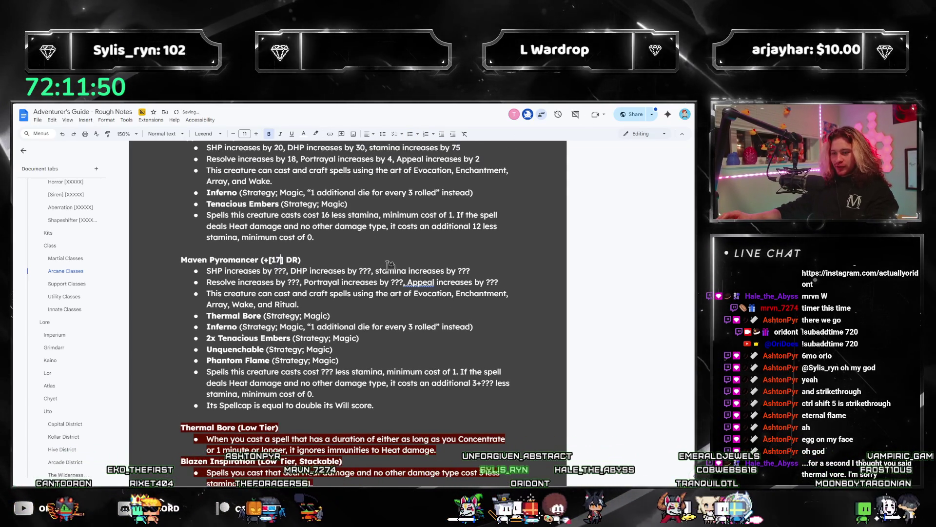
key(BackSpace)
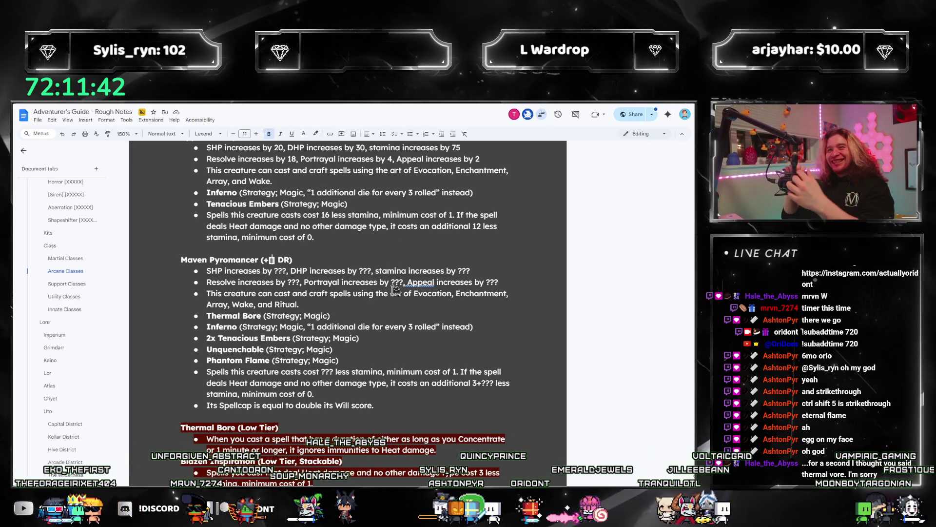
scroll(81, 310, up, 10)
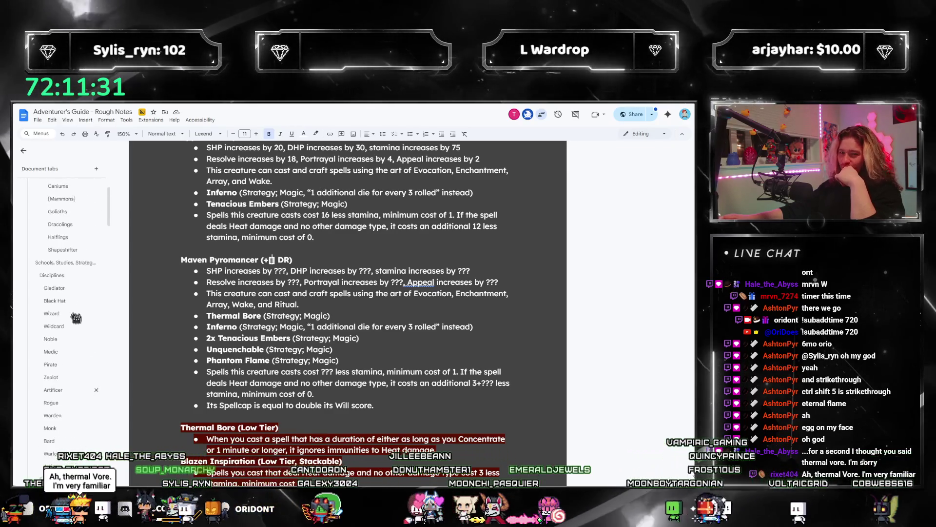
Step: Browse the Wizard, Bard and Warlock tabs, then review Artisan's Clockwork, Favored Relic and Masterpiece talents
click(53, 313)
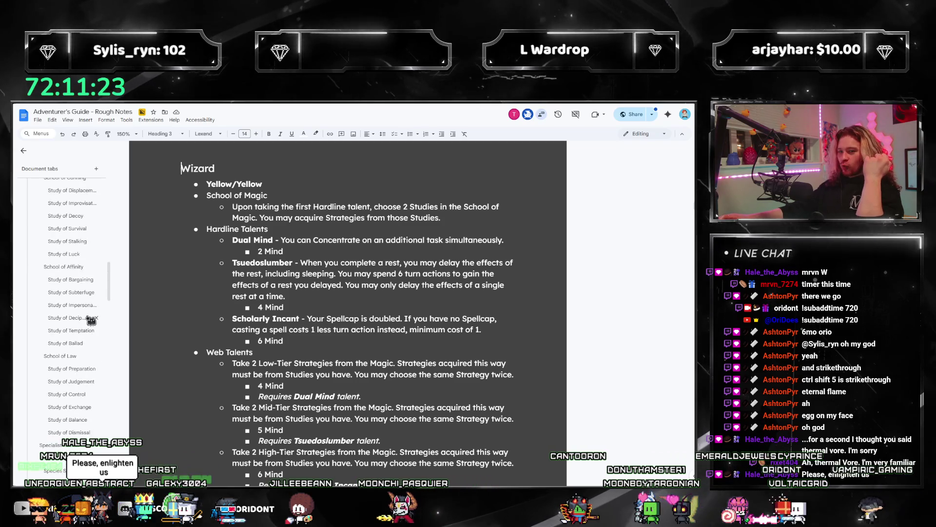
scroll(88, 336, down, 10)
scroll(88, 325, down, 10)
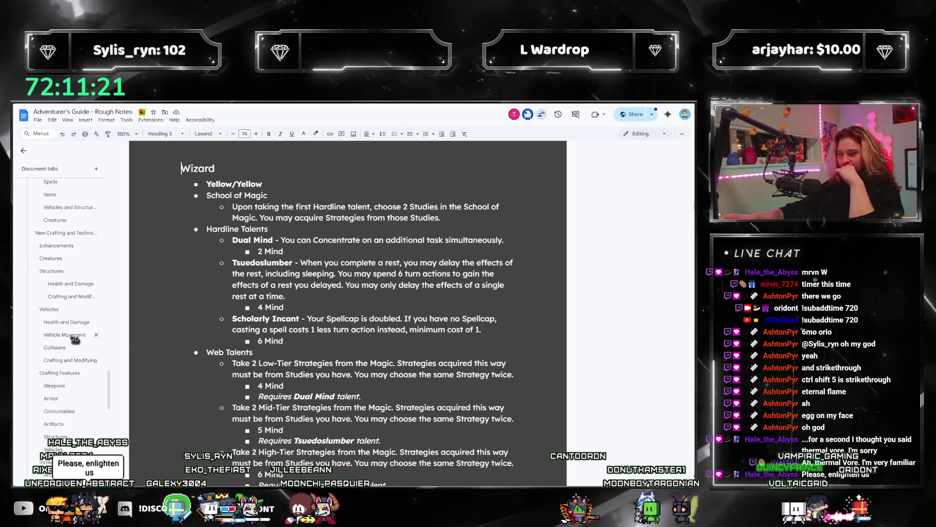
scroll(78, 337, up, 5)
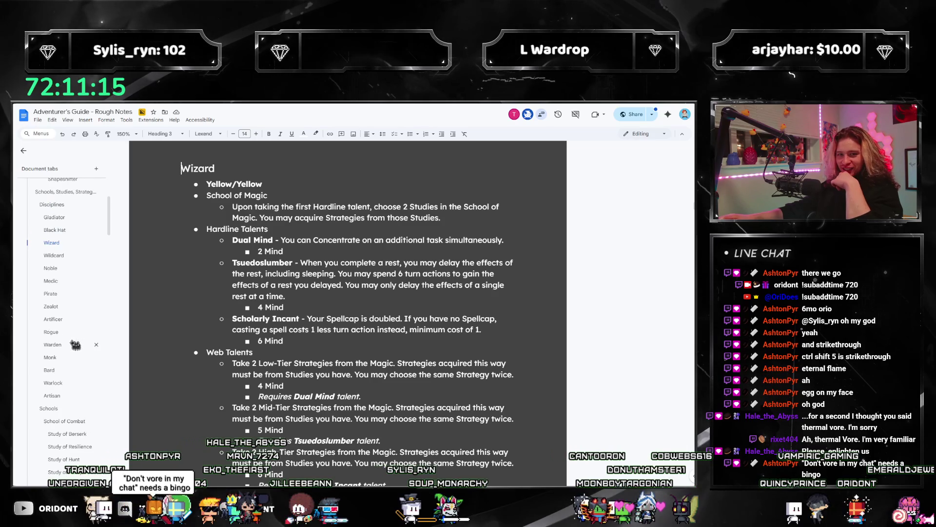
click(58, 372)
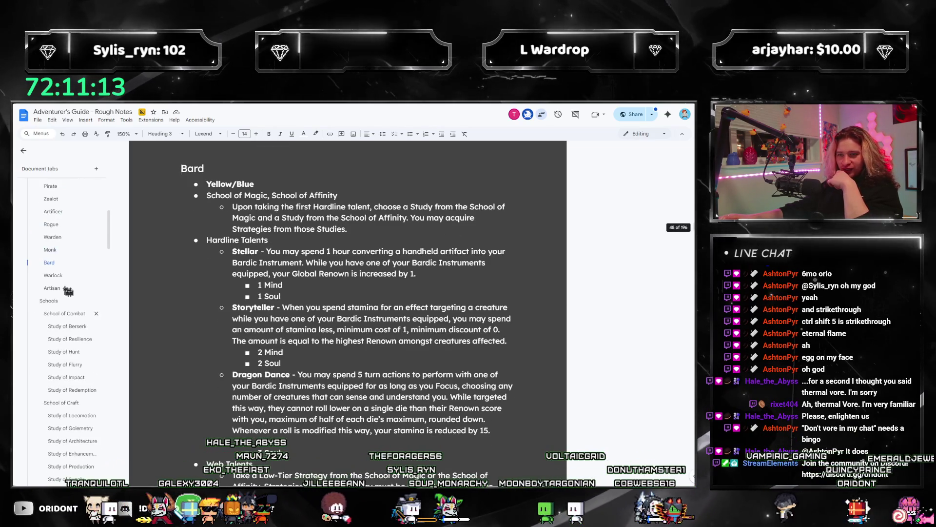
click(49, 275)
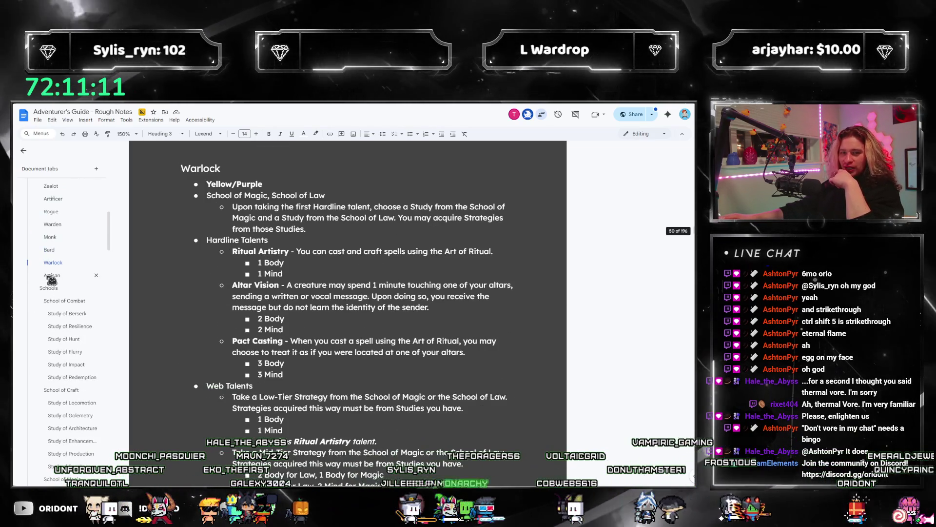
click(52, 288)
scroll(78, 298, down, 5)
scroll(73, 302, down, 10)
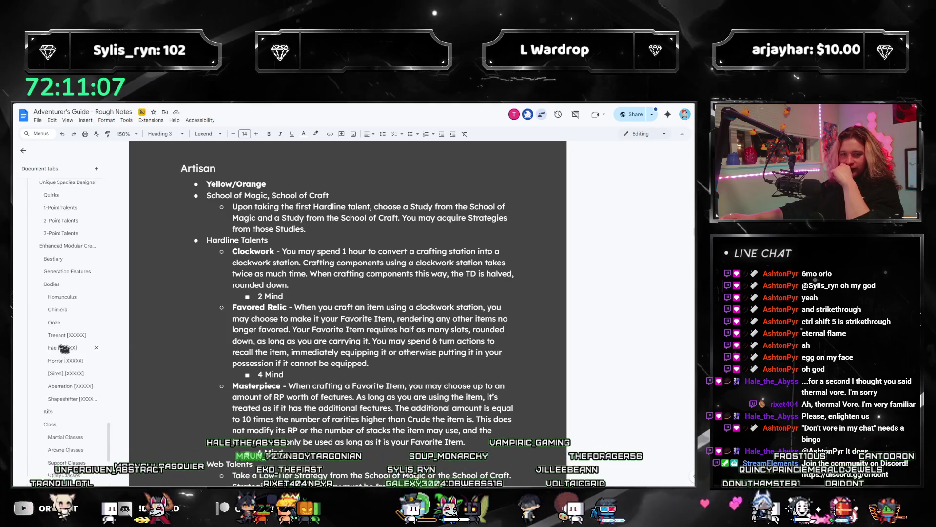
scroll(63, 347, up, 10)
scroll(63, 347, up, 8)
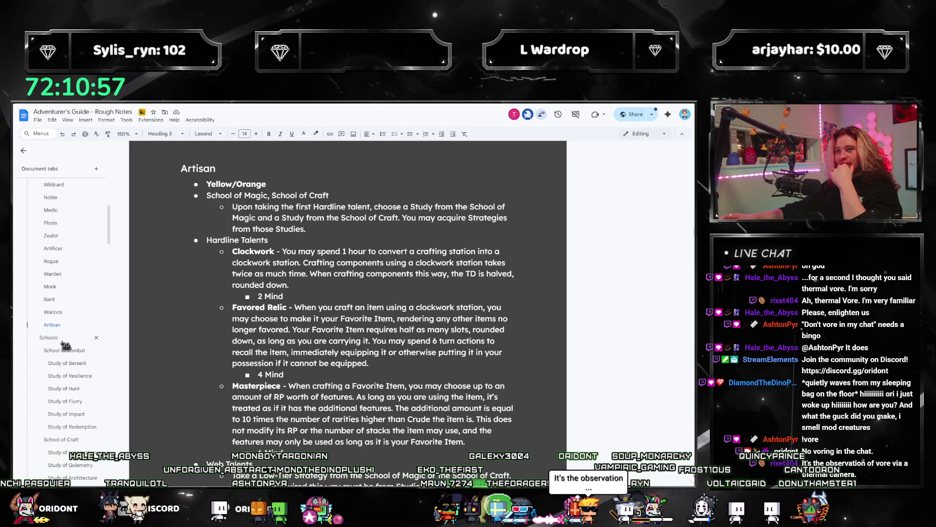
scroll(66, 341, up, 1)
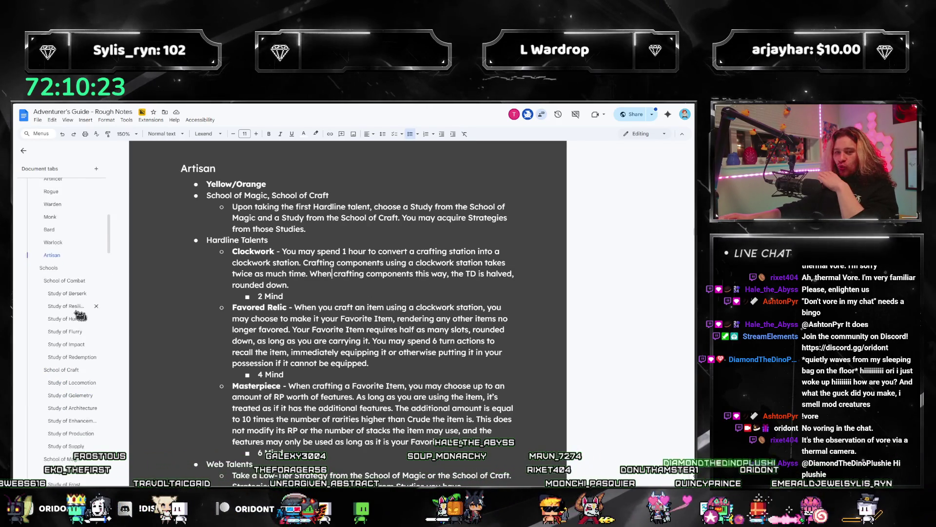
Step: Open the Discipline Specialist Talents tab and look through its contents
scroll(66, 289, down, 10)
scroll(67, 289, down, 5)
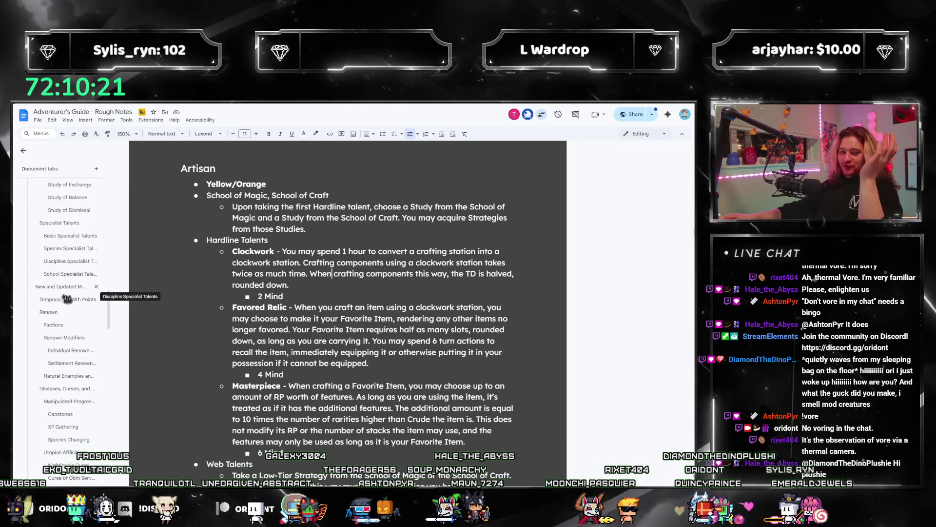
scroll(51, 314, up, 1)
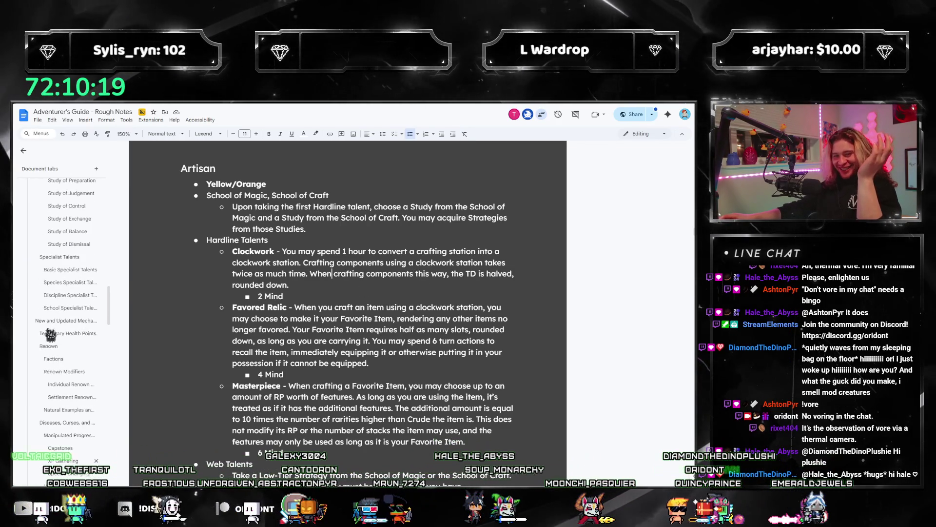
click(55, 307)
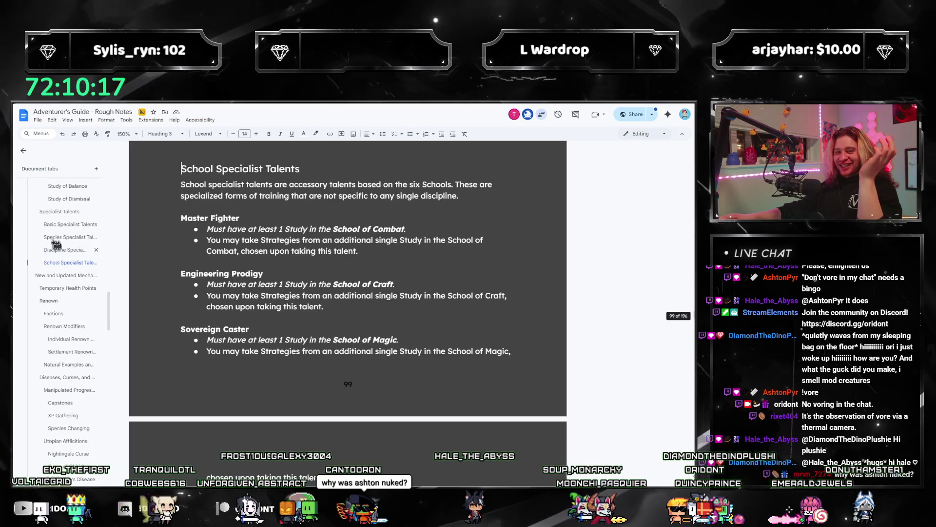
scroll(352, 254, down, 4)
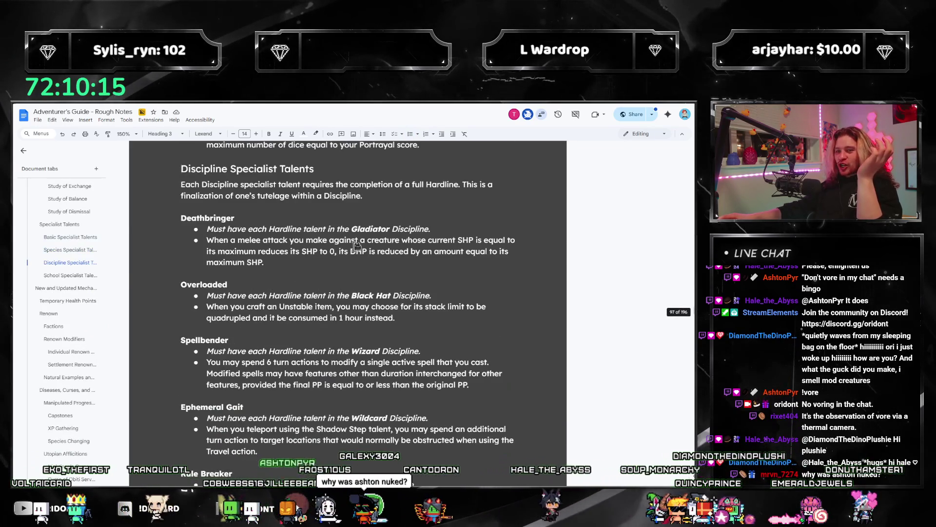
scroll(296, 278, up, 1)
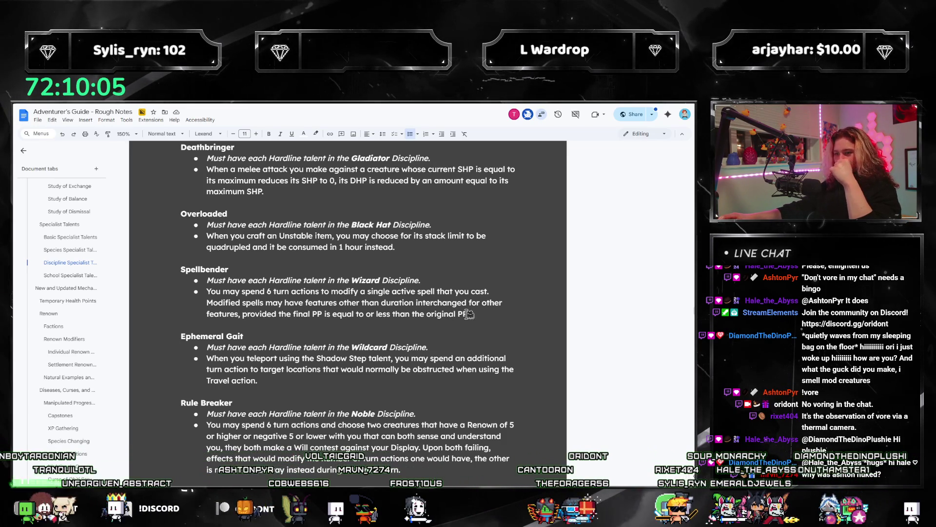
Step: Highlight the Spellbender talent's description, then switch to the Utility Classes tab
drag(468, 314, 251, 273)
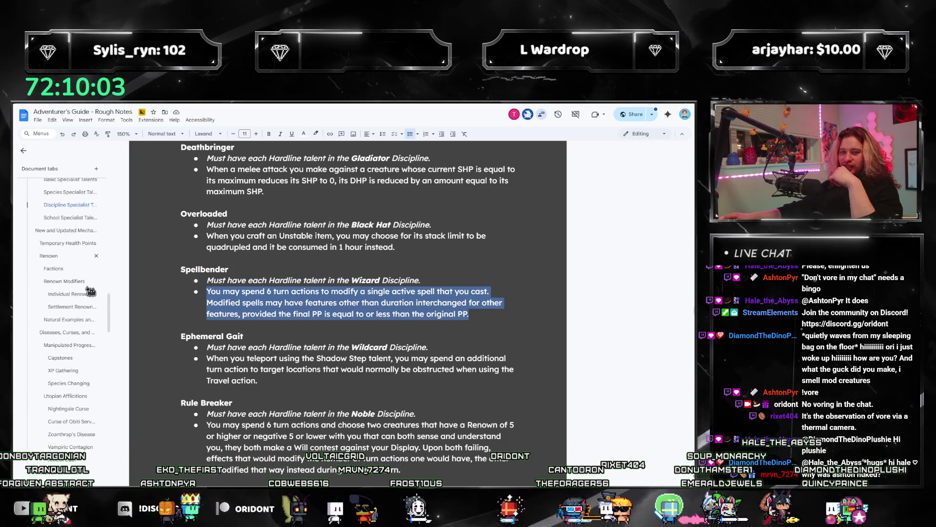
scroll(102, 371, down, 10)
scroll(61, 297, down, 5)
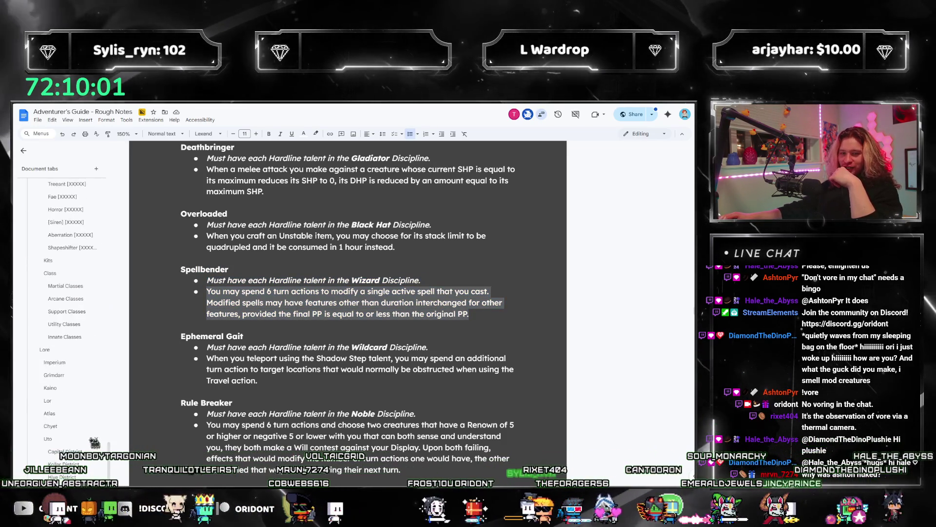
click(62, 296)
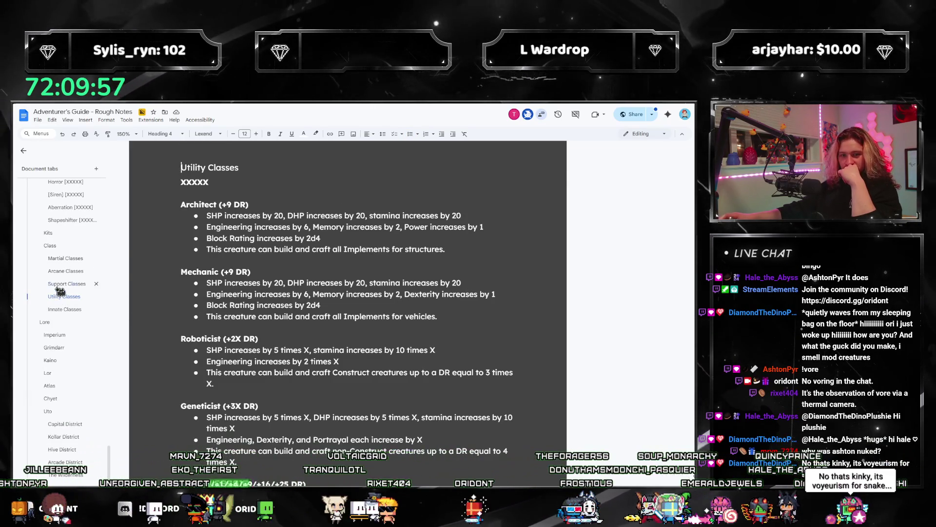
Step: Place the caret at the end of Maven Pyromancer's Spellcap bullet and check the calculator's 11 + 2 = 13
scroll(307, 317, up, 20)
scroll(310, 327, up, 20)
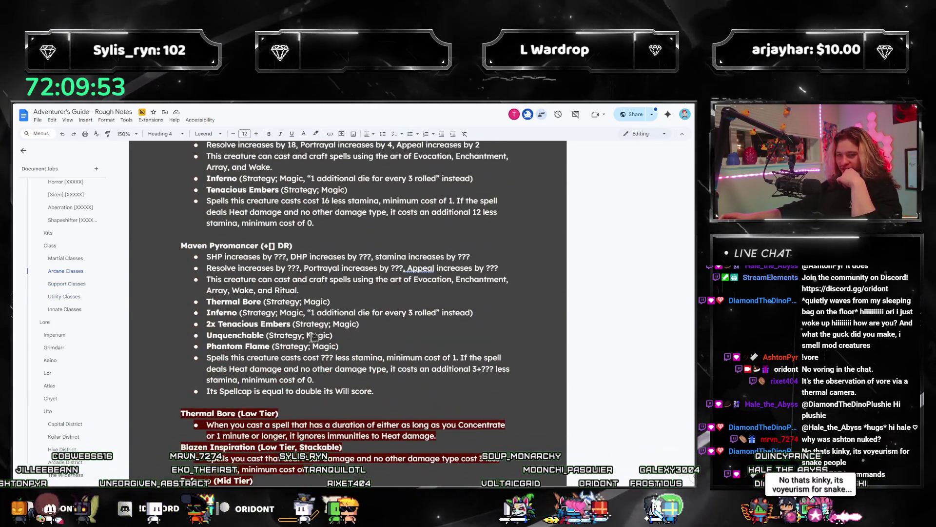
click(376, 377)
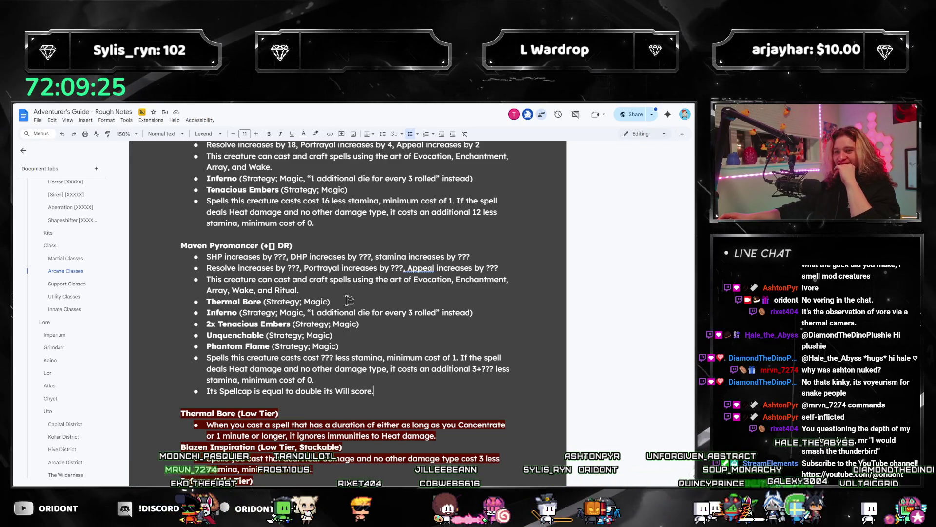
click(497, 477)
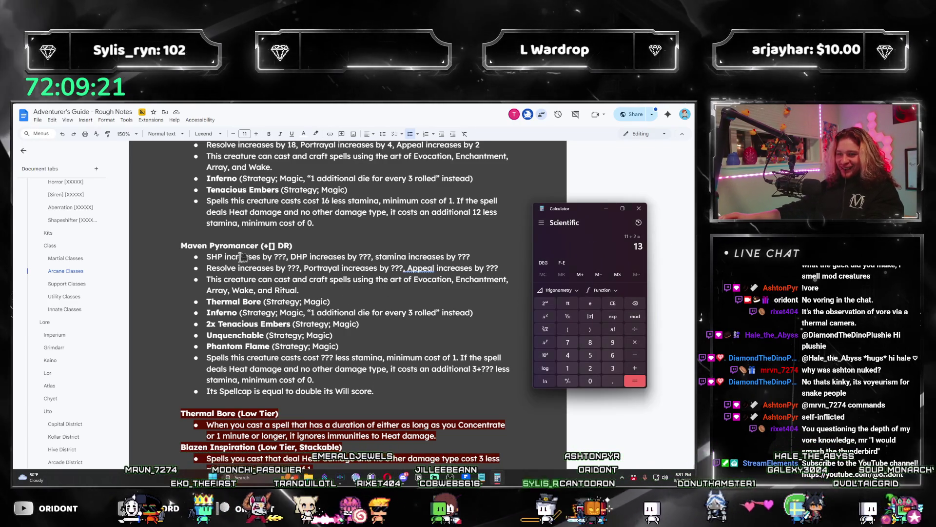
Step: Type 13 into the Maven Pyromancer heading's DR brackets
click(360, 239)
text(13)
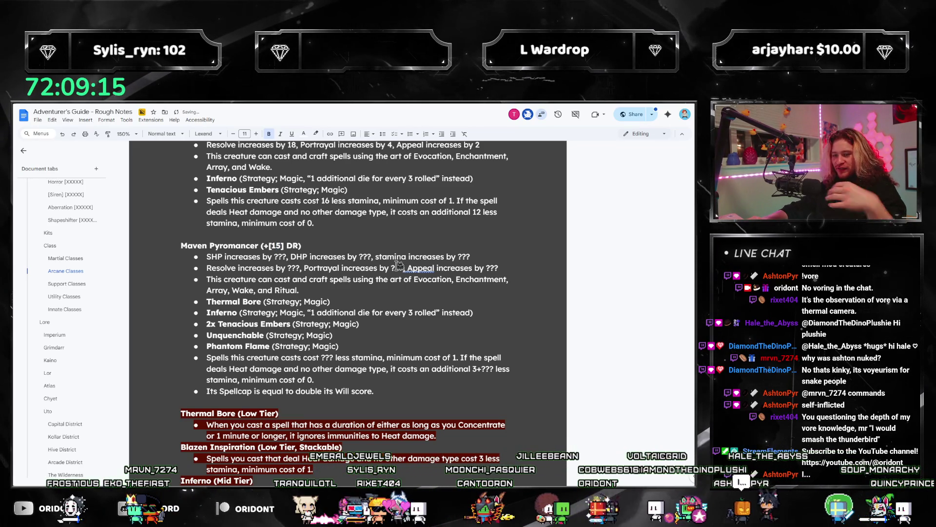
scroll(402, 235, down, 2)
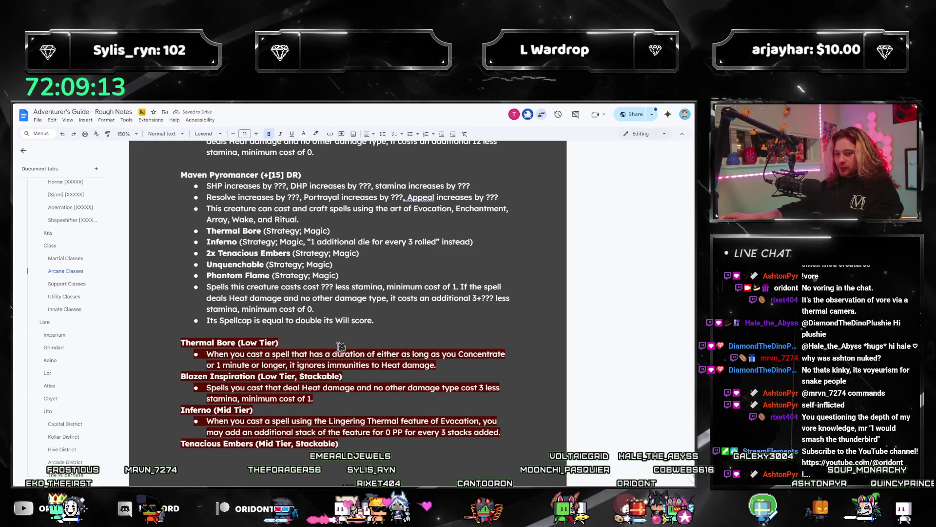
Step: Replace the ??? after 3+ in the Heat stamina bullet, then turn 3+18 into 21
click(556, 307)
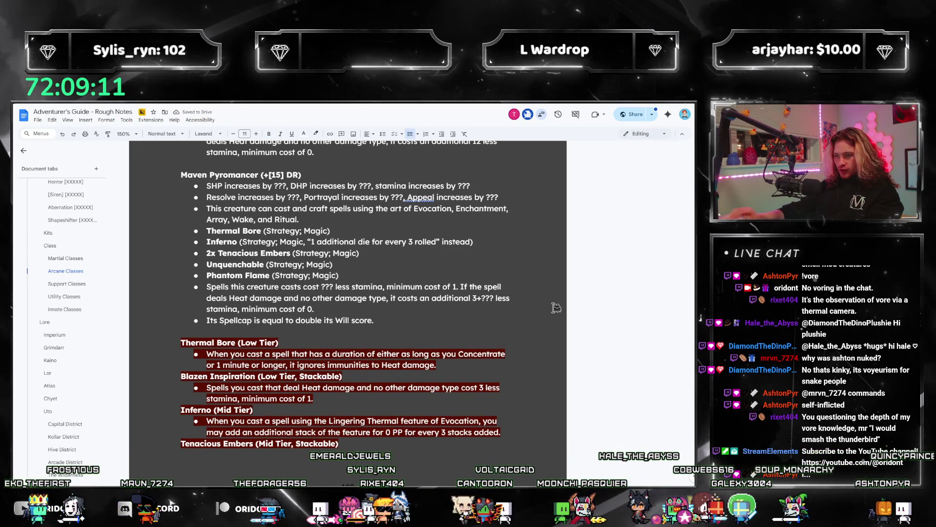
key(ctrl+Left)
key(ctrl+shift+Left)
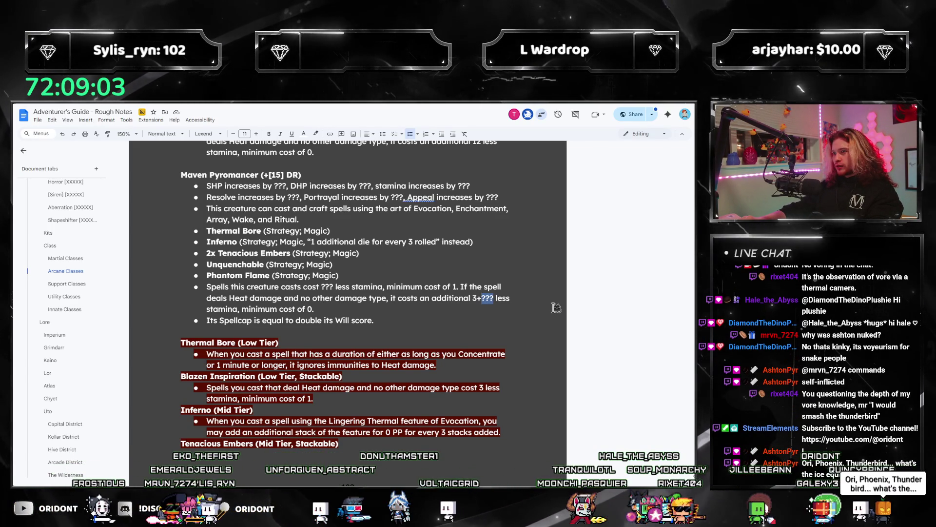
text(18)
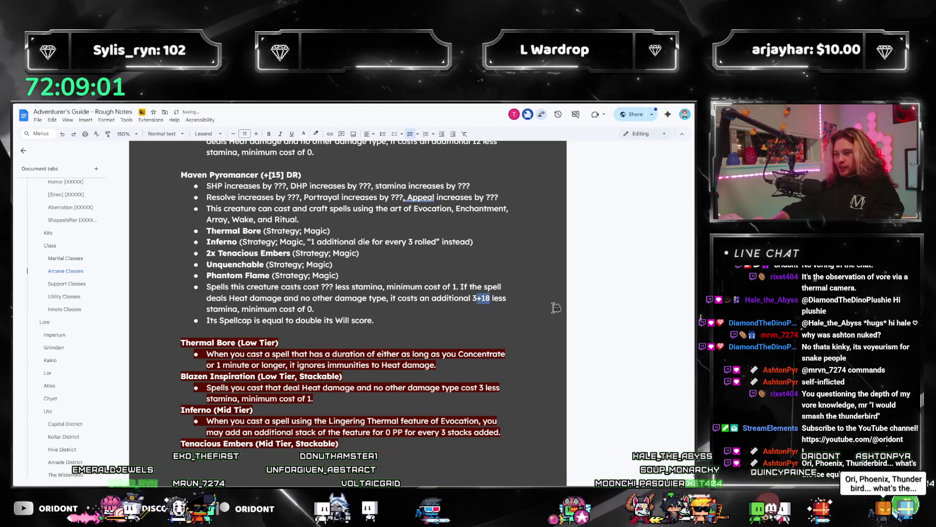
key(ctrl+shift+Left)
key(ctrl+shift+Left)
text(21)
scroll(279, 207, up, 1)
click(280, 208)
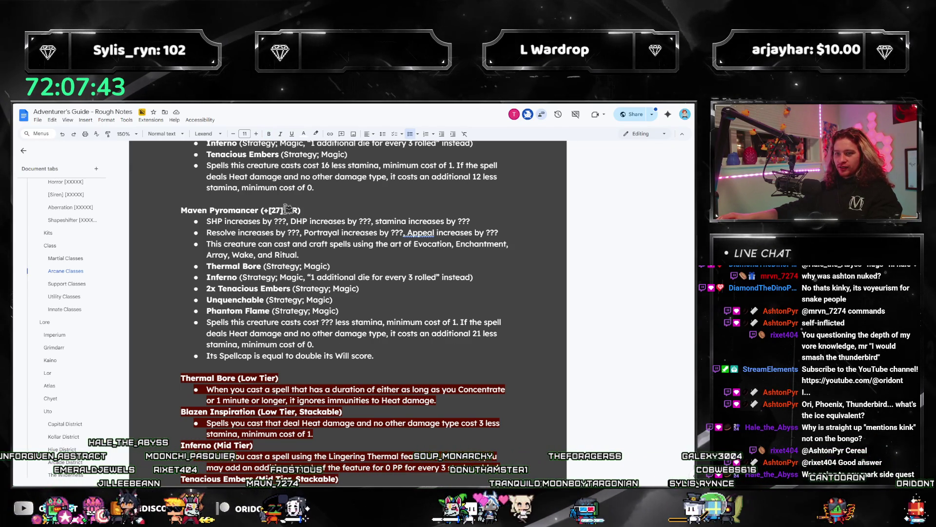
Step: Count the Maven Pyromancer's arts: Evocation, Enchantment, Array, Wake and Ritual
click(288, 208)
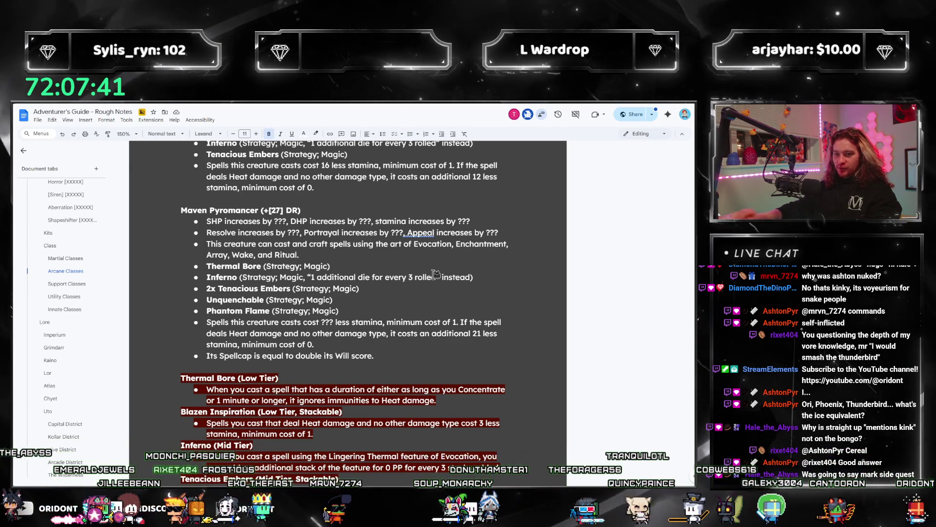
click(434, 276)
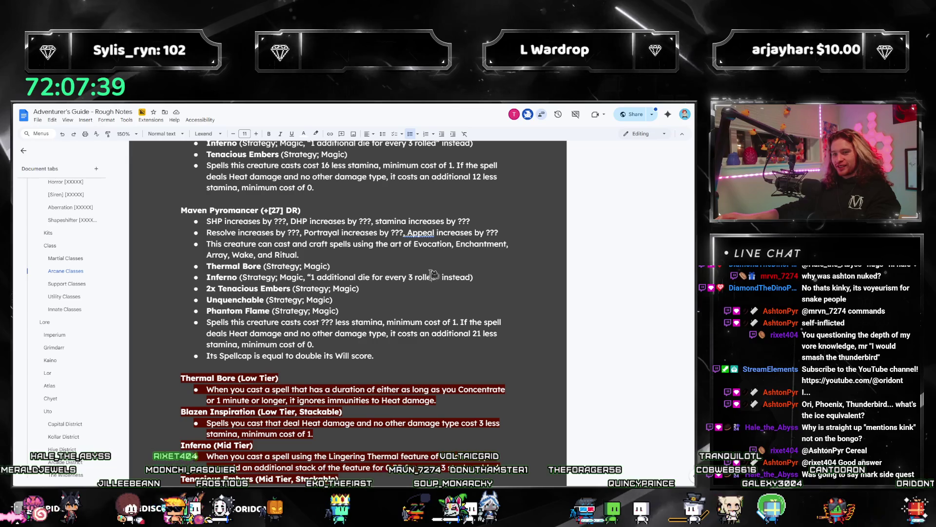
key(Up)
key(Up)
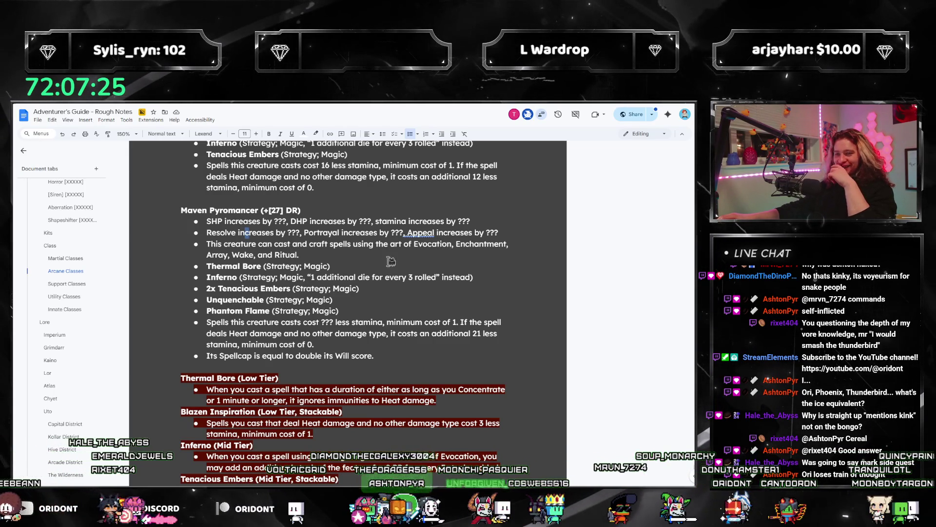
double_click(432, 244)
double_click(477, 243)
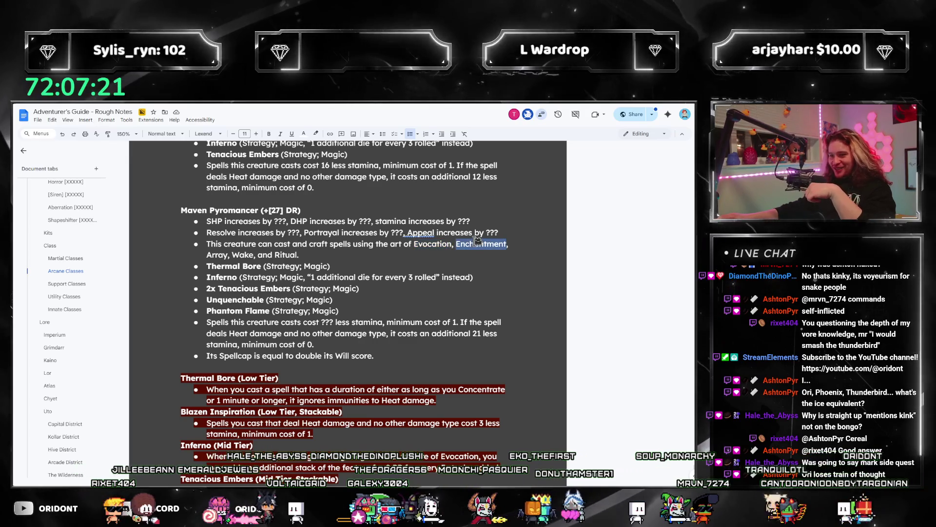
double_click(217, 255)
double_click(242, 254)
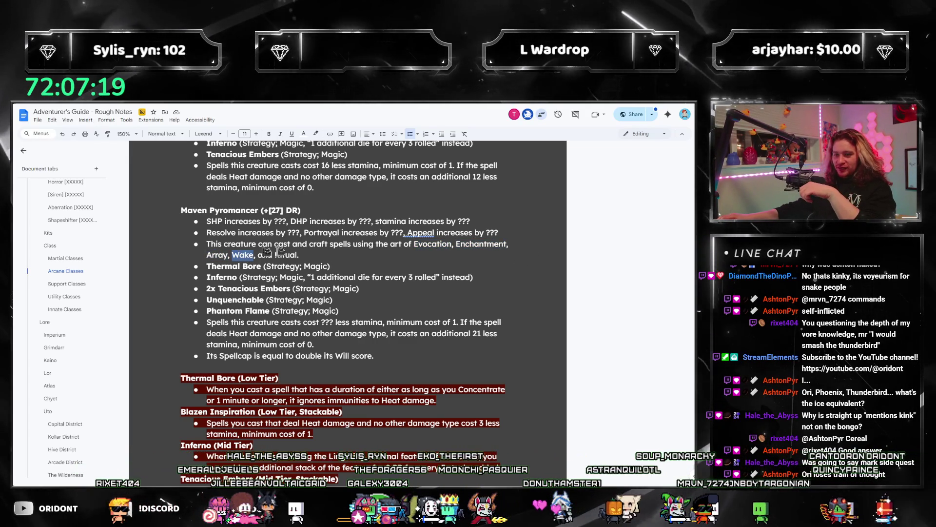
double_click(286, 255)
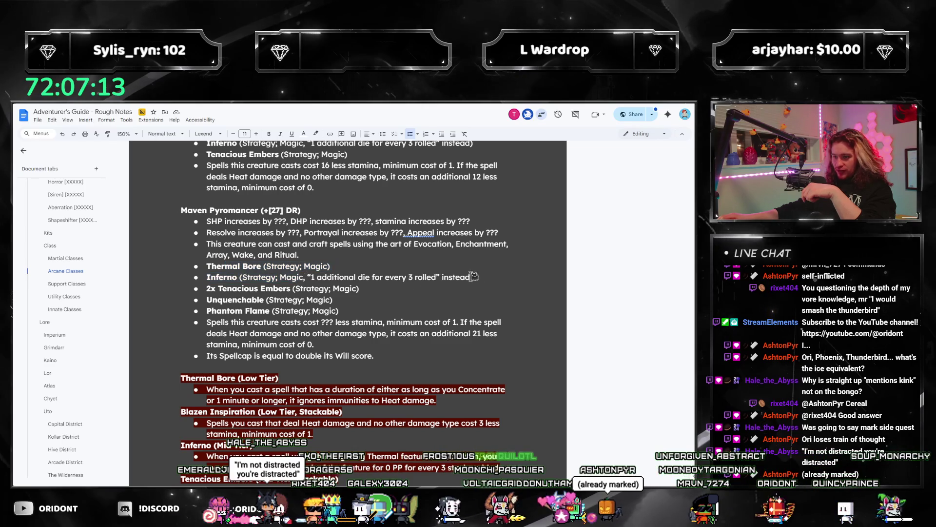
Step: Change the heading's DR bonus from 27 to 16
double_click(276, 210)
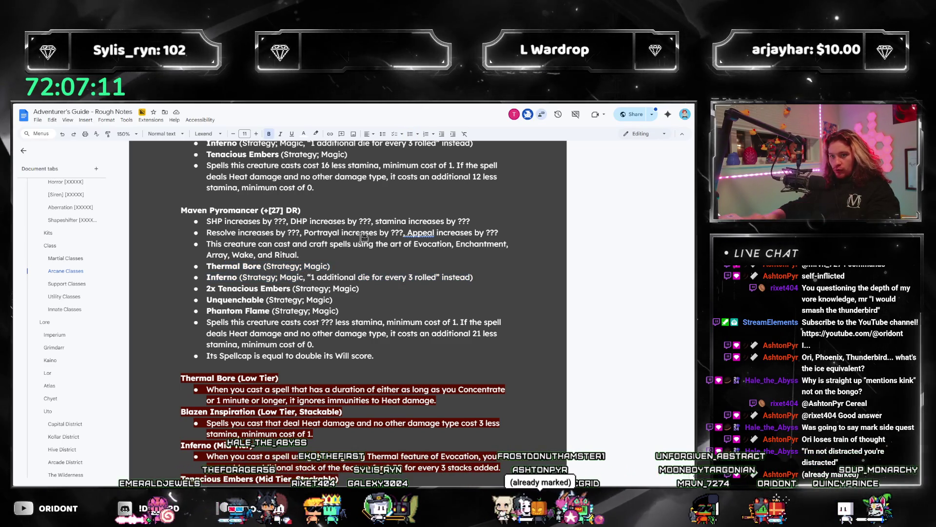
text(16)
click(305, 266)
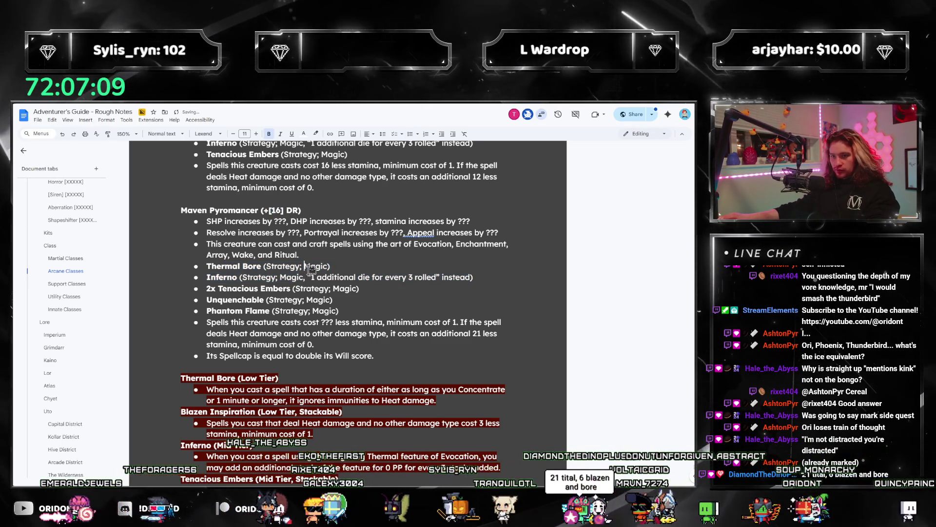
mouse_move(218, 277)
mouse_down()
mouse_move(361, 288)
mouse_move(432, 277)
mouse_move(431, 249)
mouse_up()
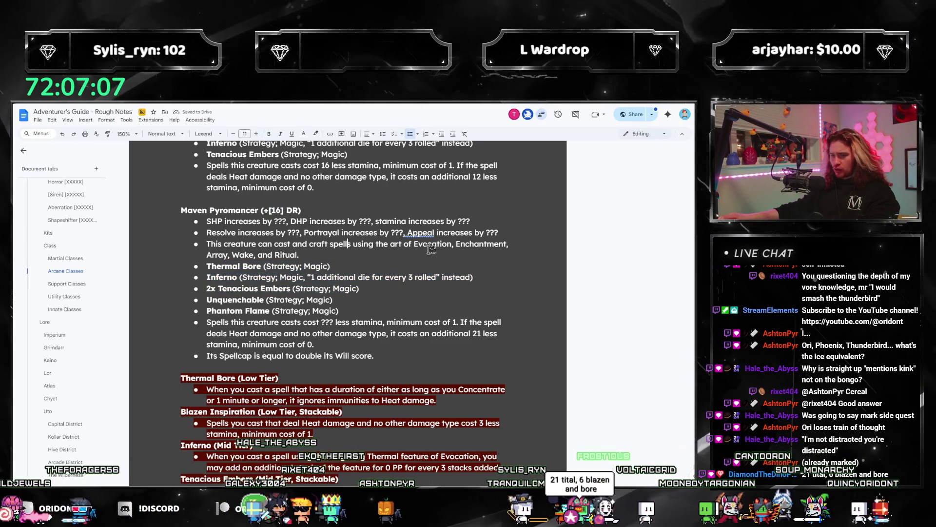
Step: Recount the arts and review the Thermal Bore, Tenacious Embers and Inferno feature lines
double_click(431, 243)
double_click(480, 244)
double_click(218, 255)
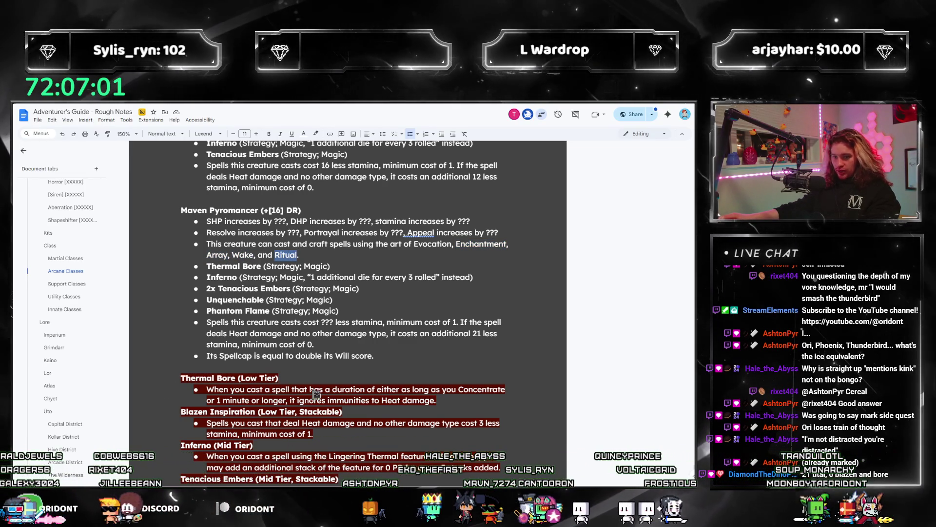
triple_click(234, 265)
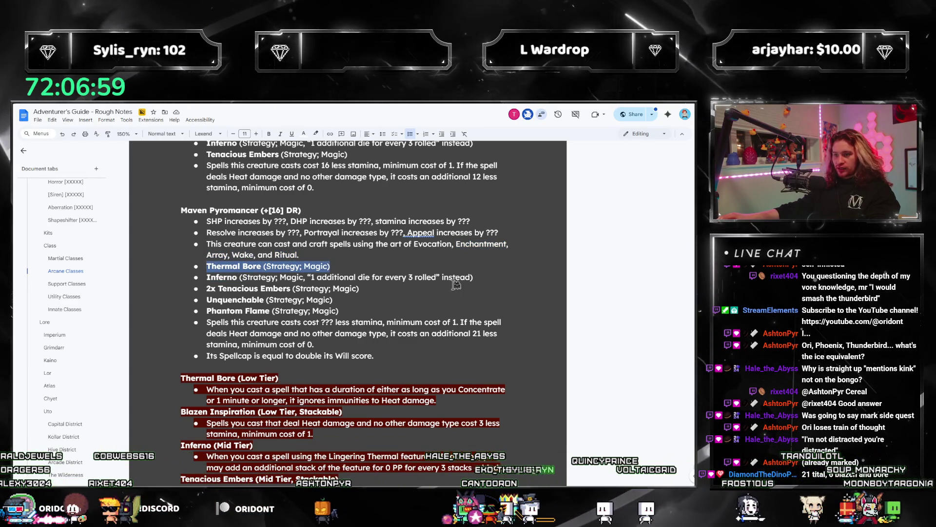
click(360, 288)
click(364, 277)
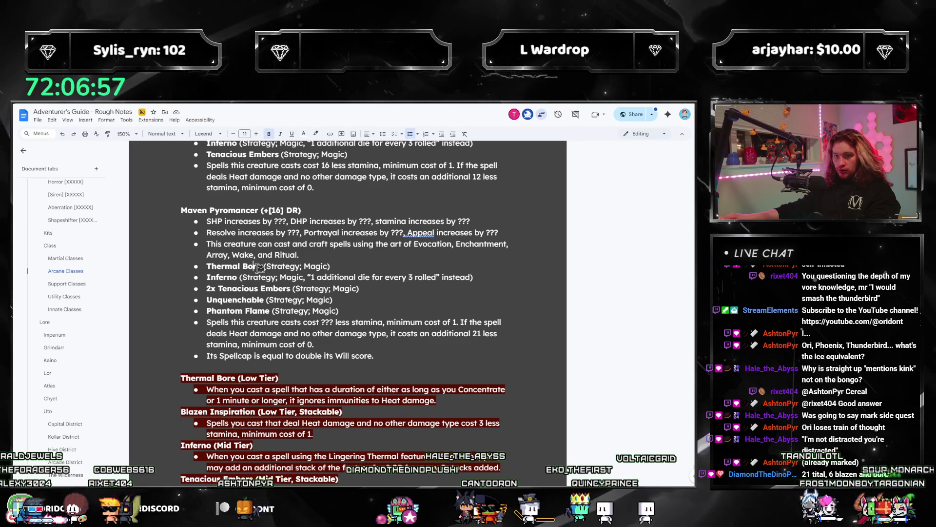
scroll(349, 409, down, 2)
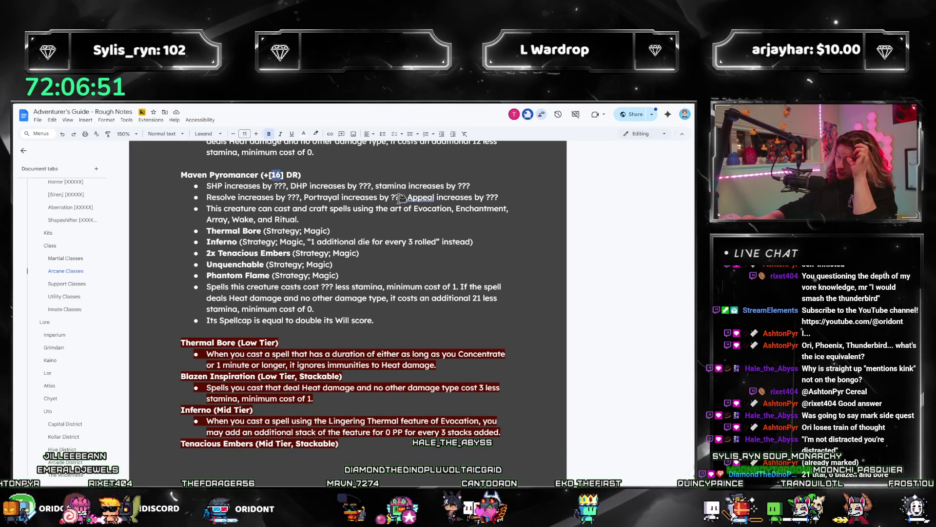
Step: Try 34 and 8 as the heading's DR value, review the tier list, then settle on 50
text(34)
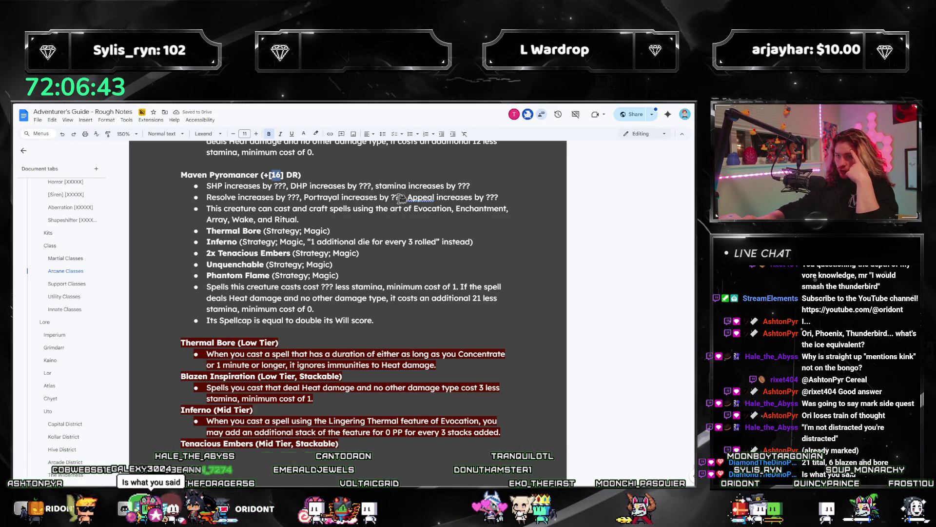
text(8)
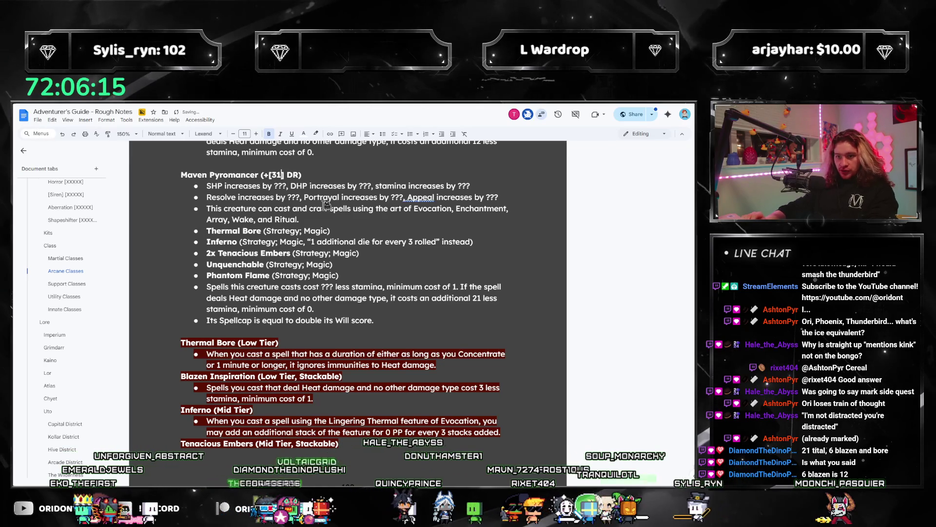
scroll(350, 239, down, 2)
scroll(375, 255, up, 3)
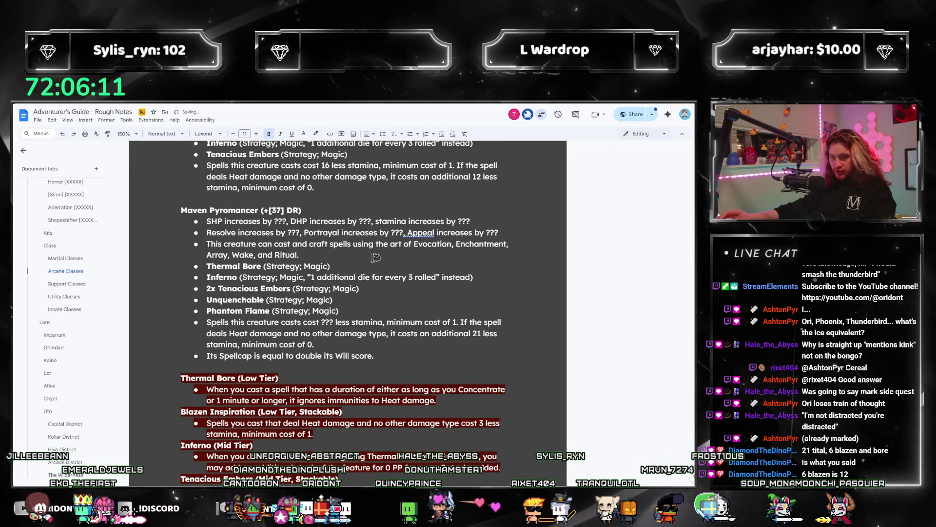
scroll(375, 257, down, 3)
scroll(378, 264, down, 2)
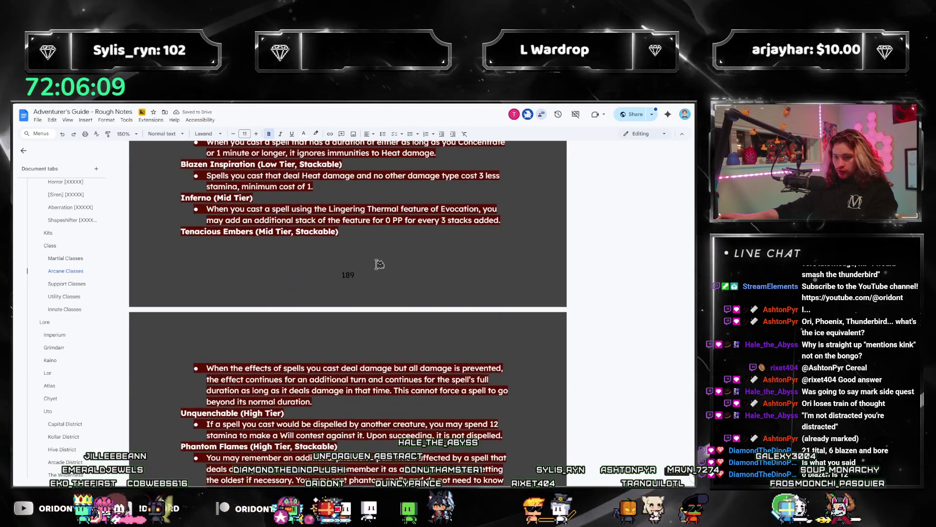
scroll(390, 254, up, 4)
scroll(390, 254, up, 1)
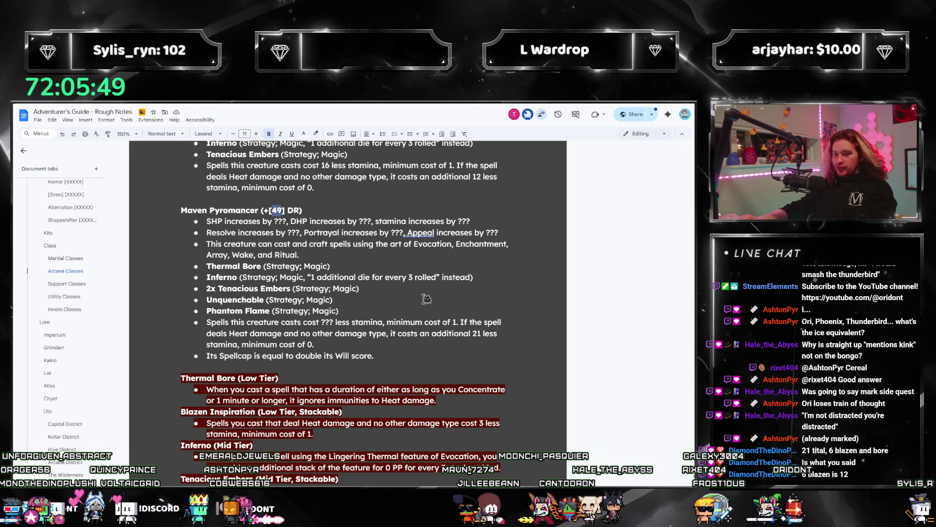
text(50)
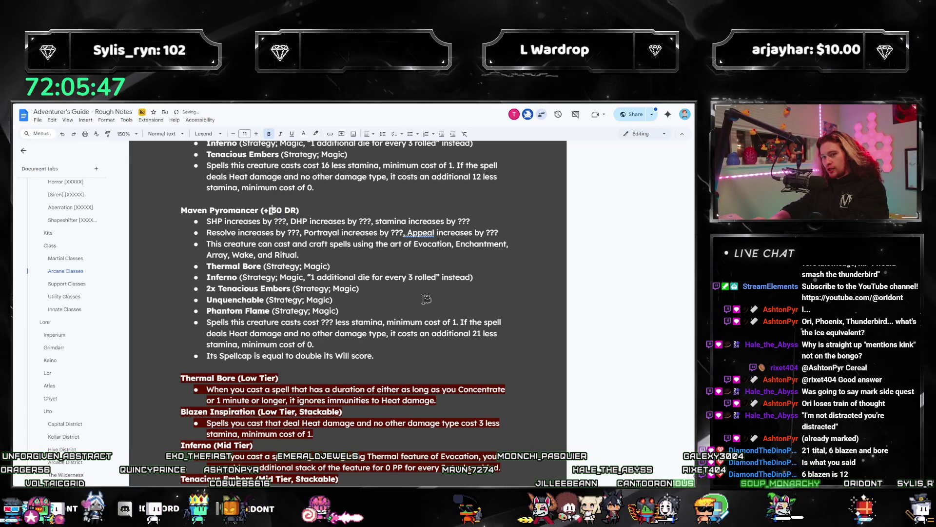
key(ctrl+shift+Left)
key(ctrl+shift+Left)
key(ctrl+shift+Left)
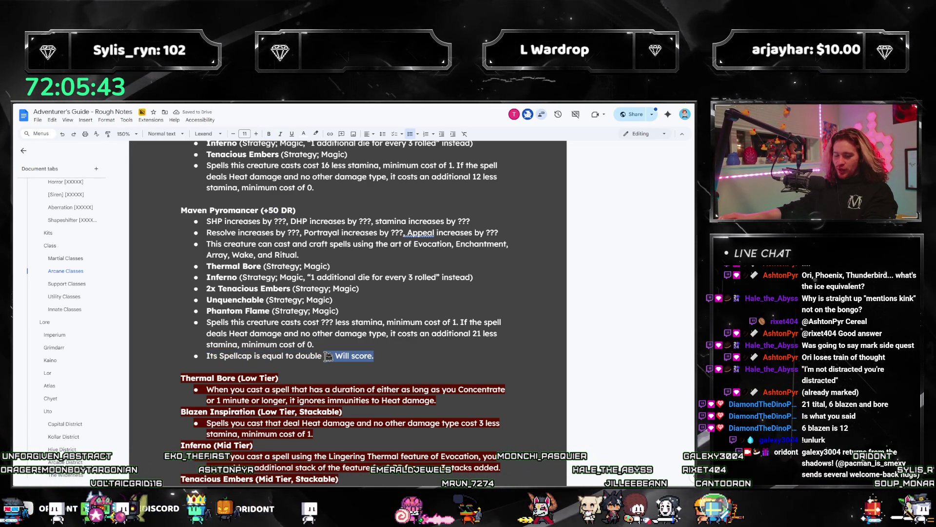
Step: Select the highlighted Thermal Bore through Phantom Flames descriptions, cut them and clear the leftover empty bullet
scroll(328, 357, down, 3)
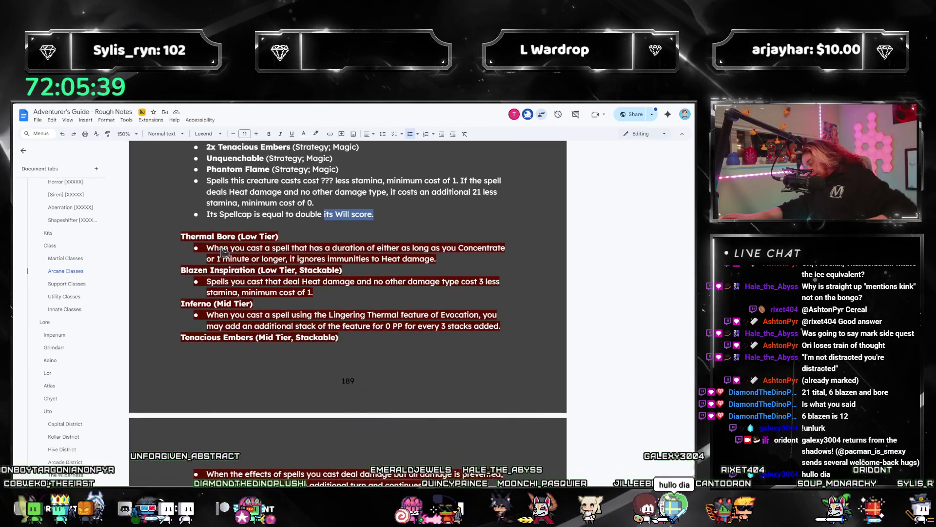
scroll(349, 293, up, 3)
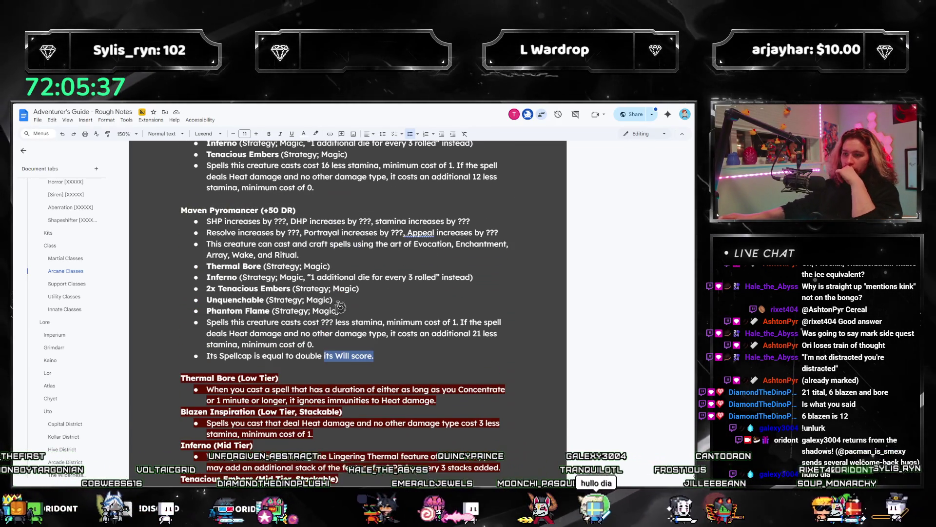
scroll(289, 360, up, 1)
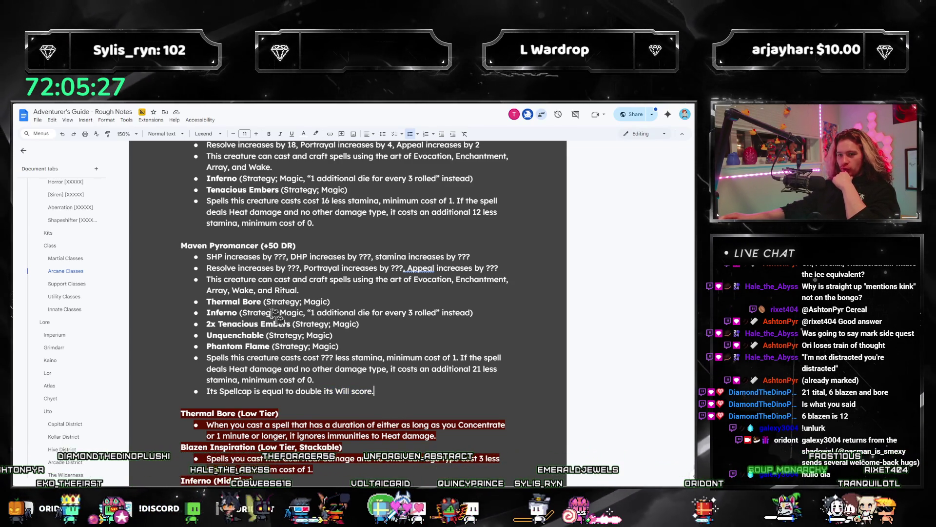
scroll(300, 352, down, 1)
scroll(322, 383, down, 5)
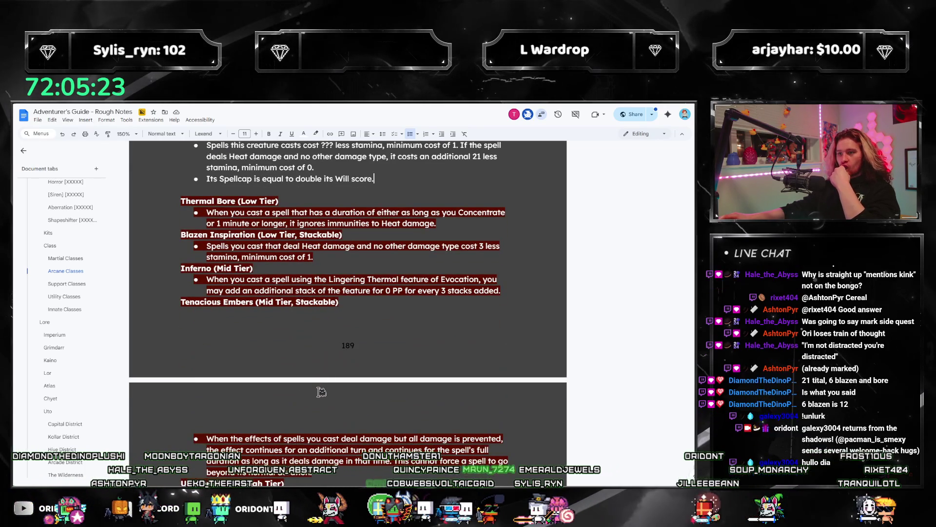
scroll(336, 380, down, 4)
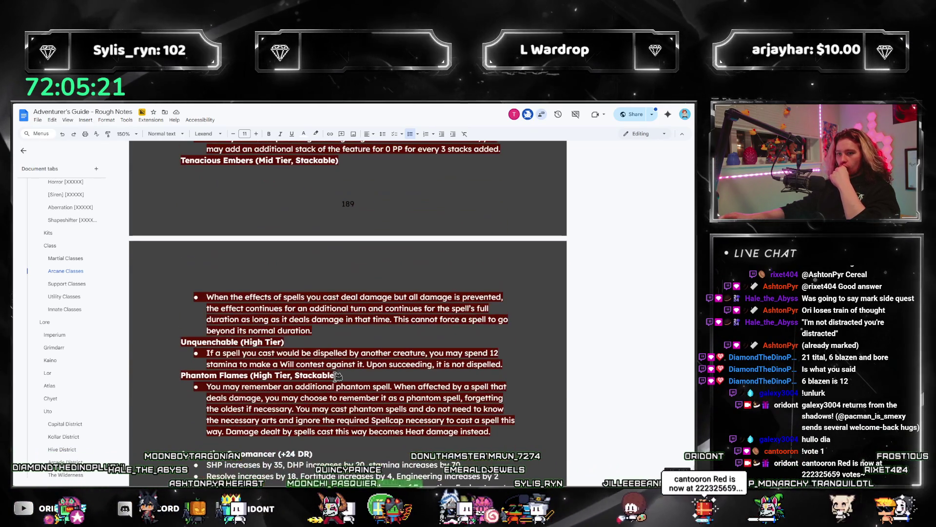
click(498, 431)
scroll(340, 363, up, 6)
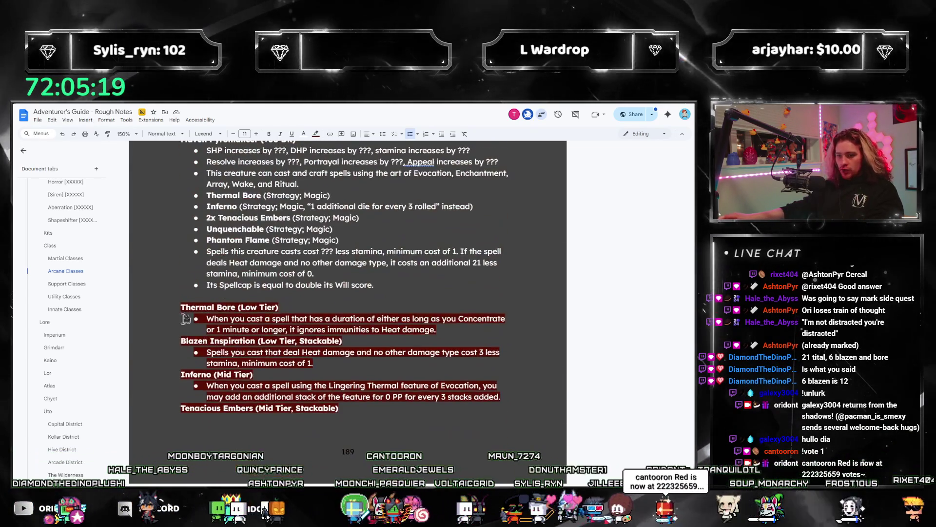
key(ctrl+x)
key(BackSpace)
click(325, 397)
key(Return)
key(ctrl+v)
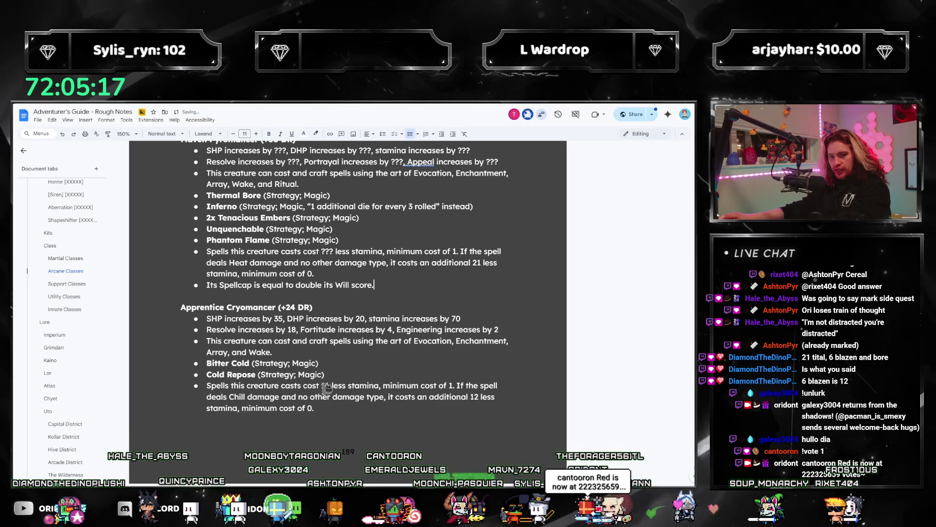
scroll(360, 390, up, 2)
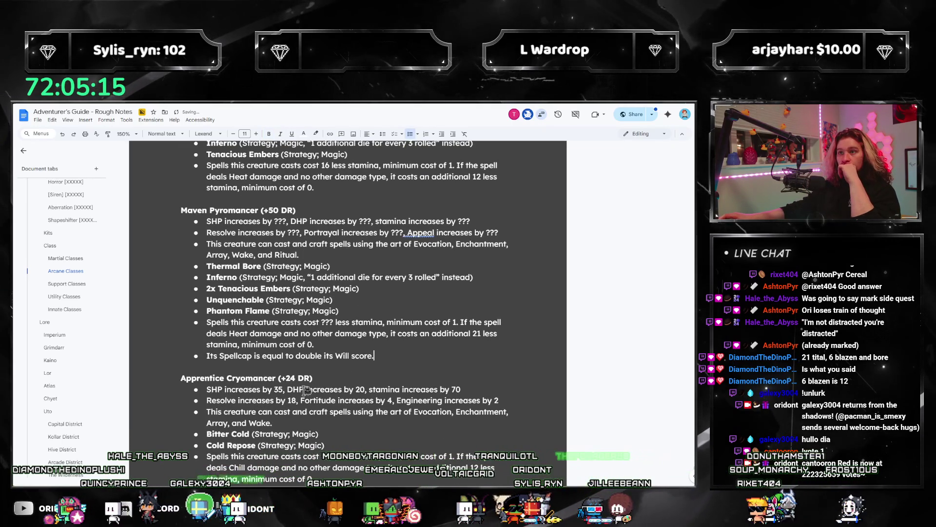
scroll(385, 361, down, 15)
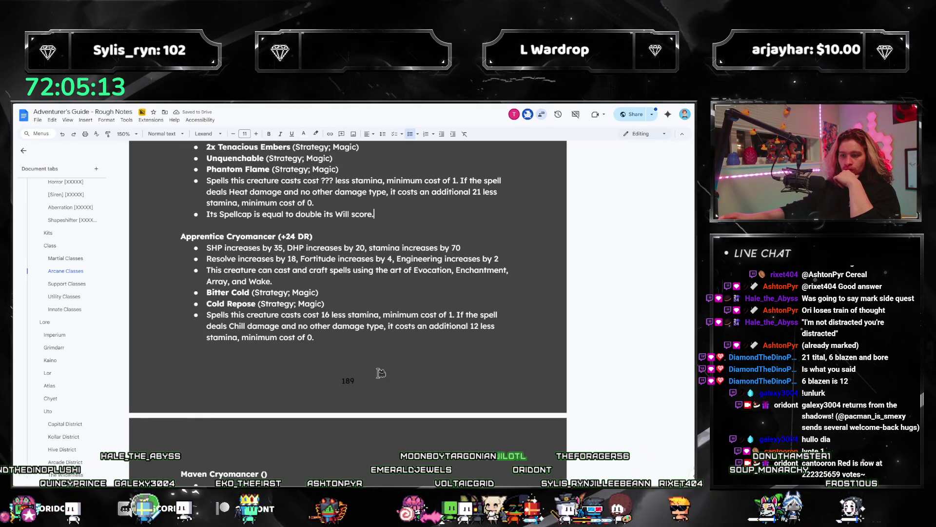
scroll(380, 373, down, 2)
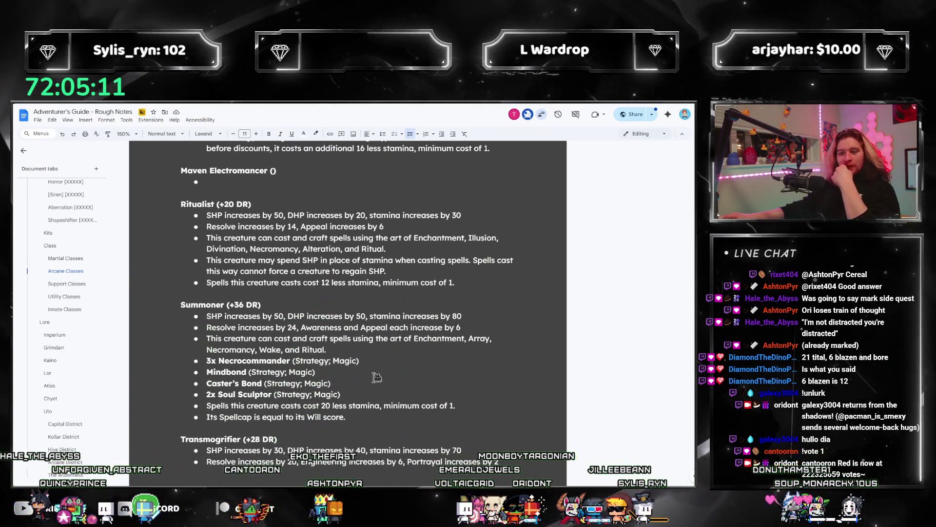
scroll(375, 370, down, 2)
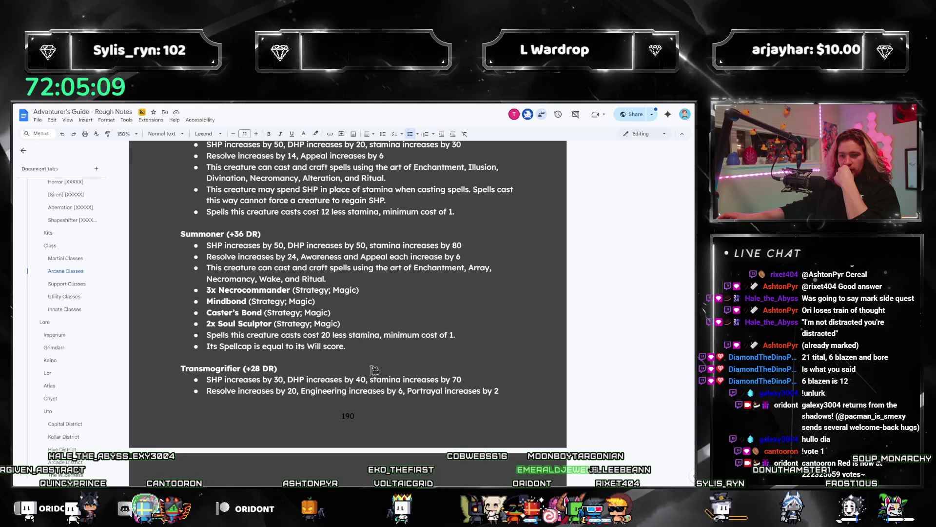
scroll(376, 368, up, 15)
scroll(405, 361, up, 4)
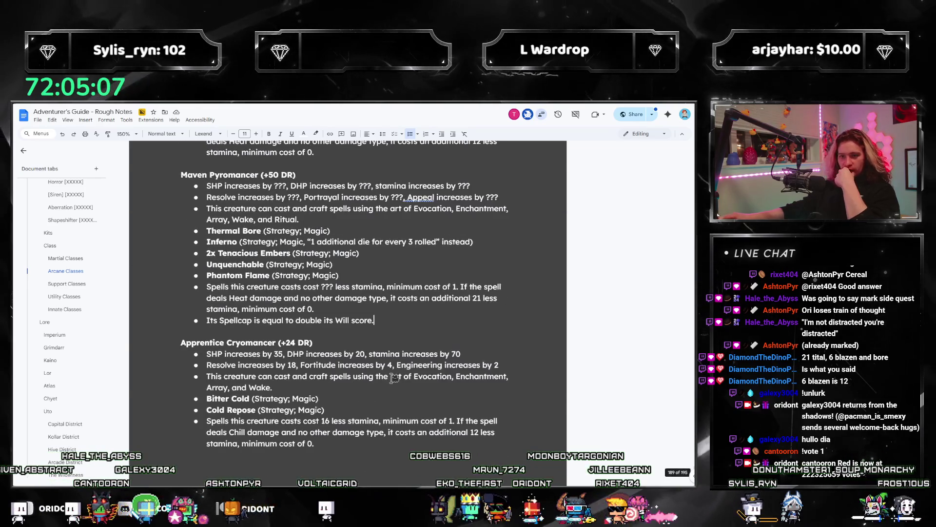
scroll(392, 378, down, 5)
scroll(390, 380, down, 8)
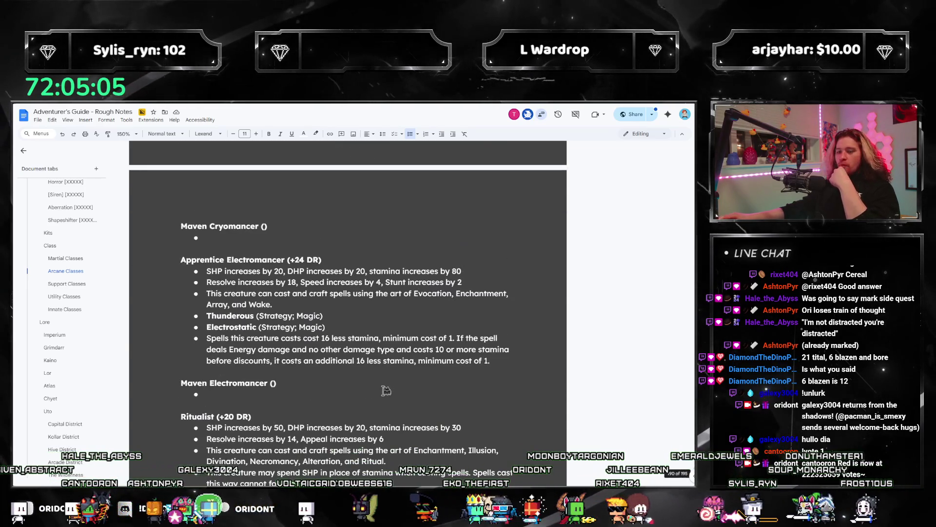
scroll(385, 378, down, 3)
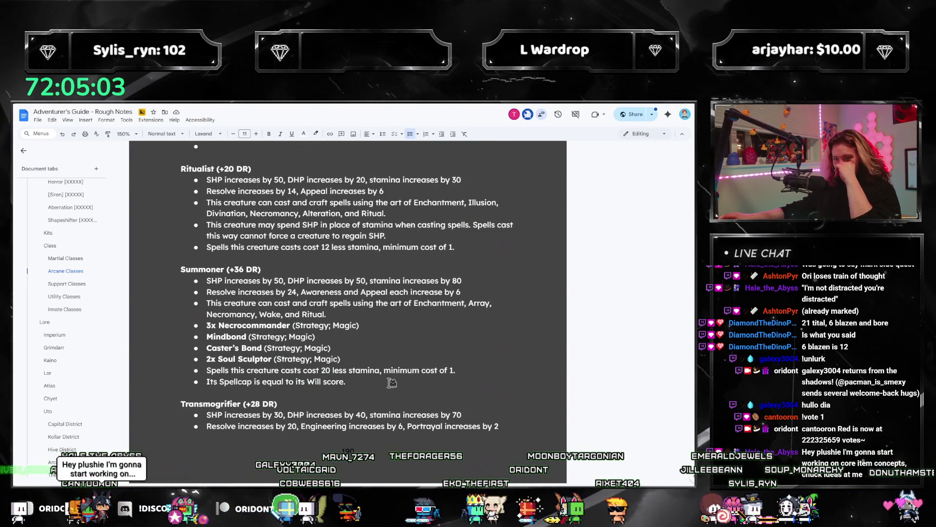
scroll(404, 382, up, 3)
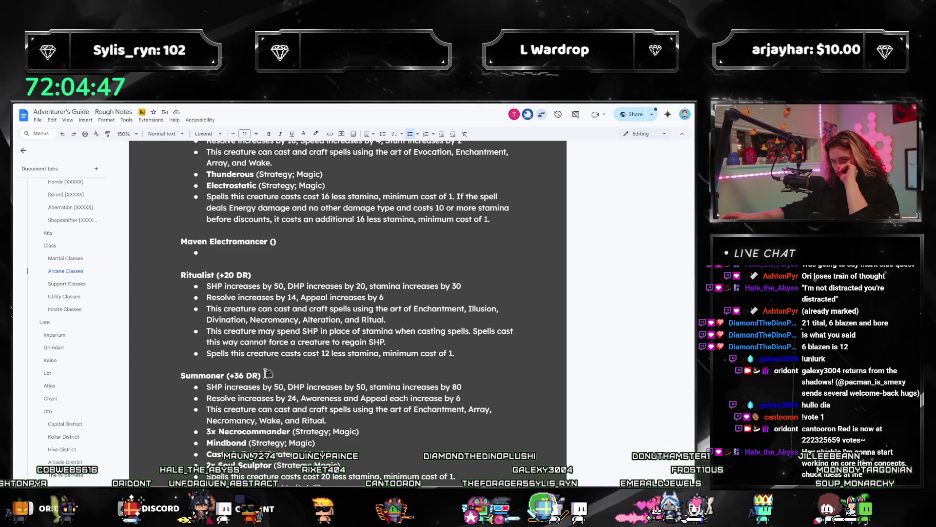
scroll(268, 373, up, 3)
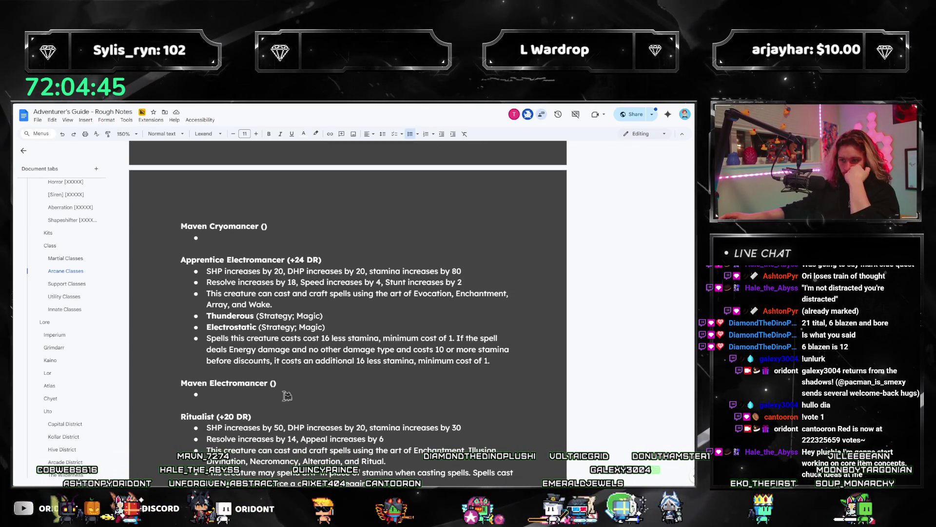
scroll(283, 402, down, 2)
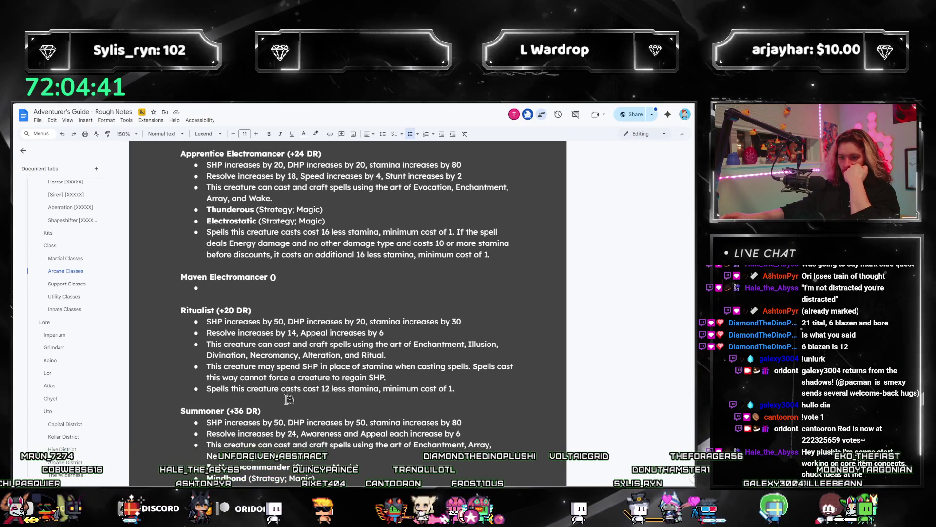
scroll(288, 399, down, 2)
scroll(263, 354, up, 2)
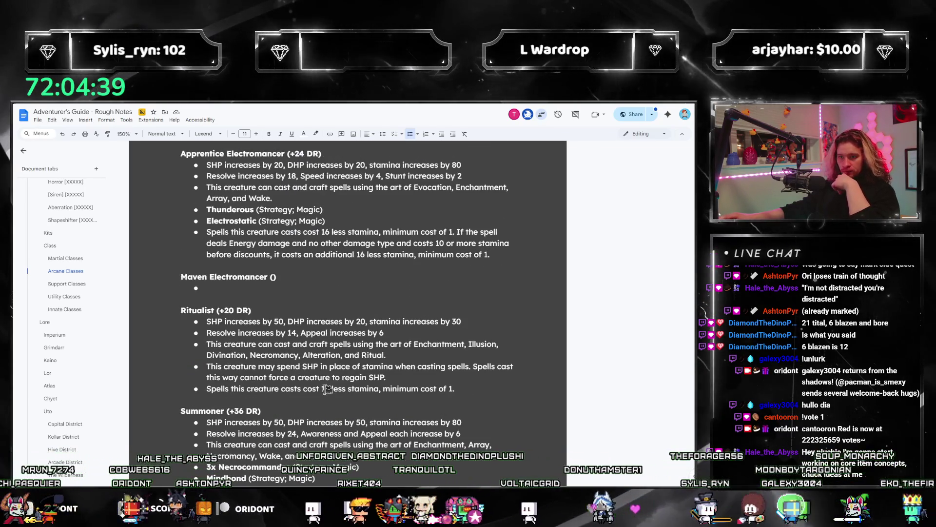
Step: Complete the Ritualist's Spellcap bullet as 4 times its Will score and raise its stamina discount from 12 to 18
click(235, 310)
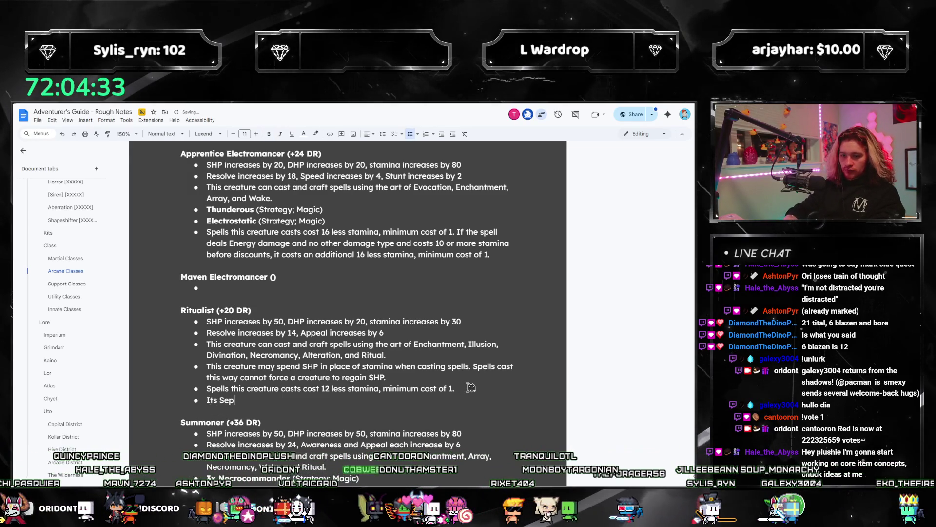
text(pellcap is )
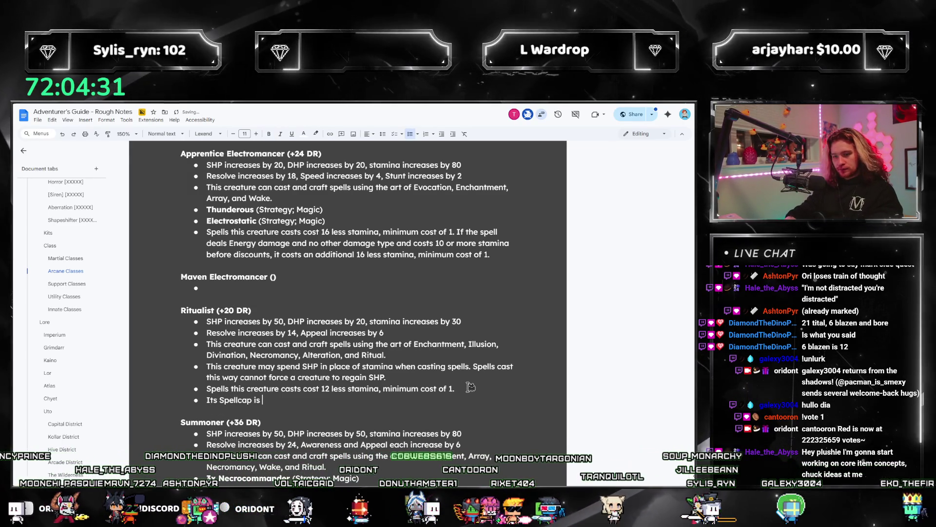
text(equal to 4 times it s)
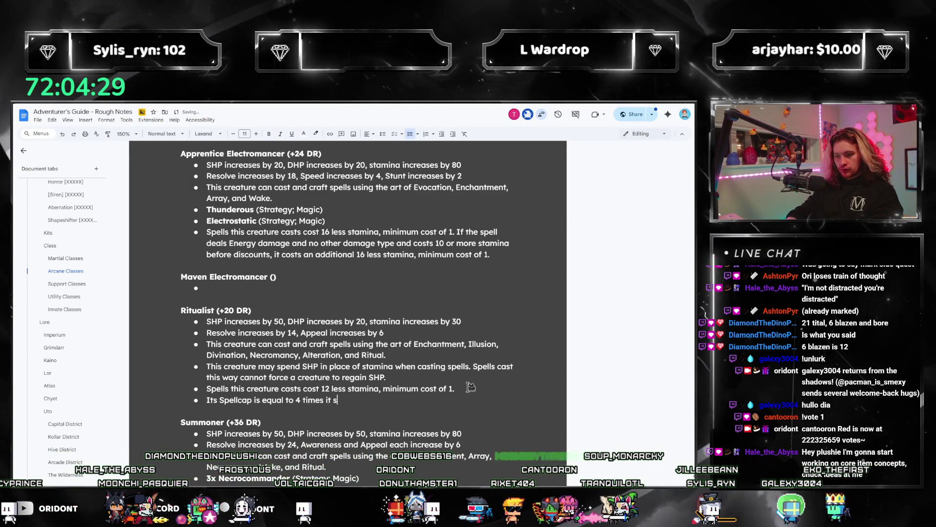
key(BackSpace)
key(BackSpace)
text(s Will score.)
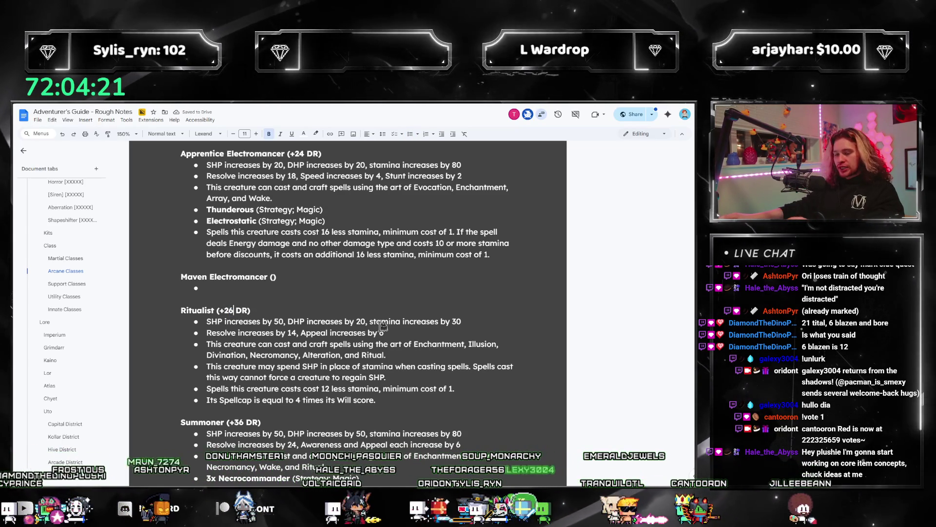
click(451, 388)
key(ctrl+Left)
key(ctrl+Left)
key(ctrl+Left)
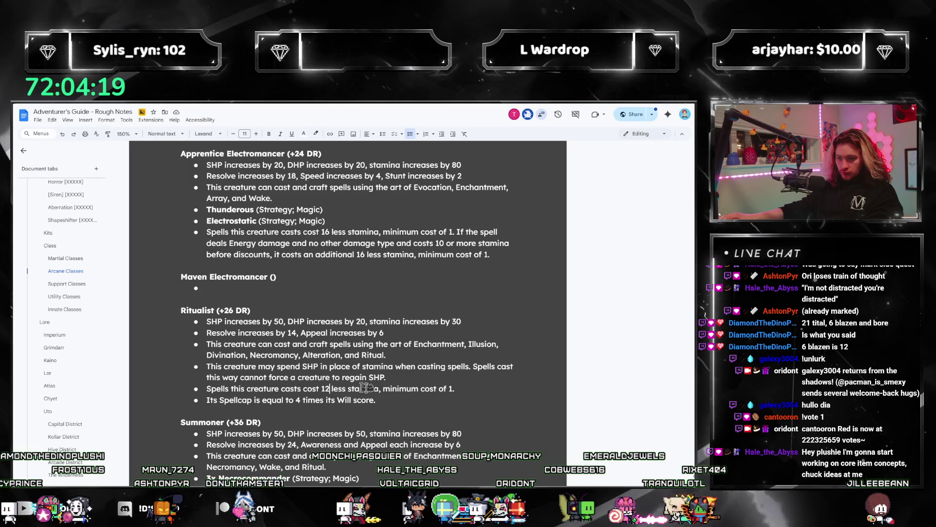
text(8)
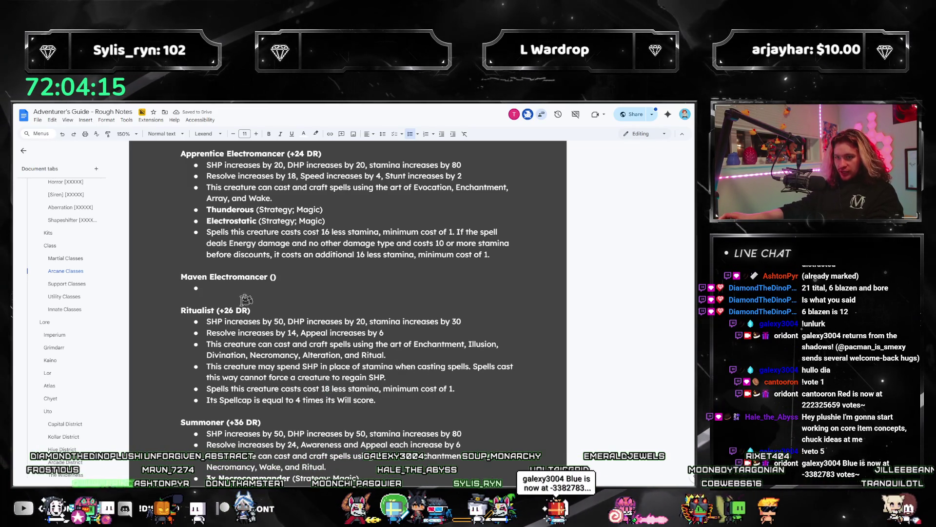
Step: Edit the Ritualist's SHP value and change its Resolve increase from 14 to 18
click(457, 373)
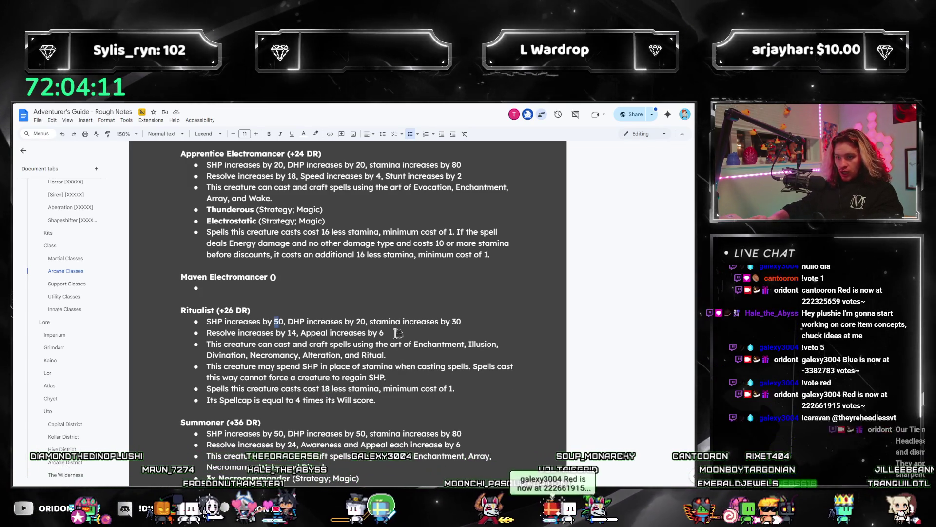
key(ctrl+Left)
key(ctrl+shift+Right)
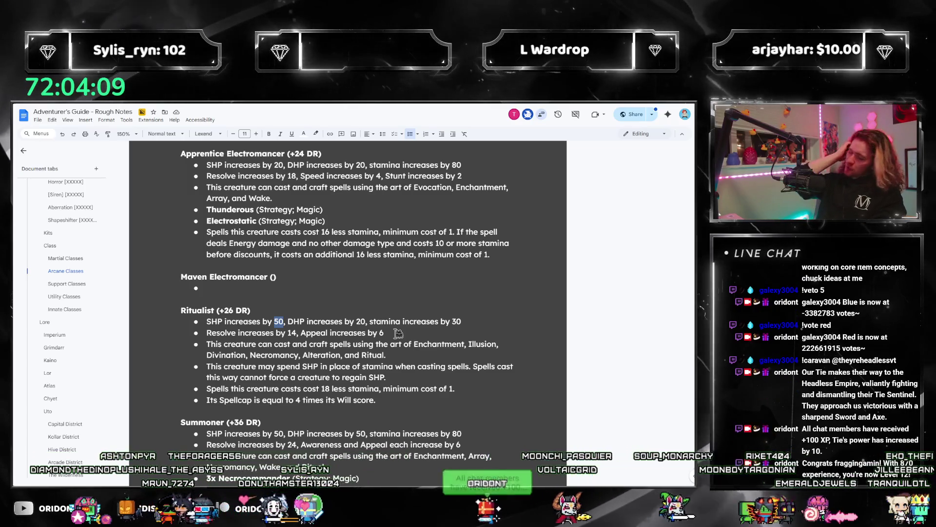
text(10)
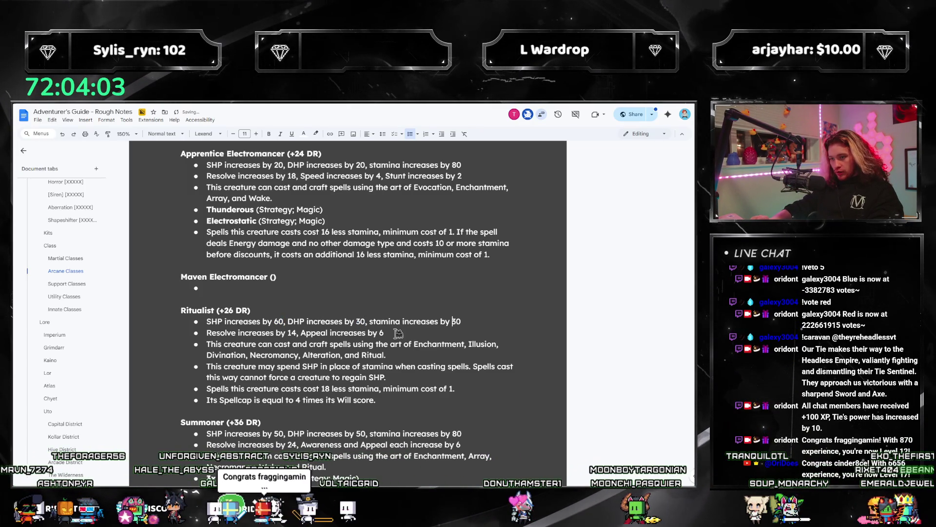
text(4)
click(398, 332)
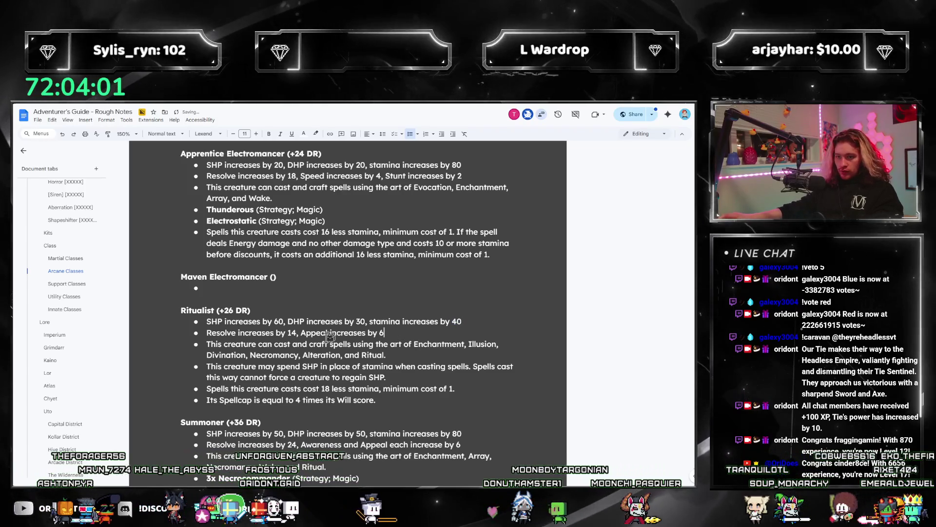
double_click(292, 332)
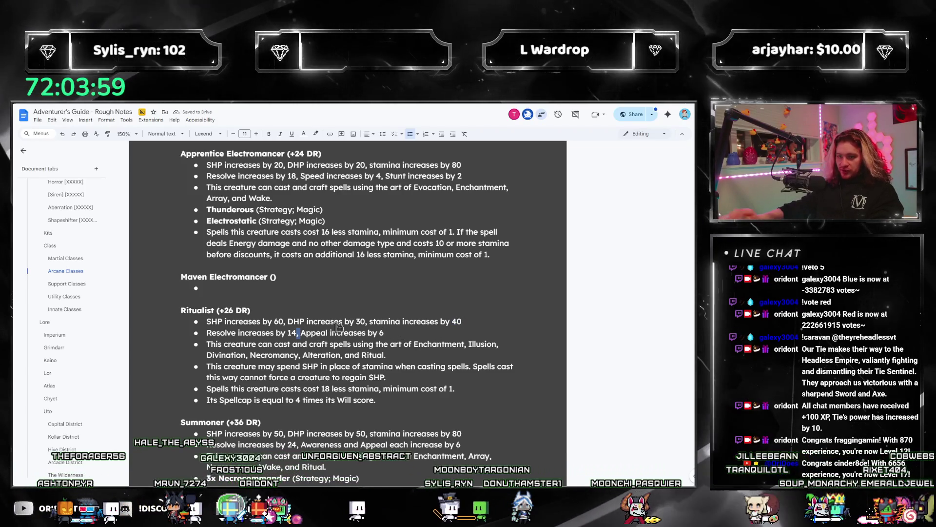
text(18)
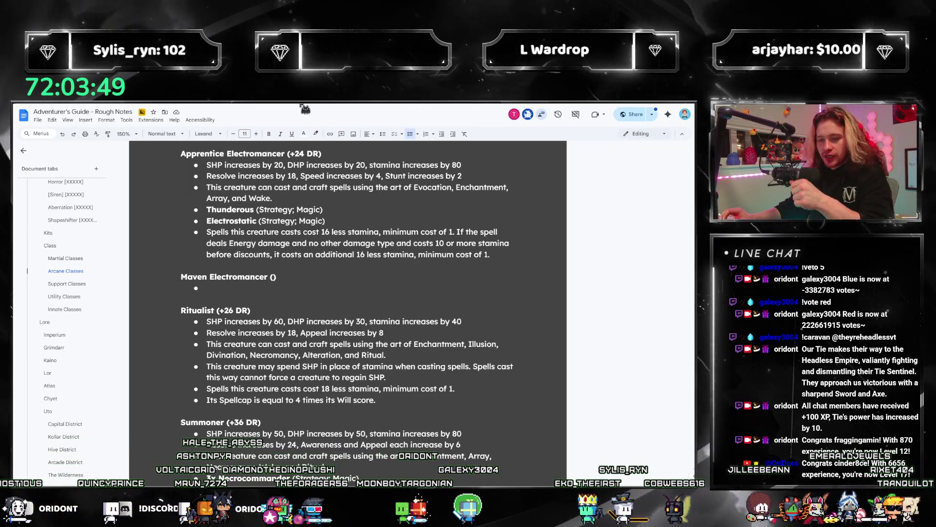
scroll(342, 316, up, 5)
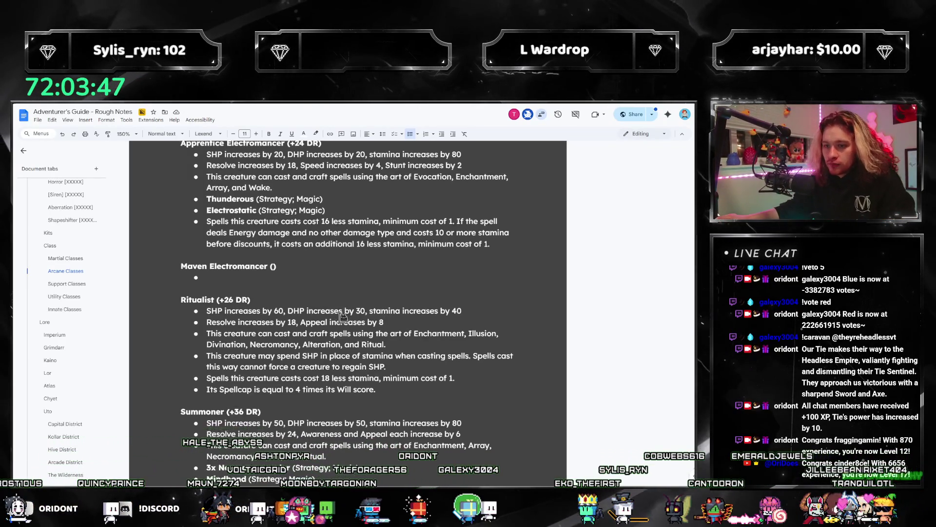
Step: Locate the Maven Pyromancer SHP placeholder and highlight the Apprentice Pyromancer's DHP and stamina for reference
scroll(375, 362, up, 7)
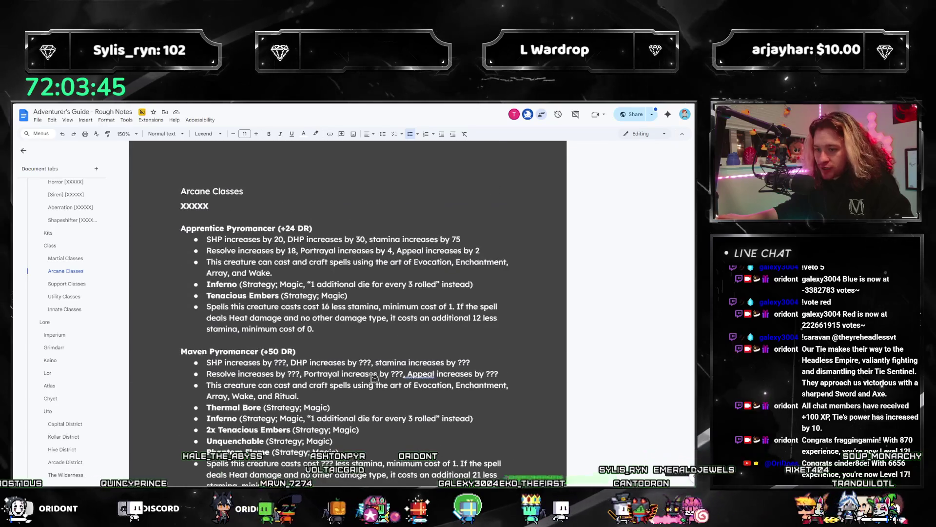
scroll(369, 388, down, 2)
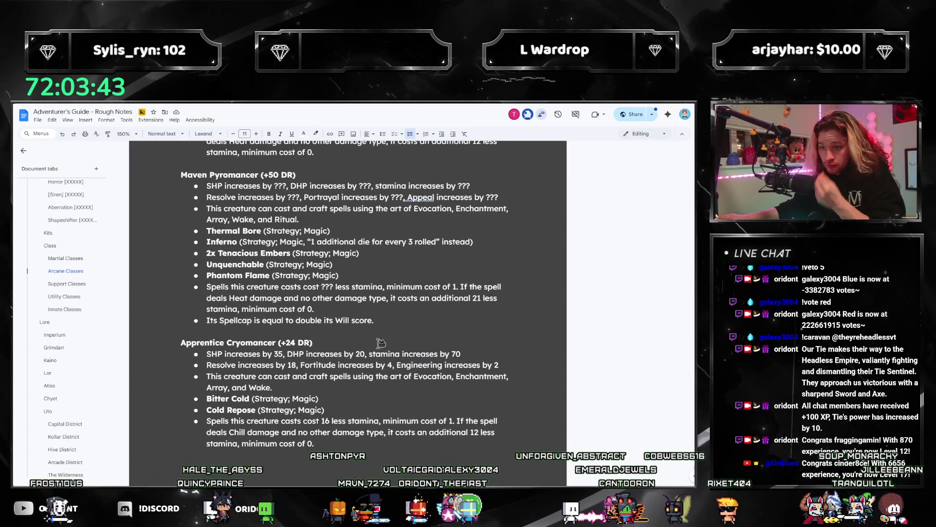
scroll(358, 216, up, 1)
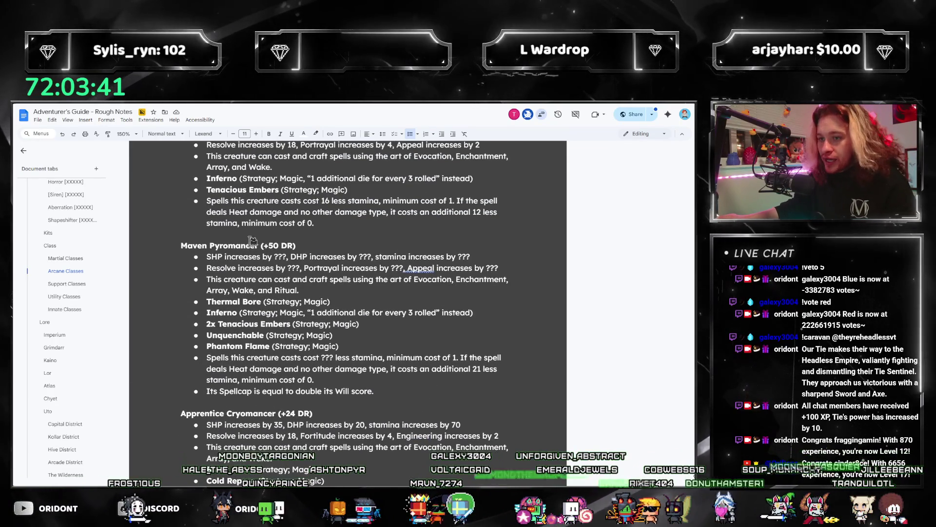
click(359, 285)
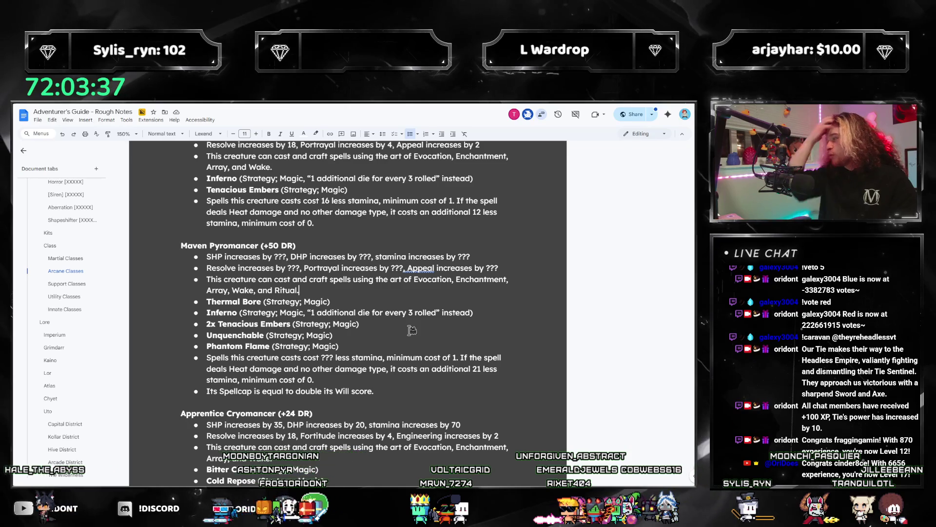
scroll(412, 331, up, 2)
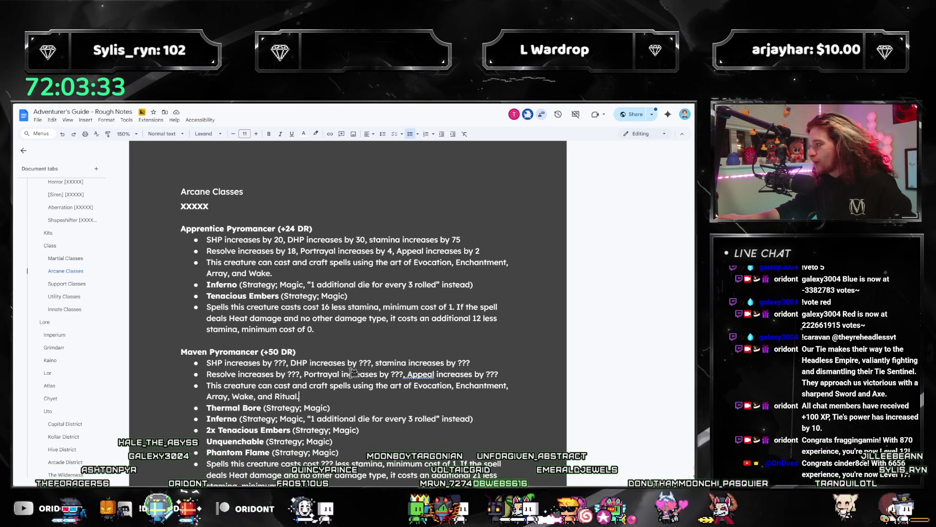
double_click(282, 361)
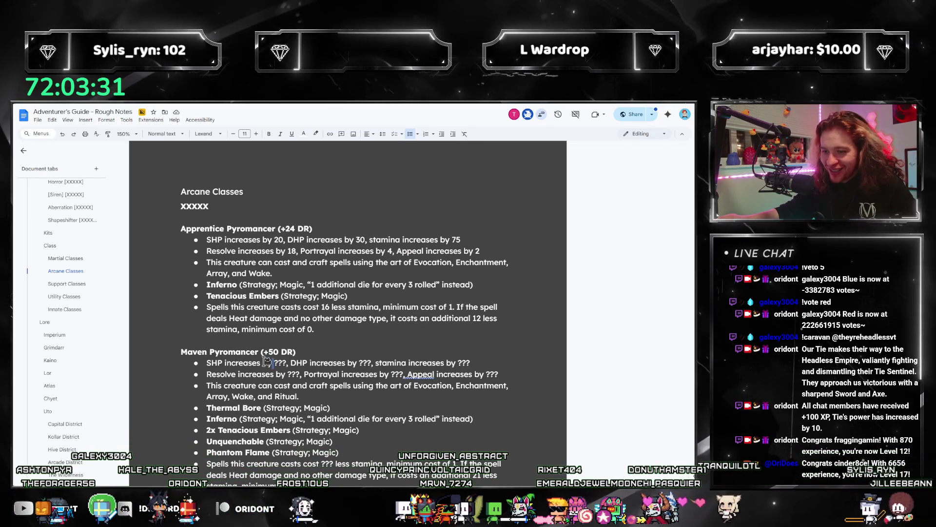
click(423, 239)
drag(512, 239, 287, 241)
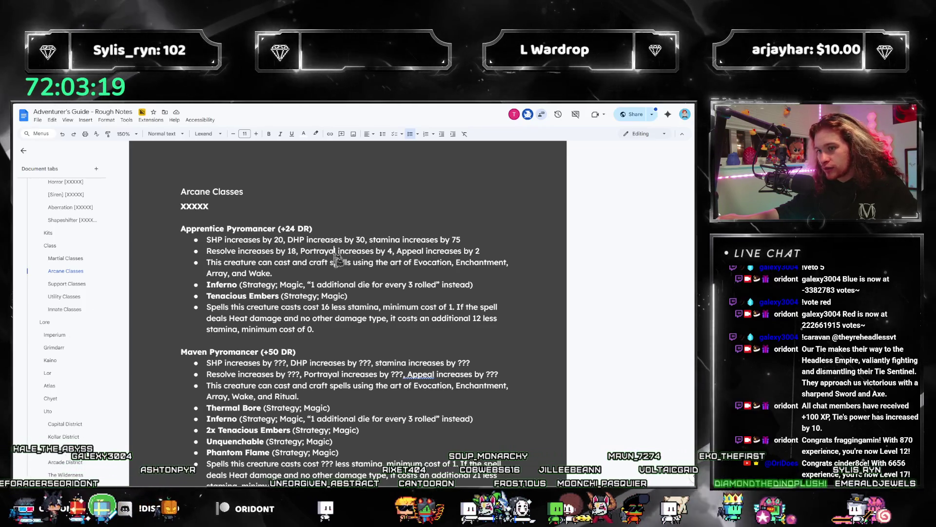
Step: Enter the Maven Pyromancer's SHP, DHP and stamina as 60, 70 and 120
double_click(286, 362)
text(40)
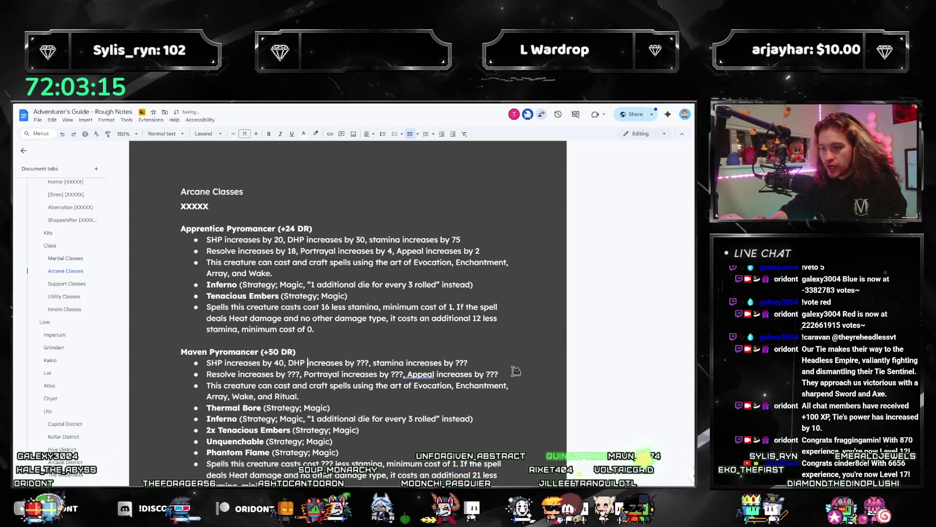
text(60)
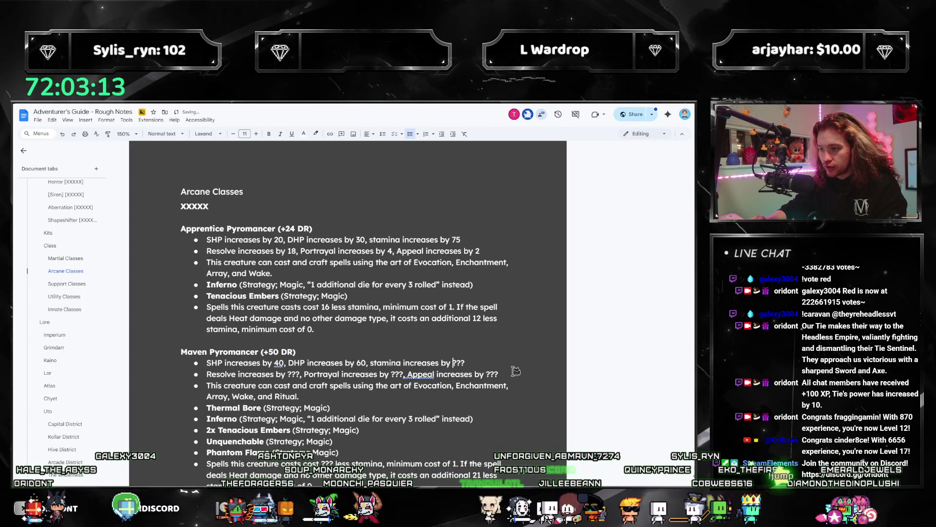
text(150)
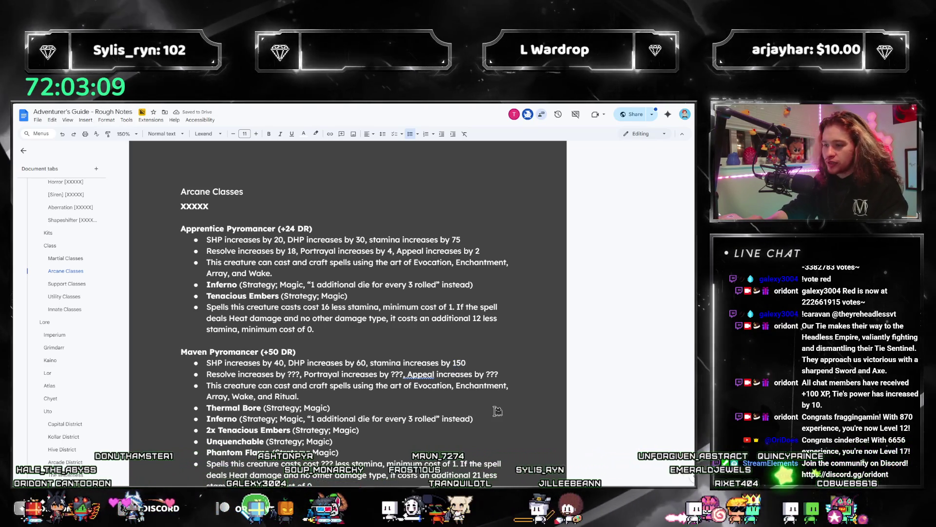
key(Left)
key(shift+Left)
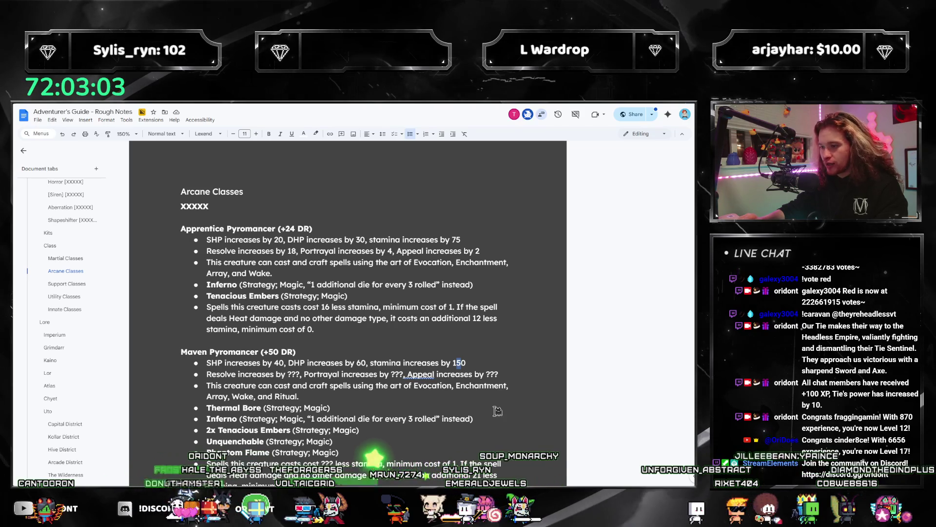
key(Left)
key(Left)
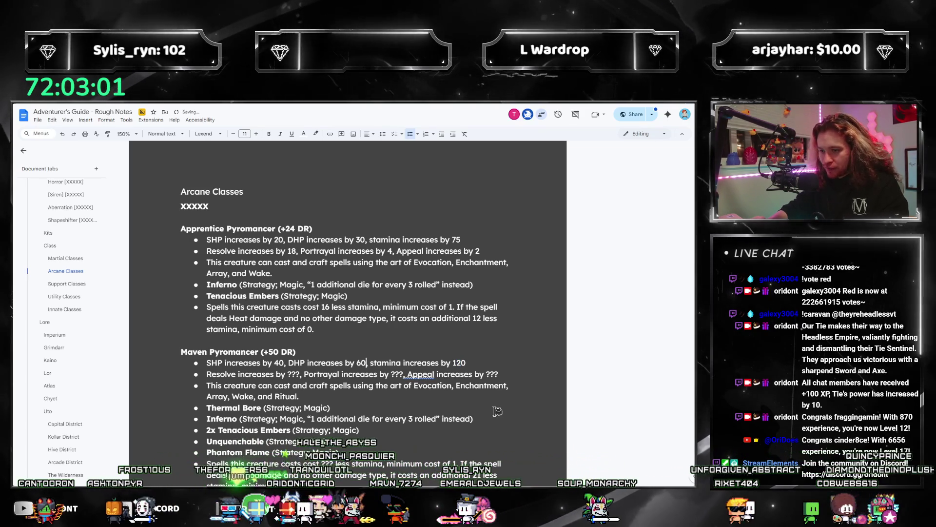
key(shift+Left)
key(shift+Left)
text(75)
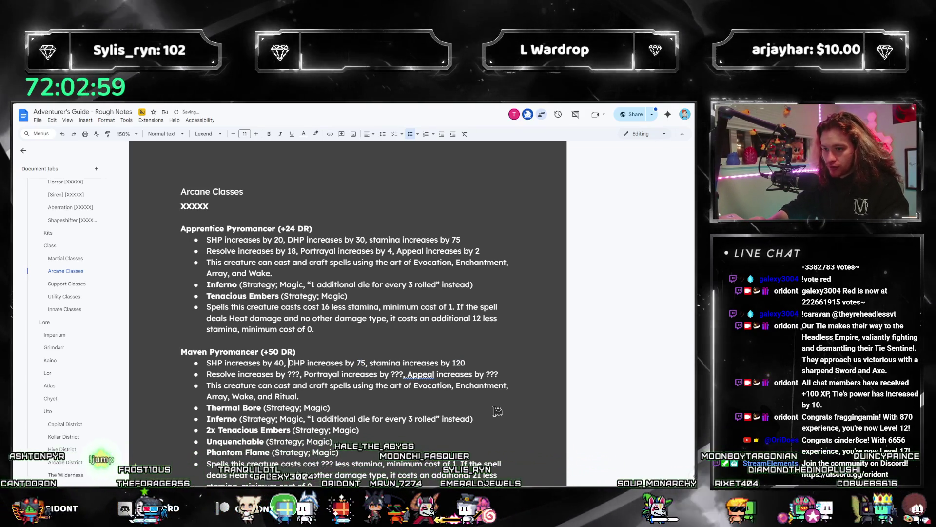
key(ctrl+Left)
key(ctrl+Left)
key(ctrl+Left)
key(shift+Right)
key(shift+Right)
text(545)
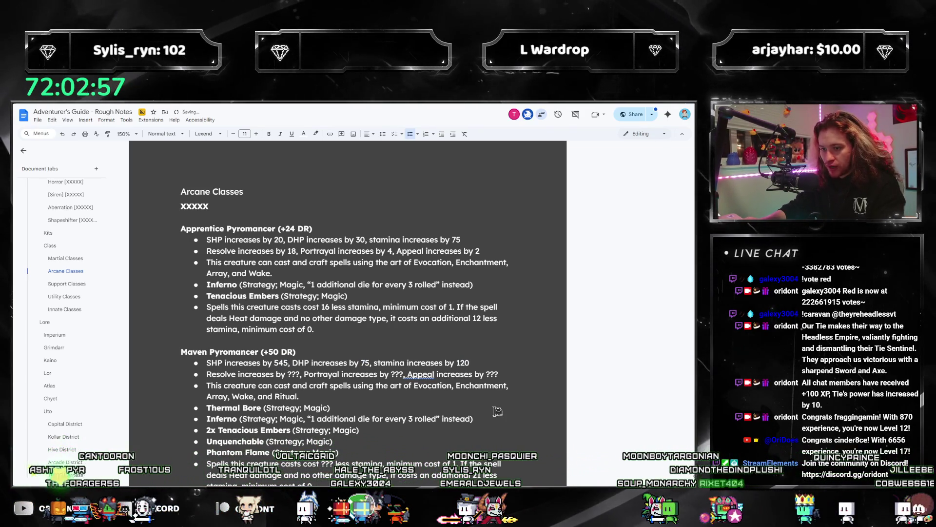
key(BackSpace)
key(BackSpace)
text(5)
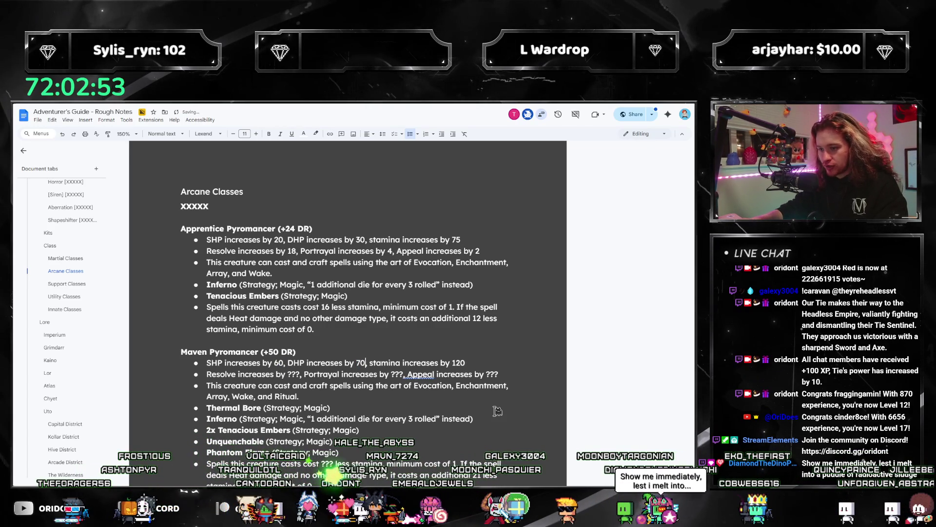
text(,)
key(XF86Calculator)
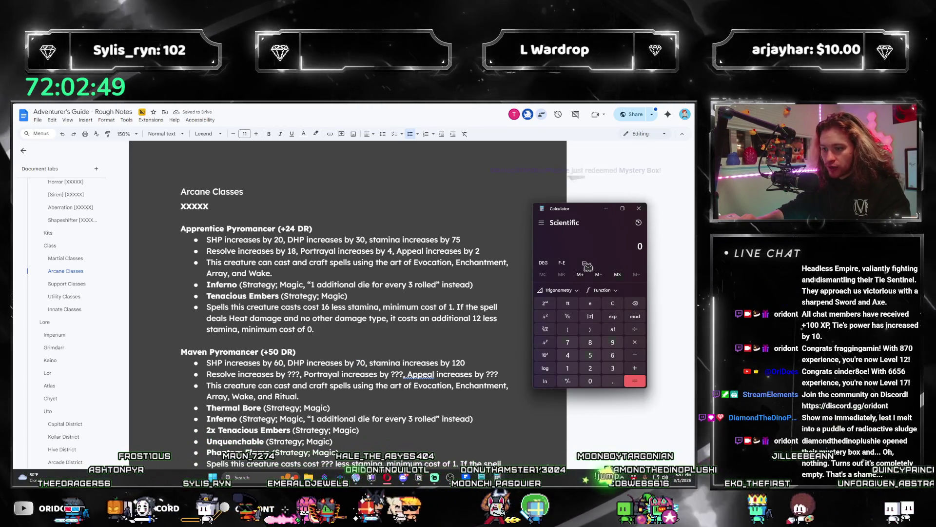
Step: Calculate 250 − 120 − 70 − 60 = 0 in Calculator, then return to the Maven SHP value
text(250 - 120 -)
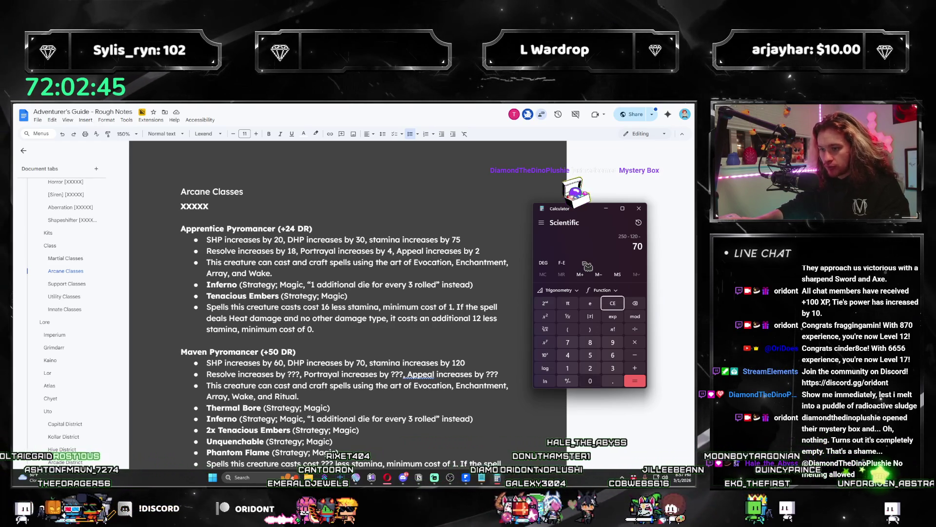
text(0)
key(Return)
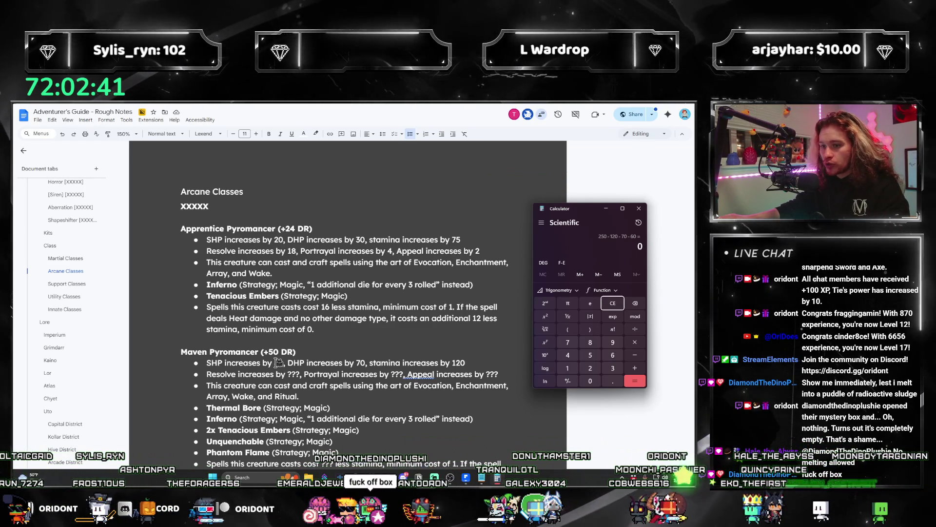
click(387, 363)
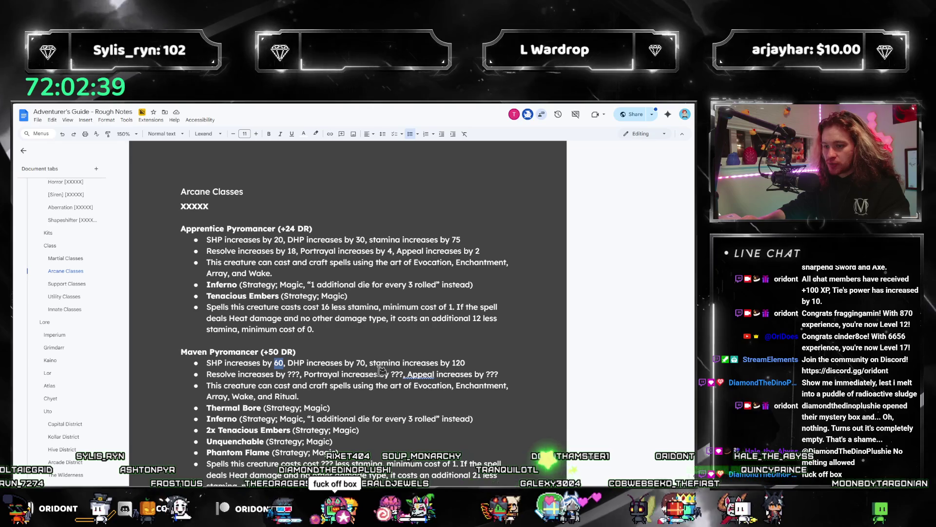
Step: Change the Maven Pyromancer's SHP to 50 and its stamina to 130
text(50)
key(ctrl+Right)
key(ctrl+Right)
key(ctrl+Right)
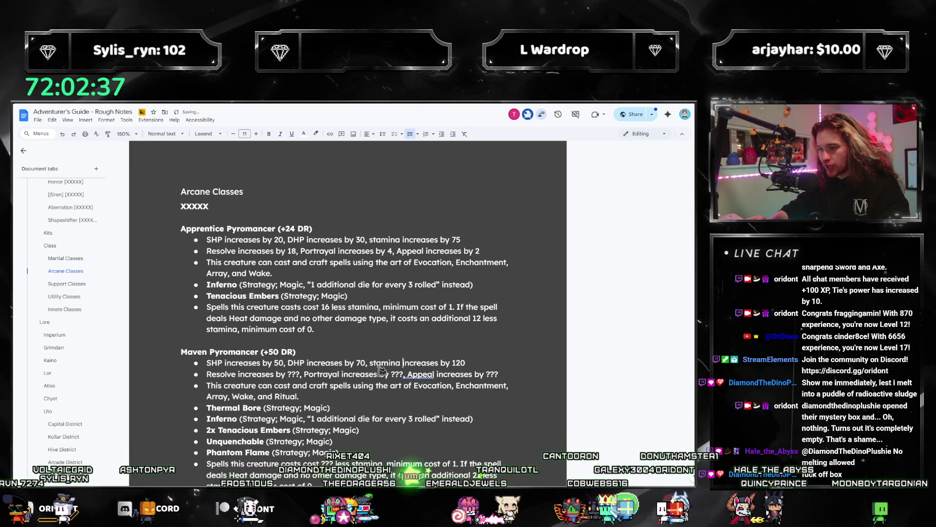
scroll(291, 350, down, 1)
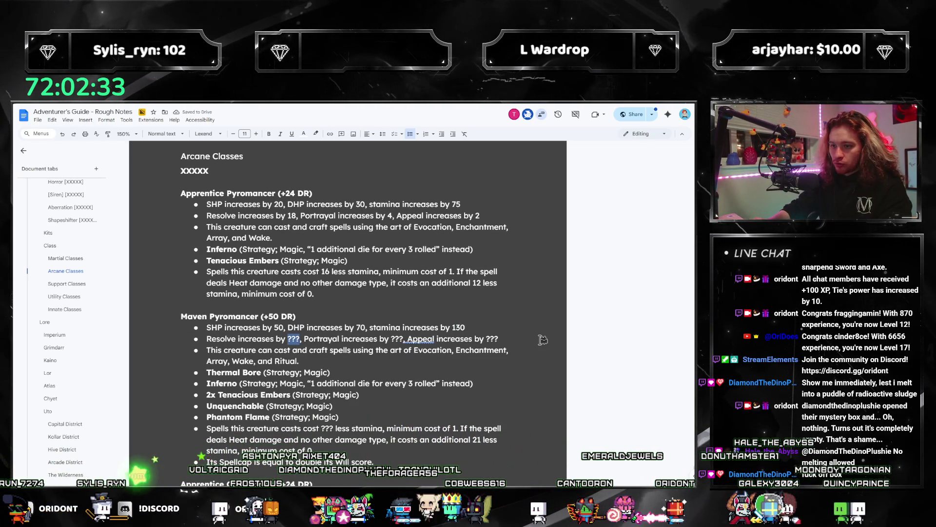
Step: Fill in Resolve, Portrayal and Appeal as 36, 10 and 4
text(36)
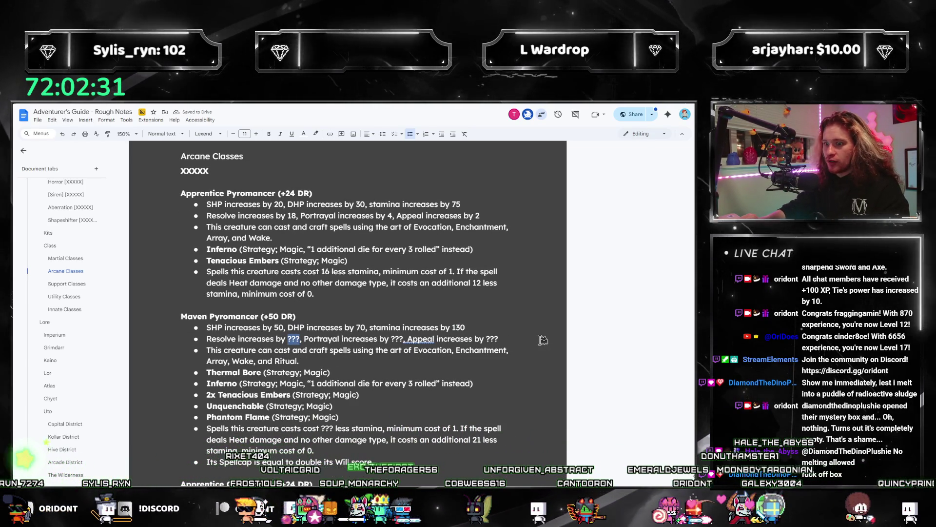
key(ctrl+Right)
key(ctrl+Right)
key(ctrl+Right)
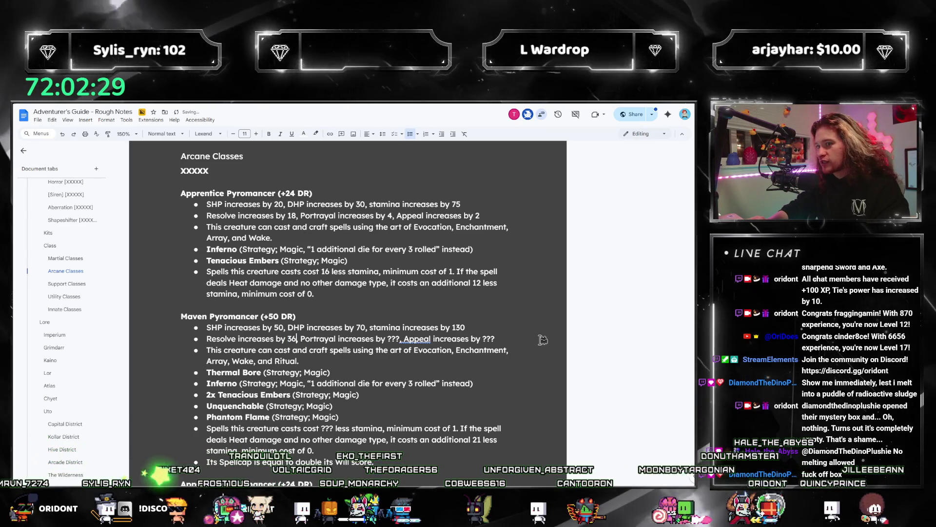
key(ctrl+shift+Right)
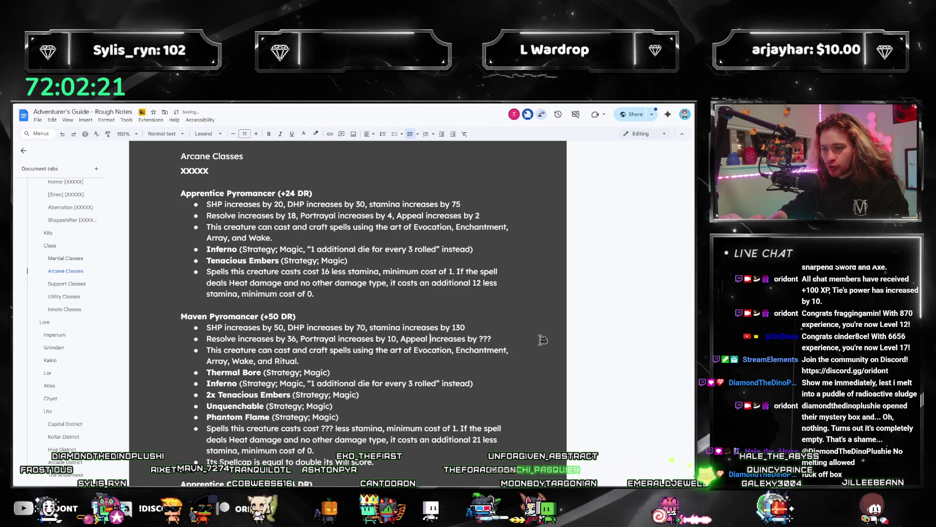
key(ctrl+Right)
key(ctrl+Right)
key(ctrl+Right)
key(ctrl+shift+Right)
text(4)
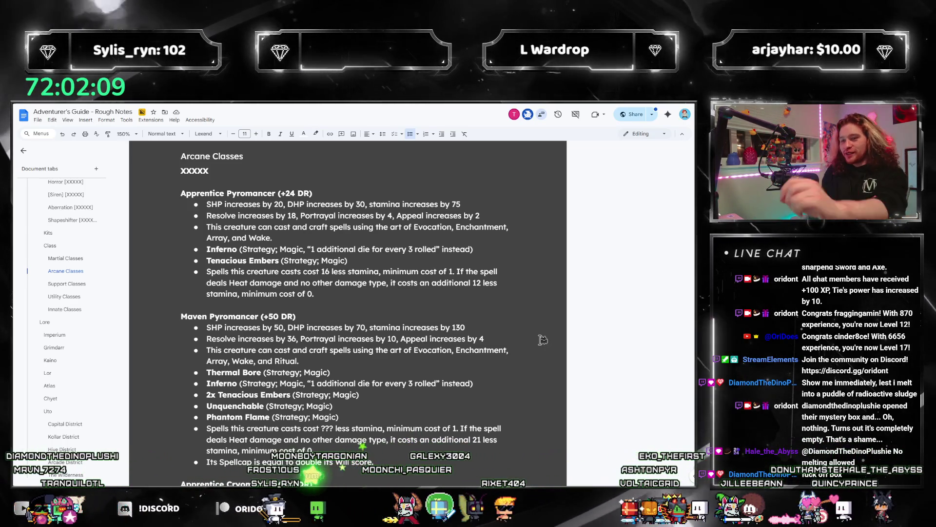
click(56, 297)
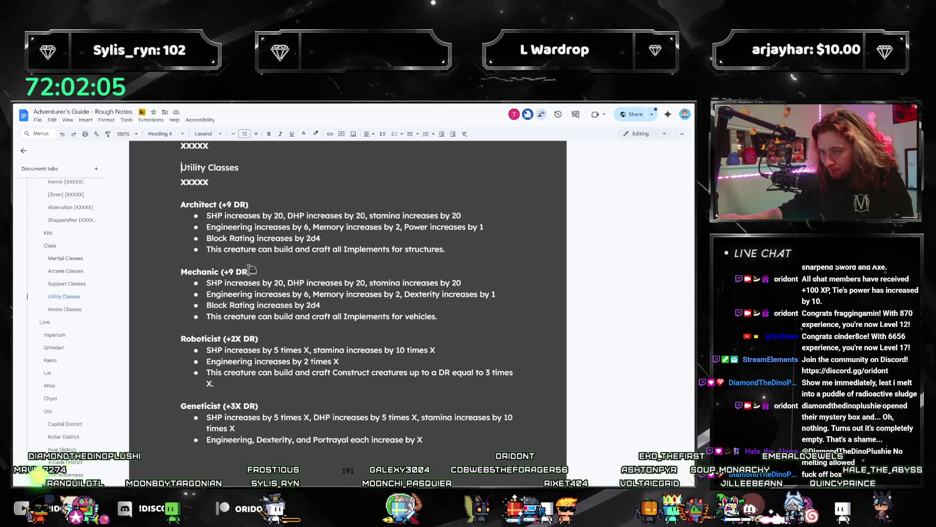
Step: Bring the Utility Classes entries into view and select the Architect and Mechanic blocks together
scroll(272, 323, up, 1)
scroll(269, 320, down, 15)
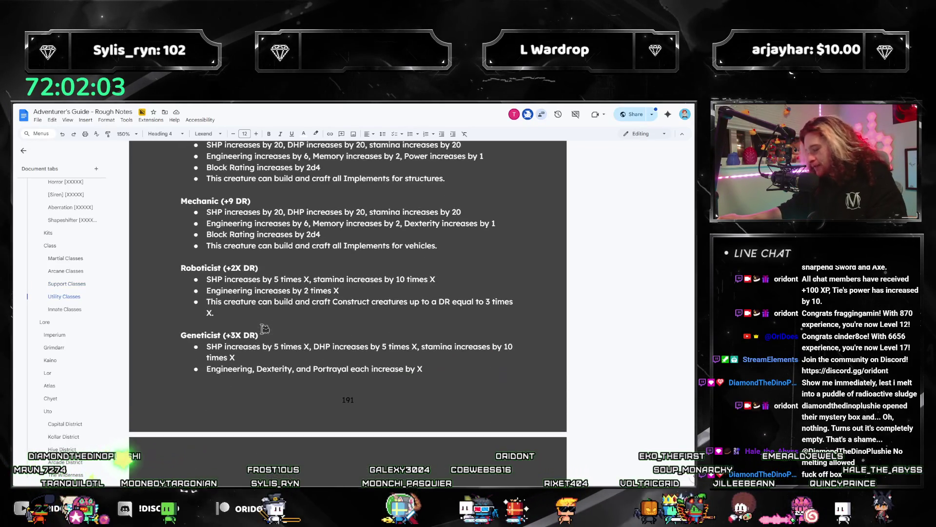
scroll(299, 320, up, 15)
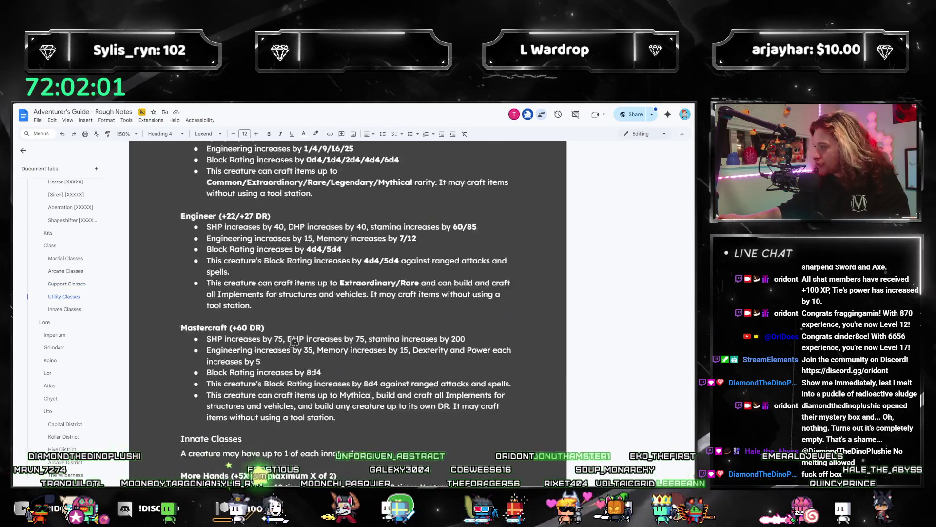
scroll(273, 318, up, 2)
mouse_move(181, 275)
mouse_down()
mouse_move(335, 320)
mouse_move(473, 384)
mouse_up()
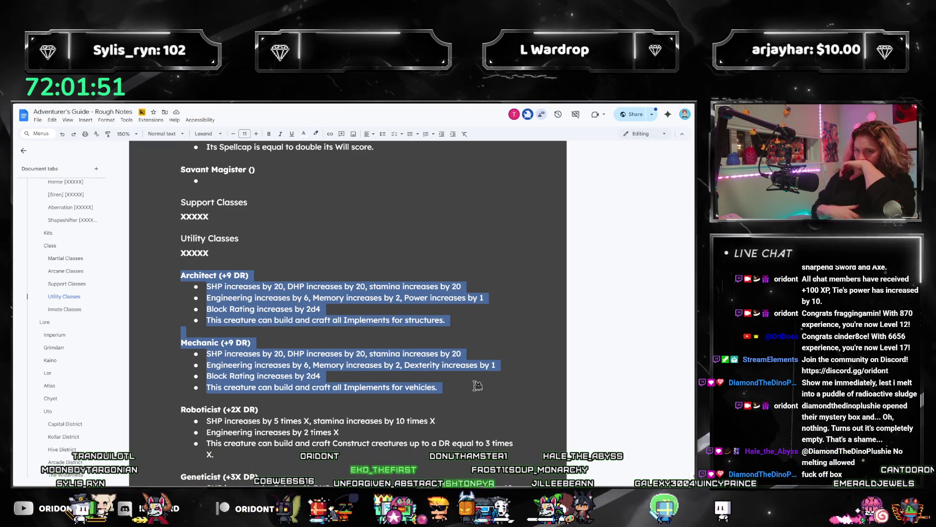
mouse_move(439, 387)
mouse_down()
mouse_move(206, 387)
mouse_move(181, 275)
mouse_up()
Step: Select the Mechanic entry, then the Architect entry, each on its own, and clear the selection
click(181, 290)
drag(437, 387, 188, 344)
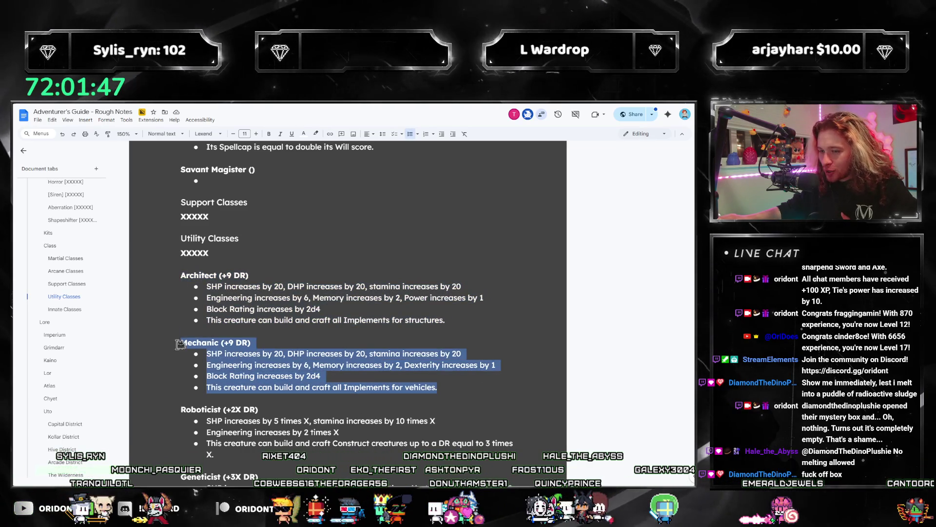
click(222, 357)
mouse_move(441, 387)
mouse_down()
mouse_move(360, 364)
mouse_move(152, 342)
mouse_up()
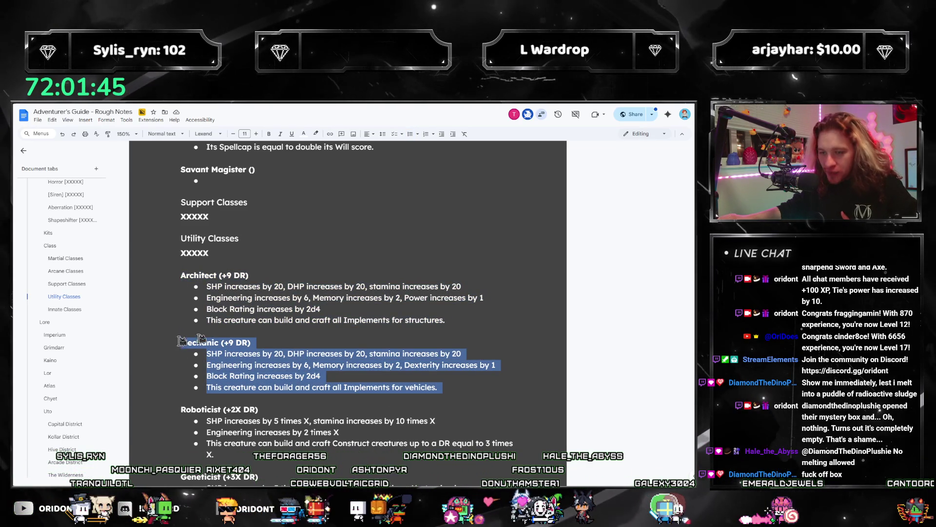
drag(445, 320, 181, 275)
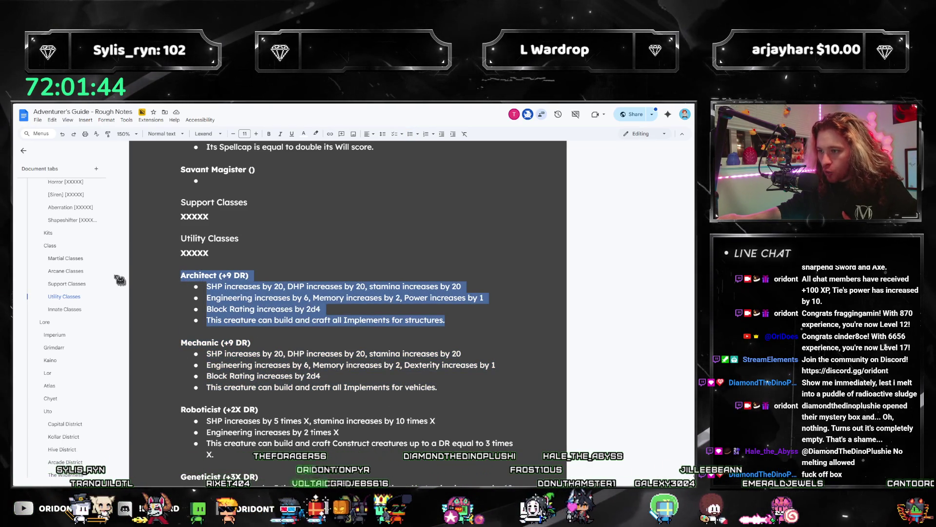
click(380, 318)
drag(453, 321, 169, 278)
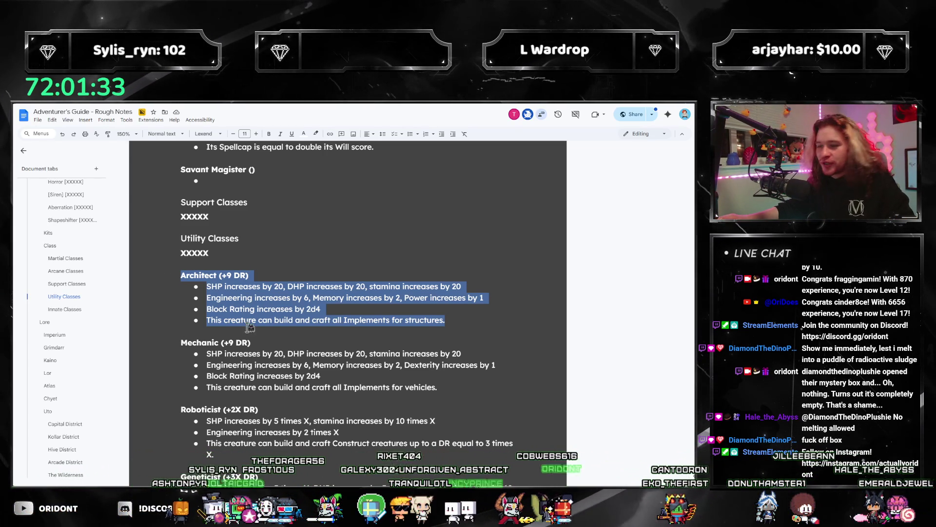
click(260, 306)
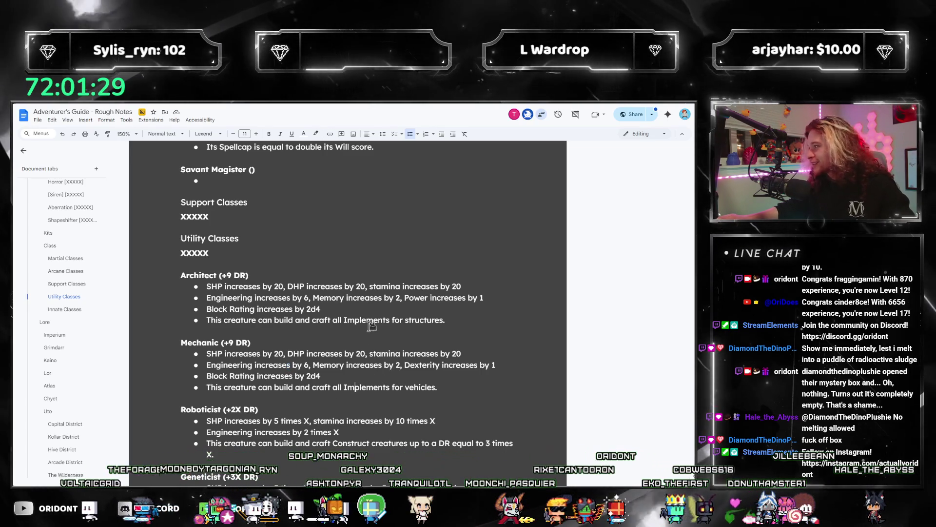
scroll(379, 379, down, 3)
drag(206, 278, 422, 369)
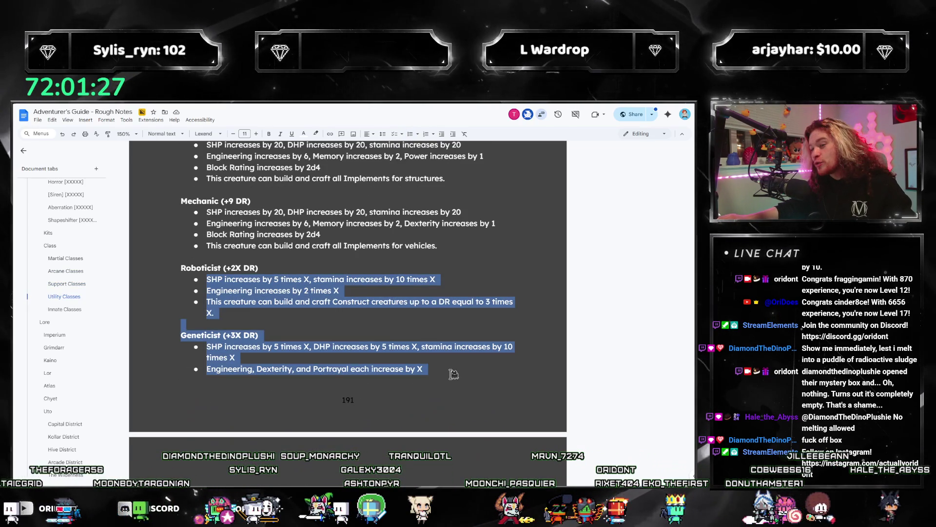
click(423, 368)
scroll(343, 407, down, 2)
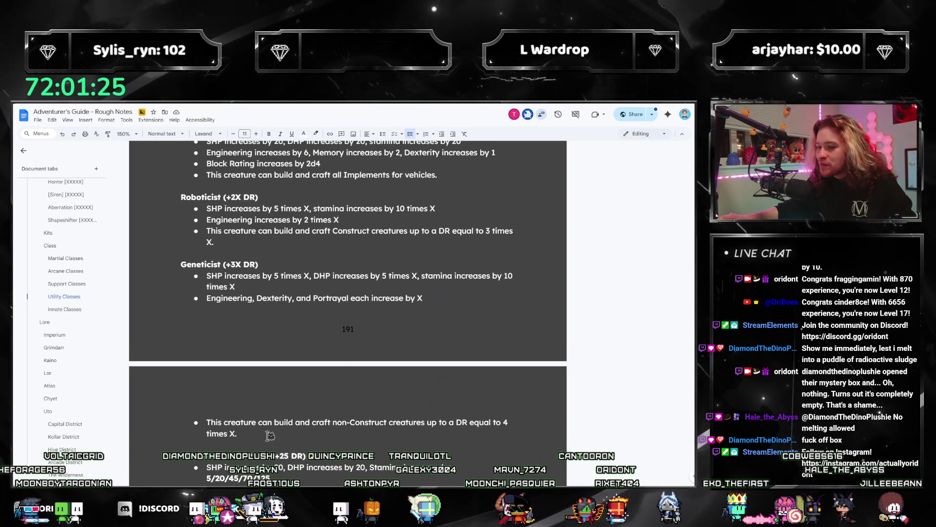
mouse_move(228, 363)
mouse_down()
mouse_move(195, 217)
mouse_move(174, 191)
mouse_up()
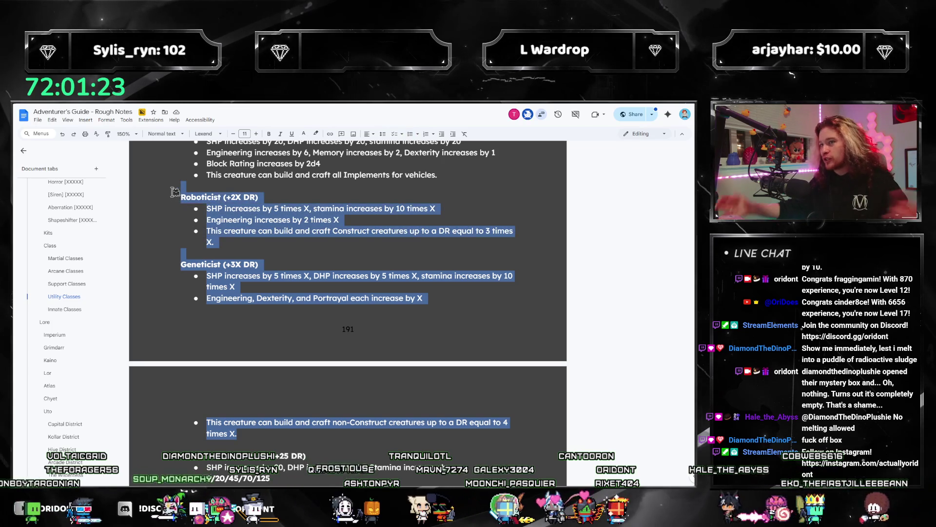
double_click(207, 264)
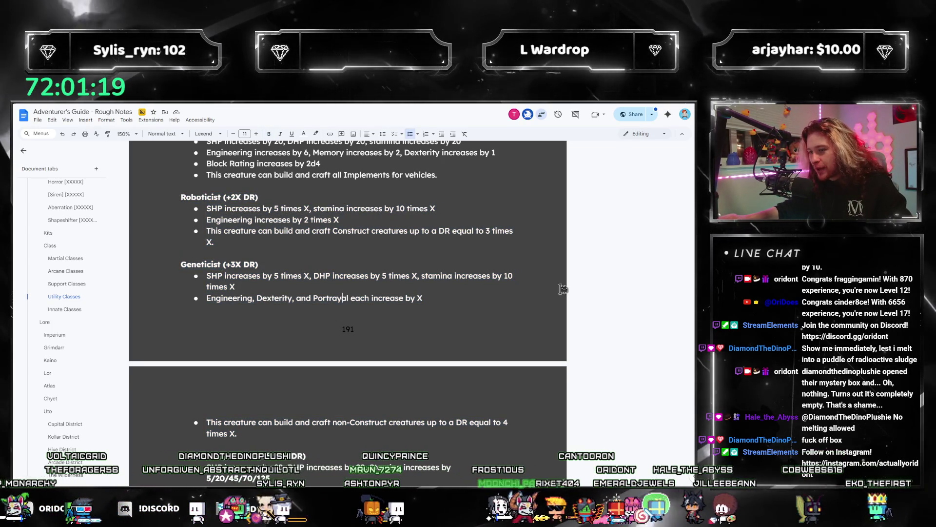
click(384, 238)
key(Up)
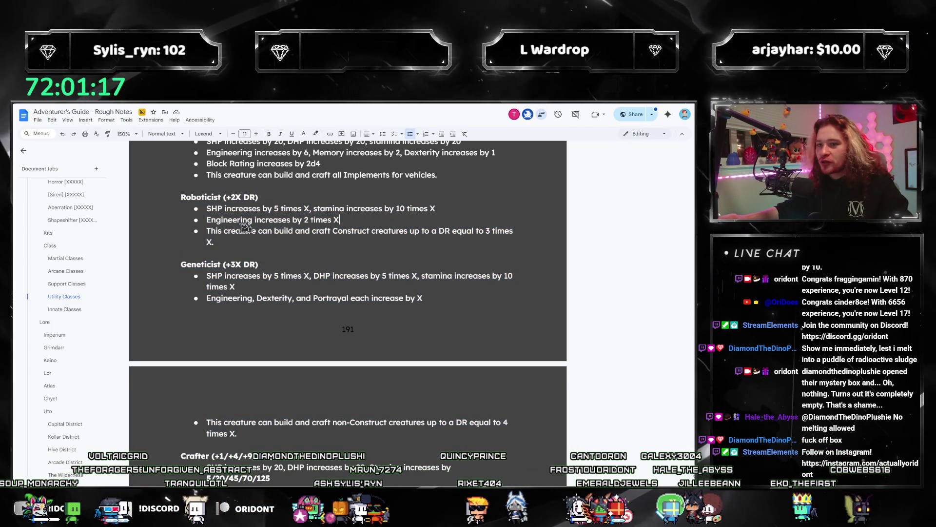
click(264, 232)
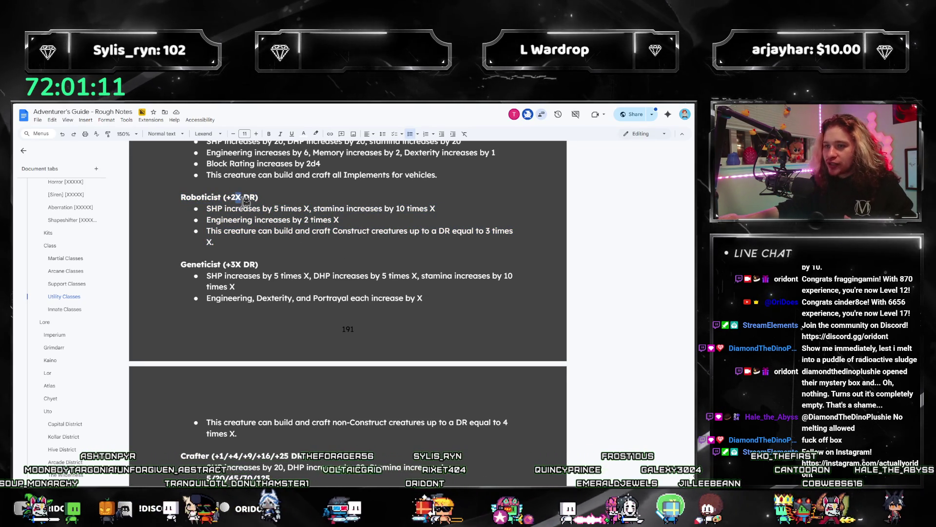
scroll(245, 201, down, 3)
drag(306, 314, 211, 315)
scroll(256, 294, down, 2)
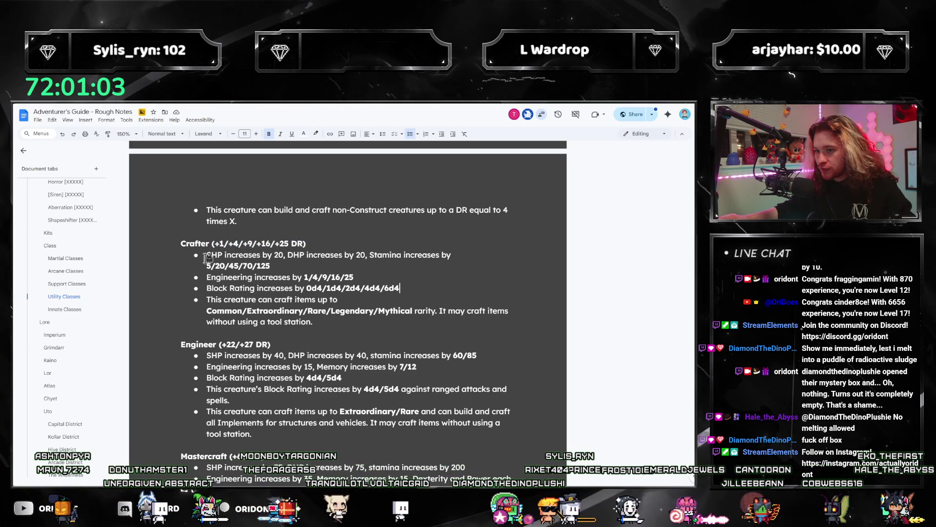
Step: Select the Crafter item-crafting bullet, then place the caret in the Crafter SHP line
triple_click(210, 301)
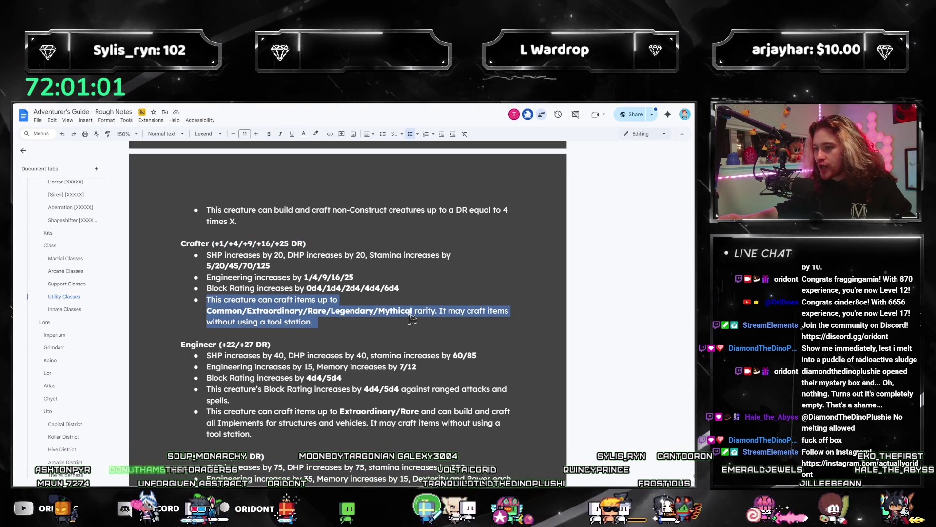
click(294, 255)
drag(295, 256, 287, 243)
click(307, 254)
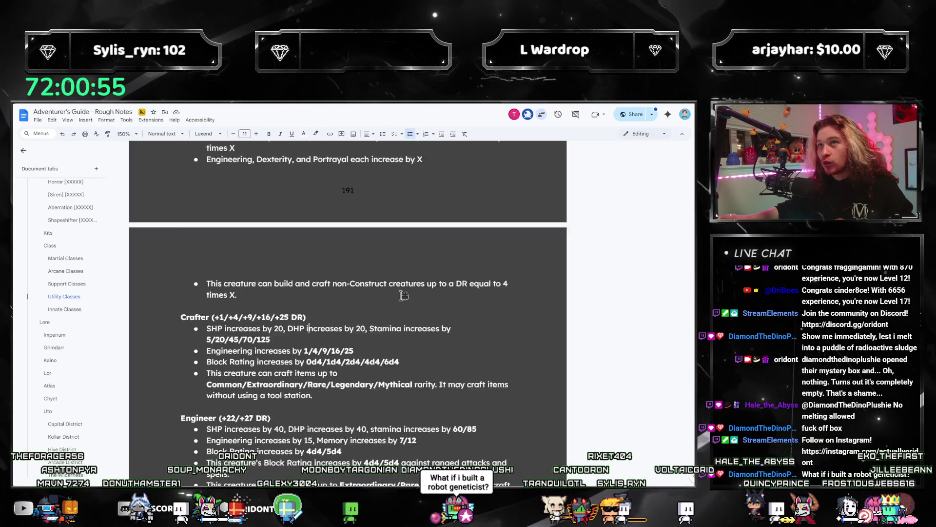
Step: Select the Mastercraft entry and put the caret after 'spells.' in it
scroll(405, 304, up, 3)
scroll(404, 303, down, 7)
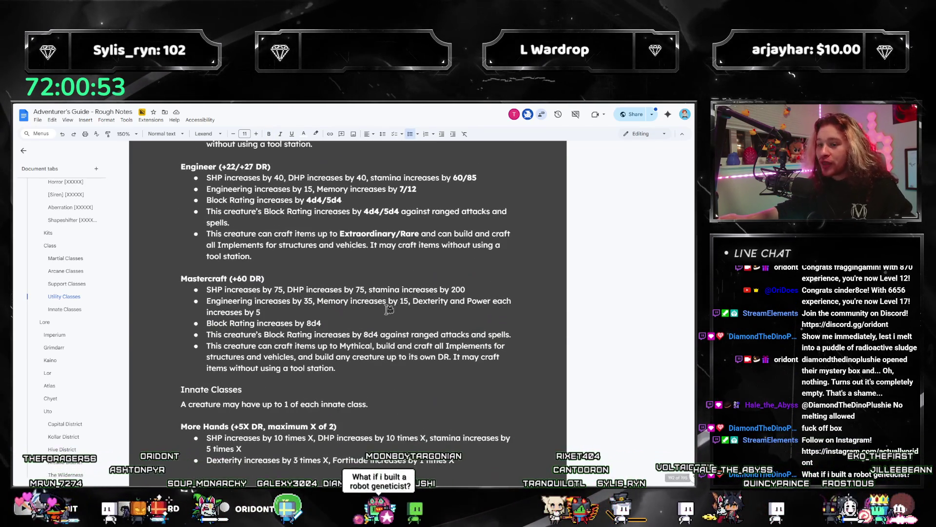
scroll(389, 308, up, 1)
mouse_move(336, 404)
mouse_down()
mouse_move(200, 359)
mouse_move(137, 307)
mouse_up()
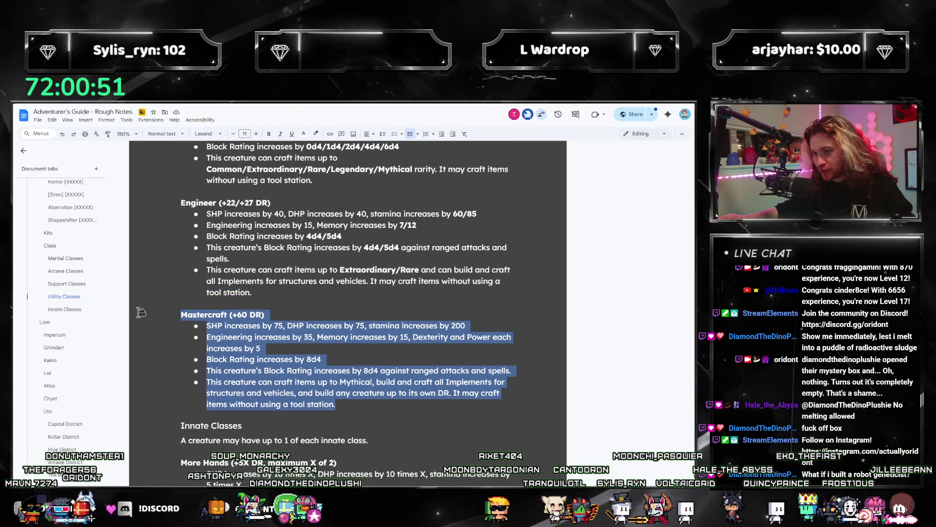
click(256, 382)
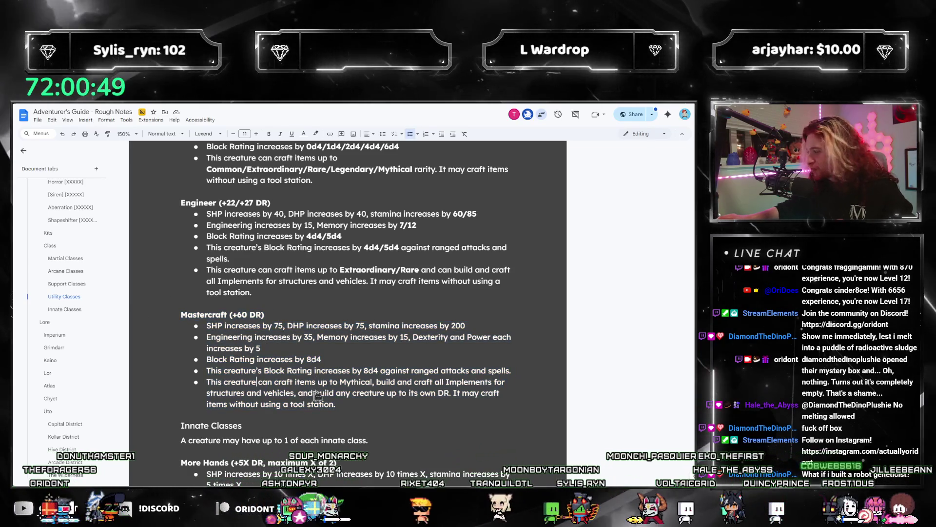
drag(336, 403, 181, 314)
scroll(194, 341, up, 1)
scroll(193, 342, up, 1)
click(275, 331)
scroll(250, 347, up, 1)
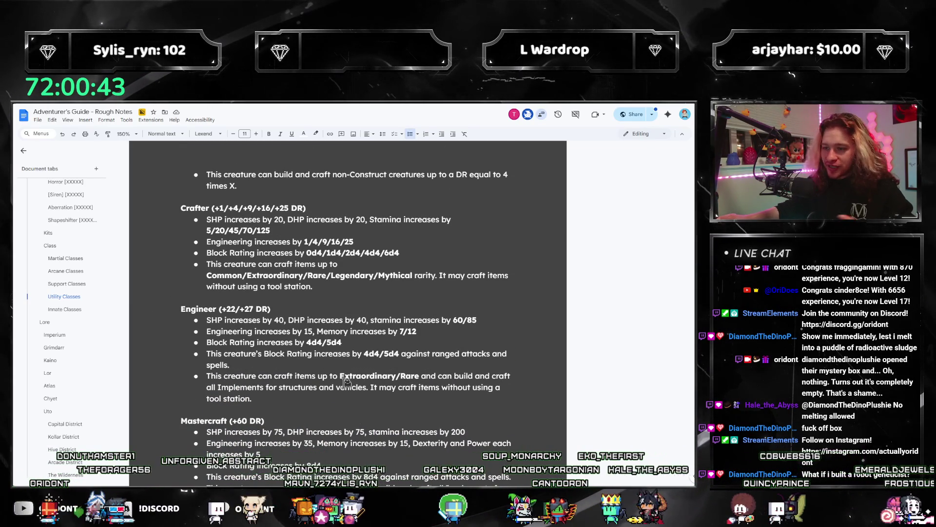
Step: Select the Engineer's implements and tool station text and its Extraordinary/Rare crafting limit
shift+click(380, 376)
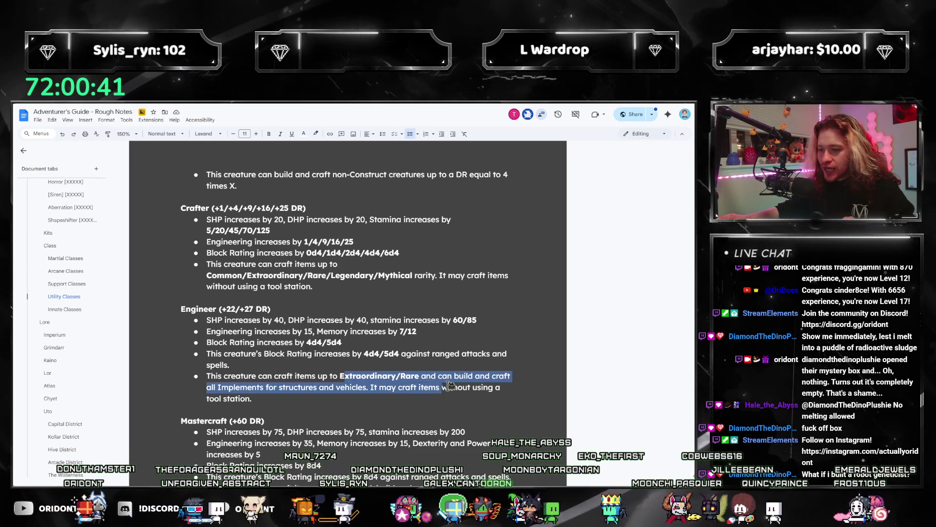
click(312, 393)
mouse_move(206, 387)
mouse_down()
mouse_move(448, 389)
mouse_move(256, 398)
mouse_up()
drag(316, 375, 425, 376)
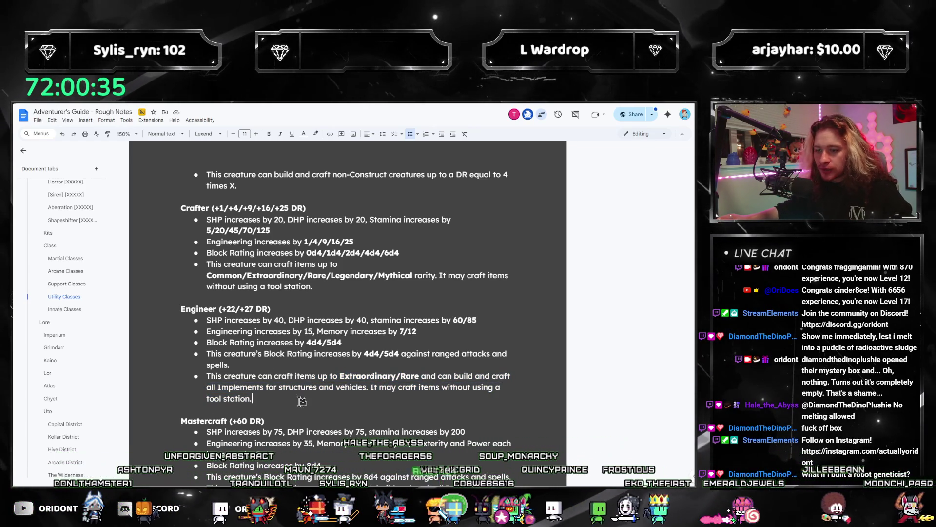
Step: Select the Mastercraft section and place the caret before 75 in its SHP line
scroll(312, 357, down, 2)
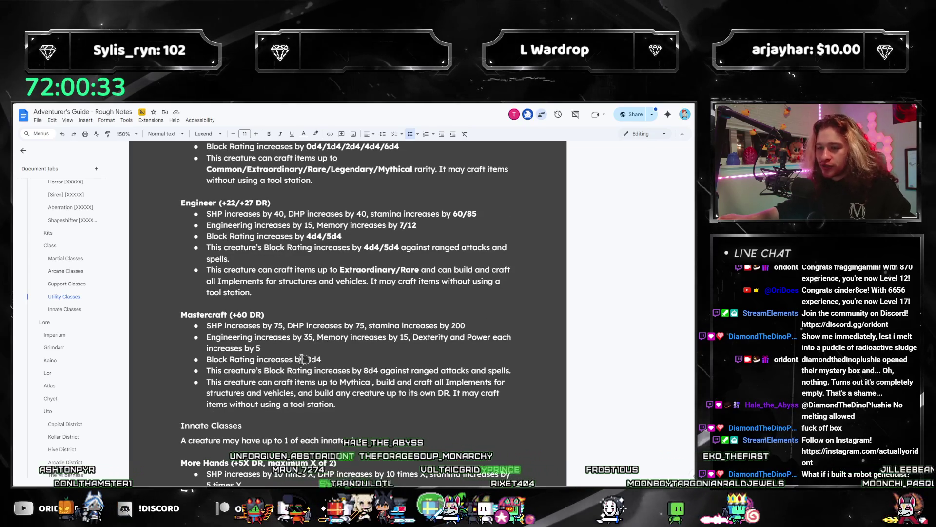
mouse_move(376, 405)
mouse_down()
mouse_move(210, 390)
mouse_move(195, 324)
mouse_up()
click(331, 373)
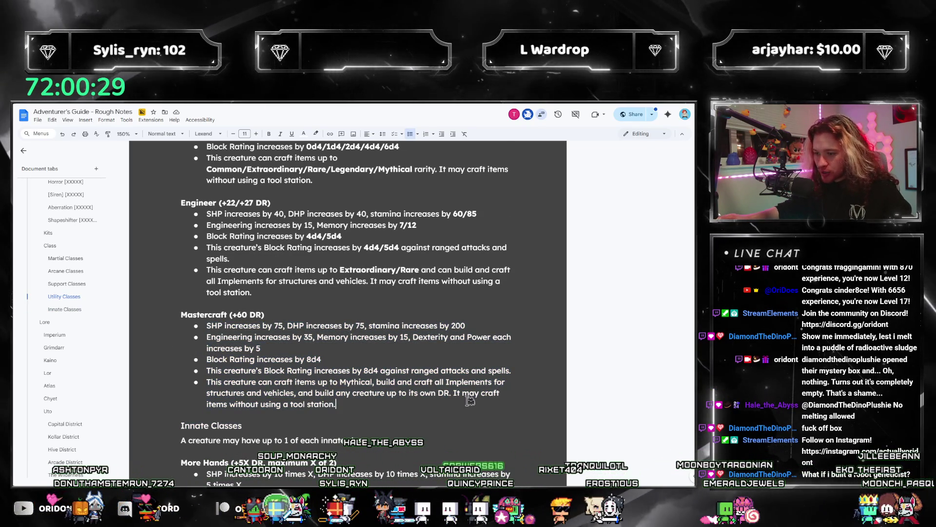
click(434, 408)
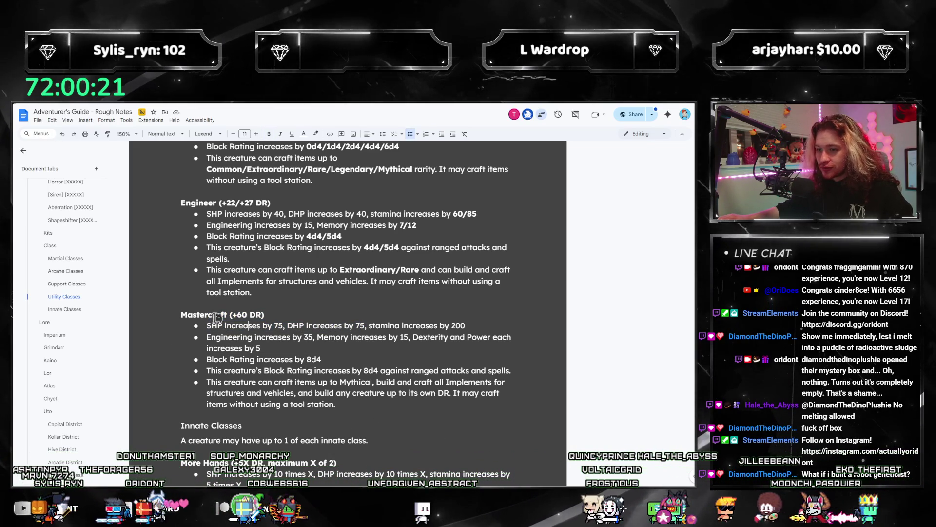
click(345, 408)
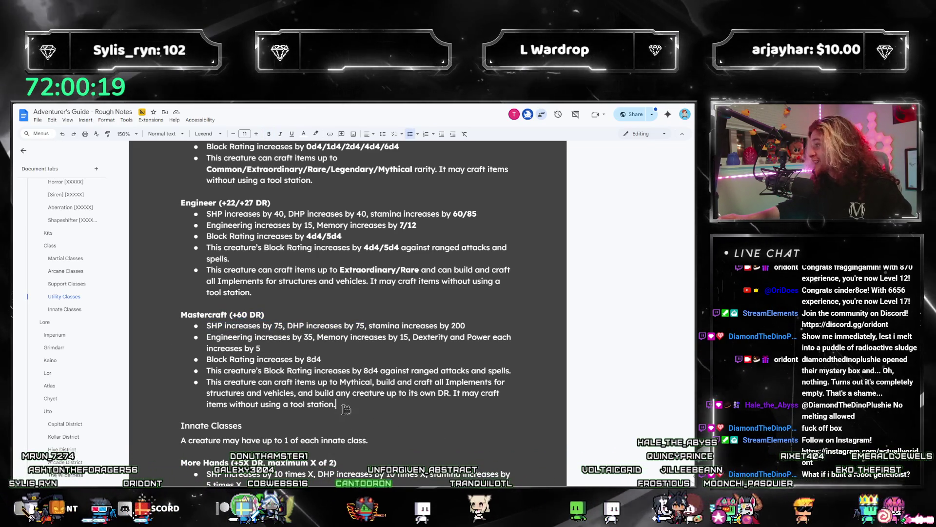
scroll(346, 408, up, 6)
scroll(275, 401, down, 6)
scroll(293, 397, down, 1)
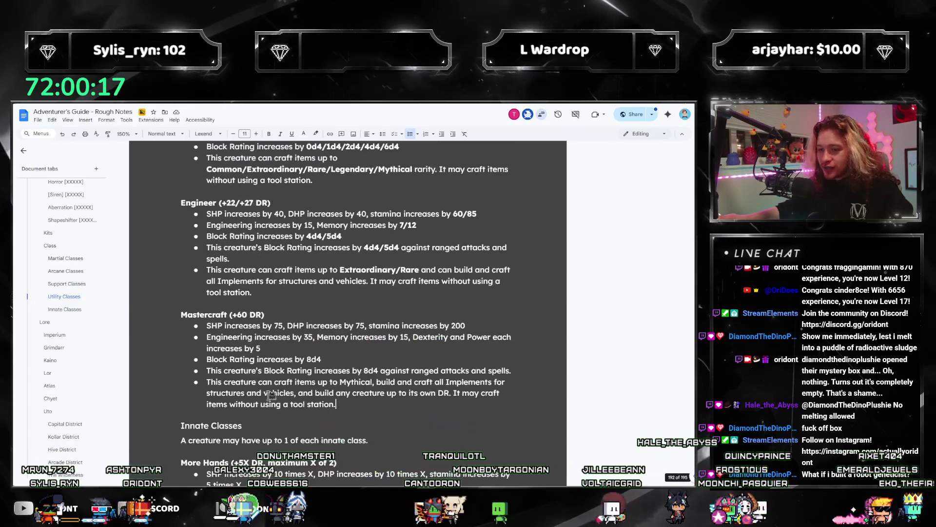
drag(356, 401, 143, 309)
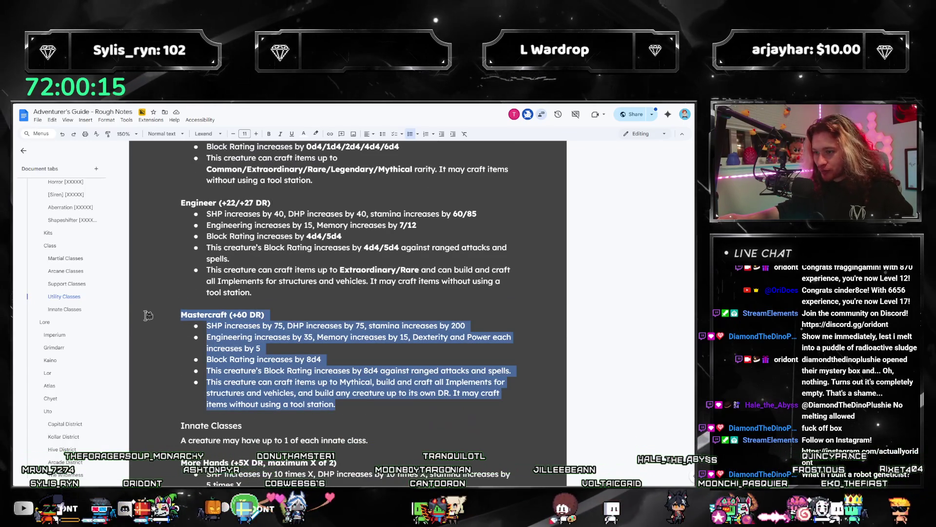
click(274, 326)
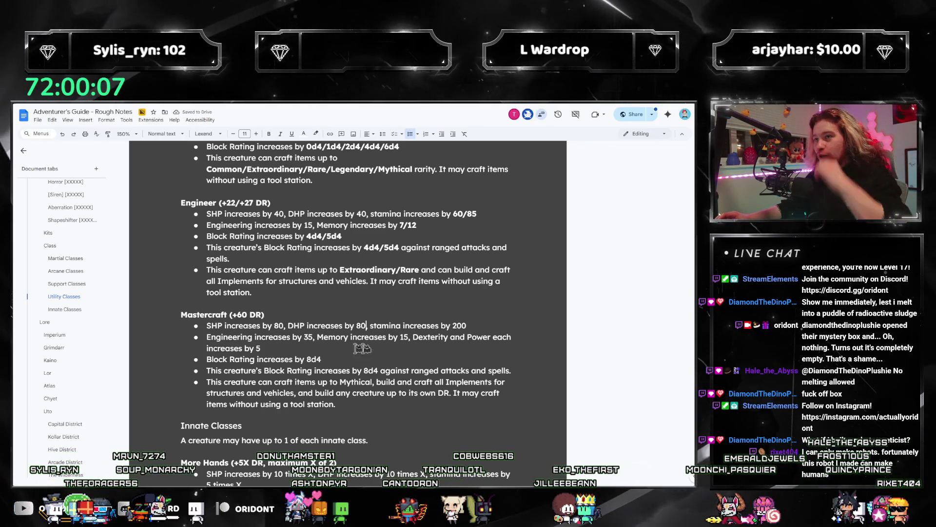
scroll(405, 353, up, 4)
scroll(276, 296, up, 12)
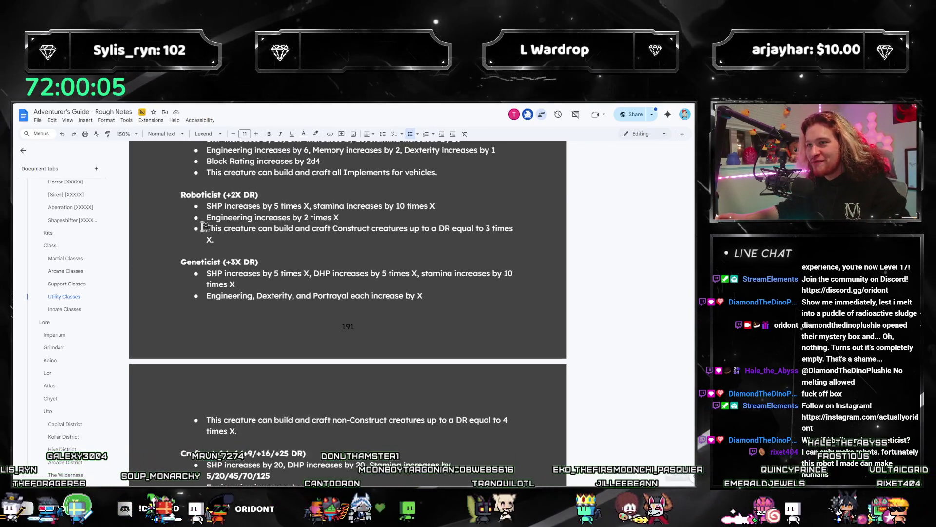
Step: Scroll up to the Arcane Classes section with the Maven Pyromancer entry
scroll(292, 363, up, 10)
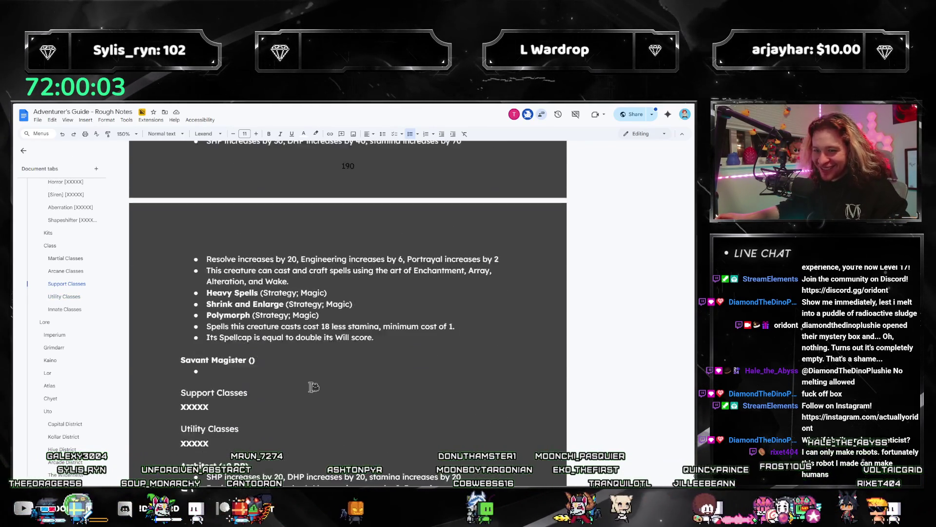
scroll(343, 387, up, 7)
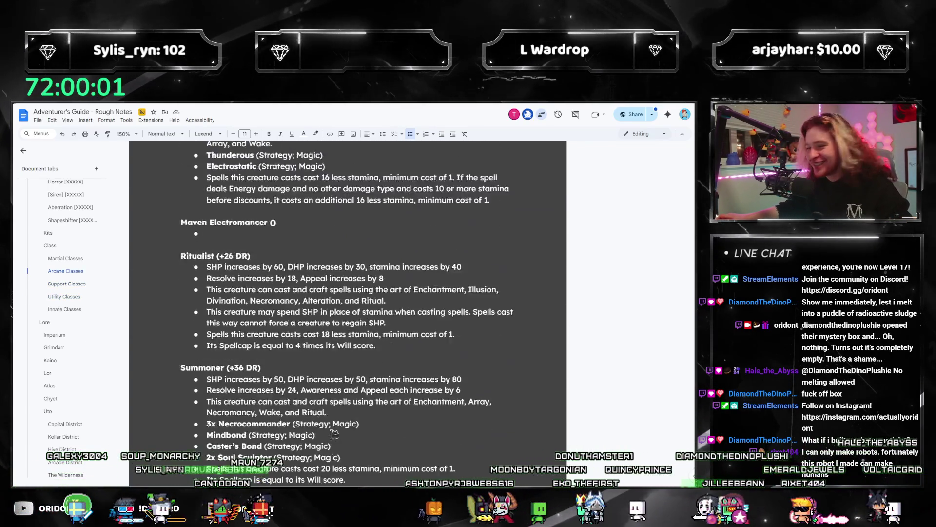
scroll(330, 404, up, 8)
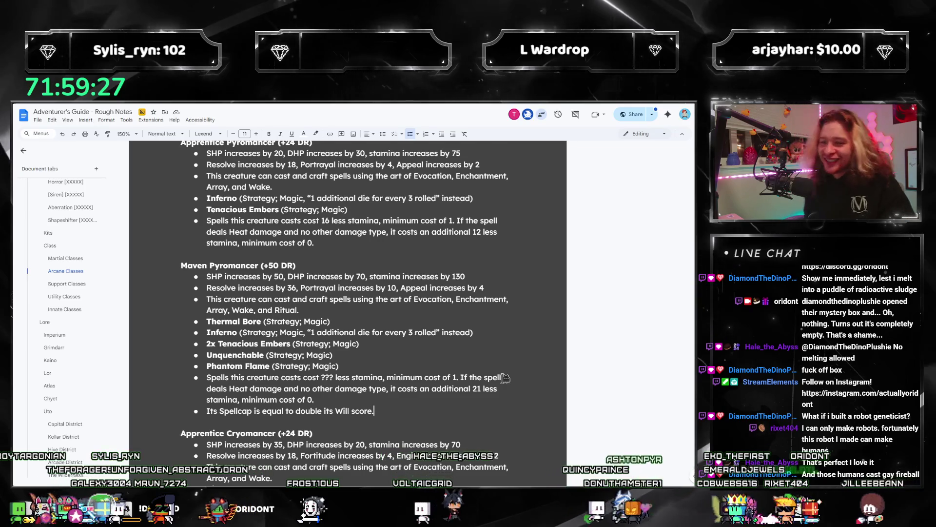
click(64, 295)
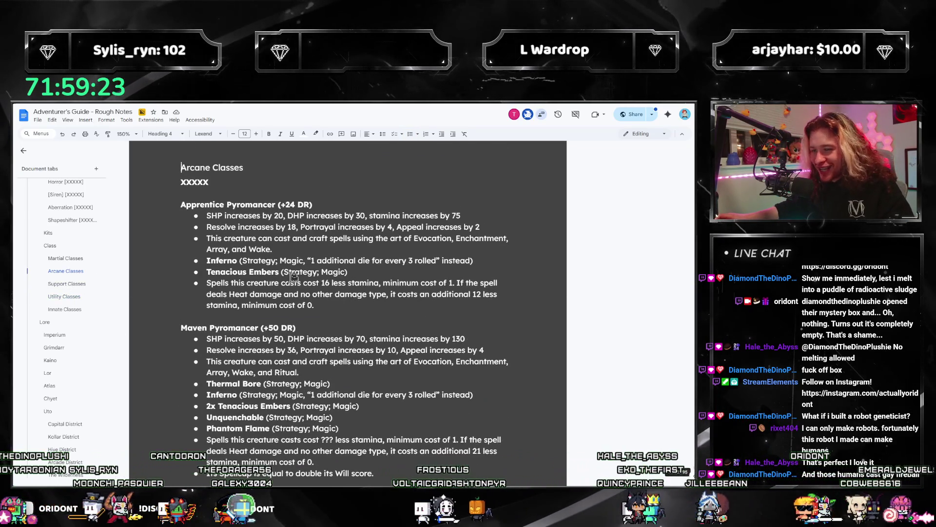
scroll(344, 301, down, 2)
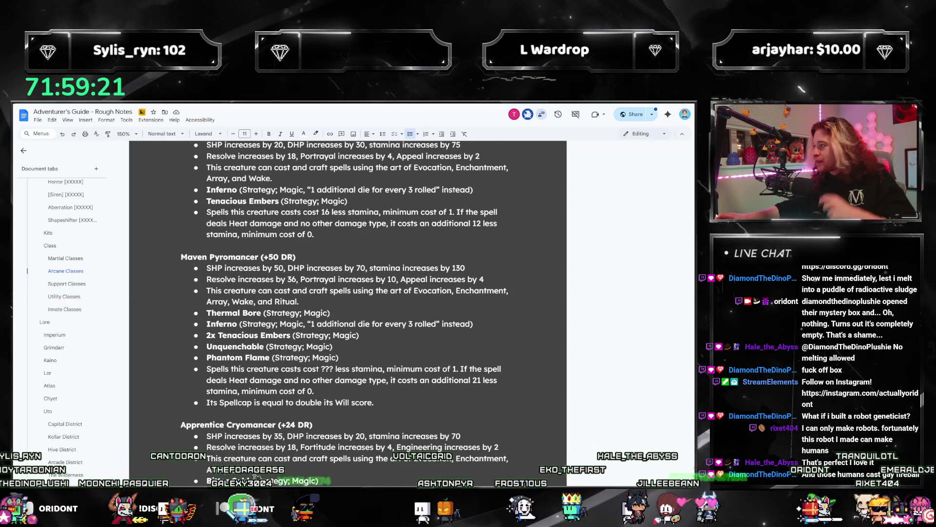
scroll(254, 467, up, 2)
mouse_move(181, 204)
mouse_down()
mouse_move(387, 293)
mouse_move(378, 305)
mouse_up()
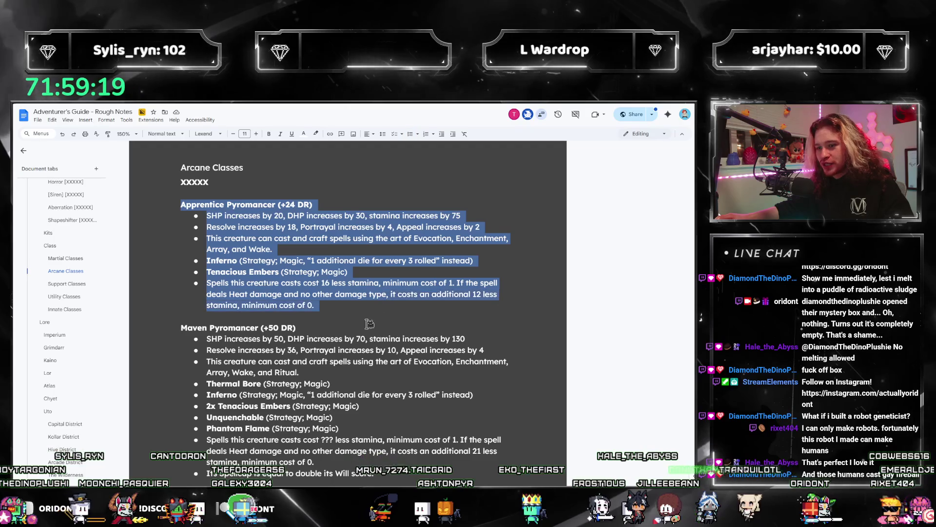
scroll(379, 305, down, 1)
mouse_move(374, 437)
mouse_down()
mouse_move(357, 415)
mouse_move(151, 289)
mouse_up()
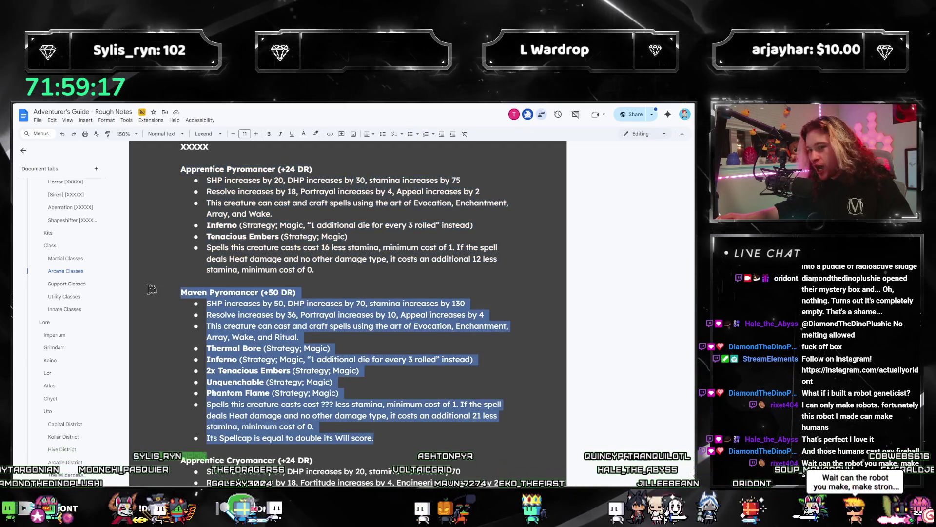
click(206, 312)
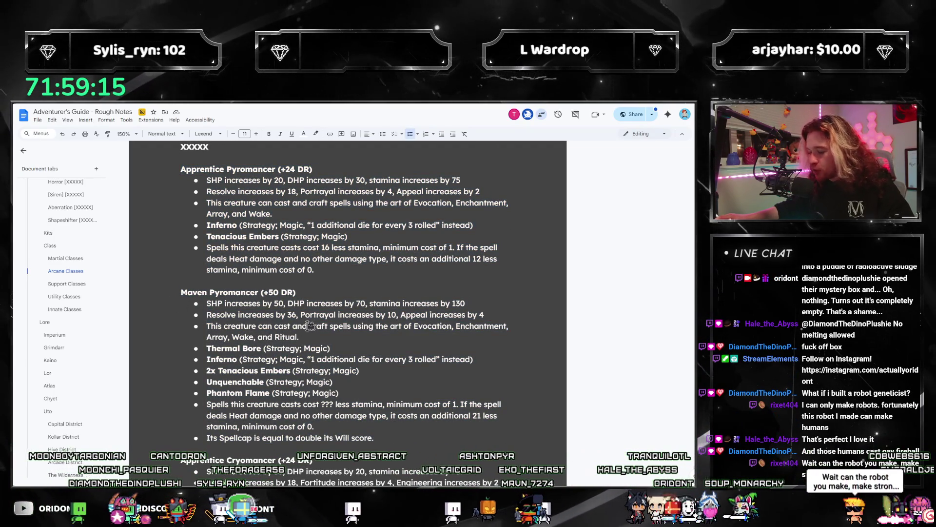
scroll(303, 337, down, 1)
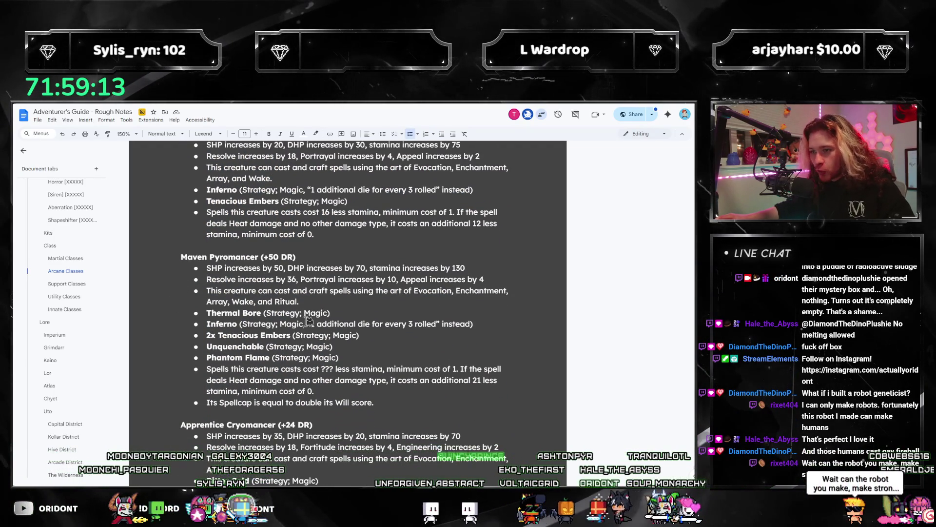
scroll(307, 324, down, 10)
scroll(305, 317, up, 10)
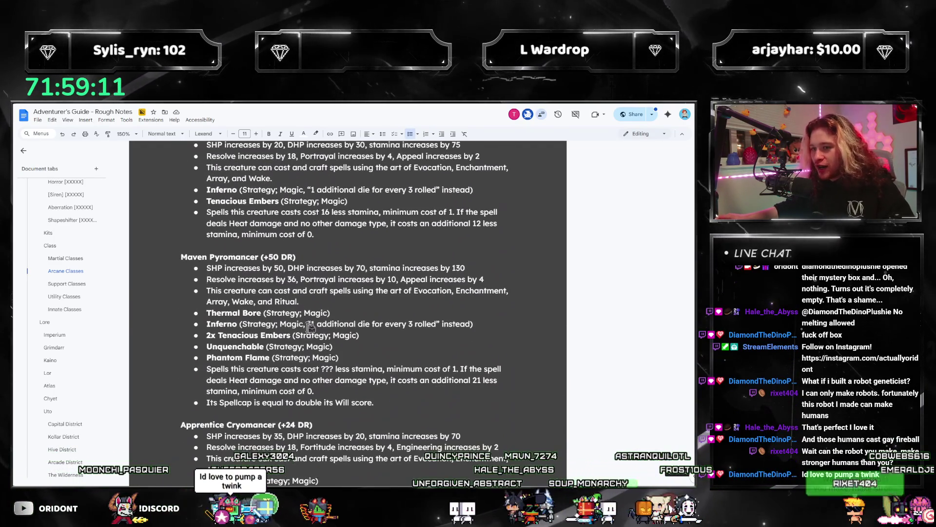
click(394, 392)
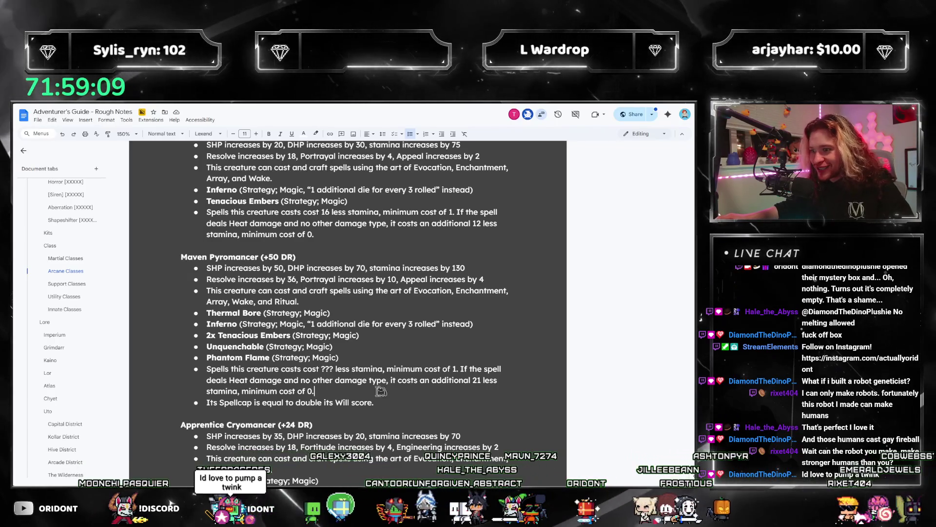
double_click(327, 369)
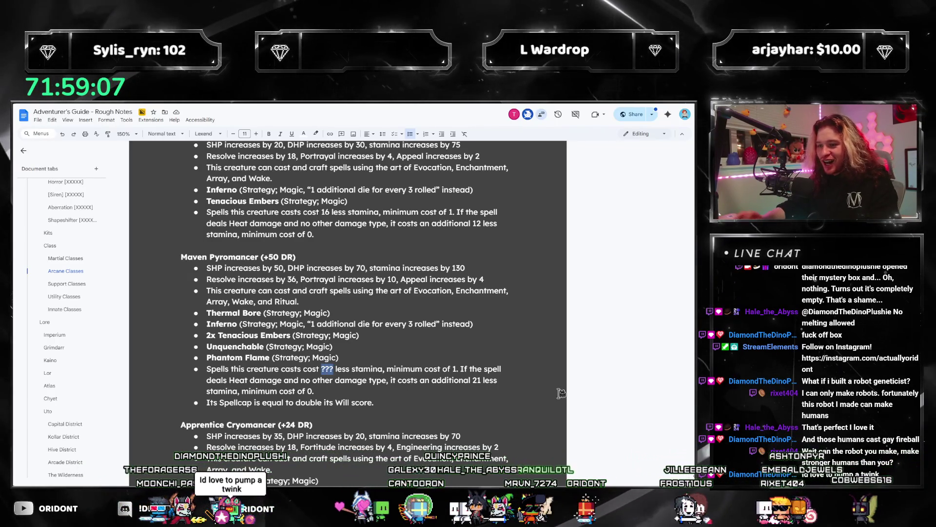
scroll(427, 342, down, 6)
scroll(428, 343, down, 10)
scroll(428, 351, up, 8)
scroll(428, 354, up, 7)
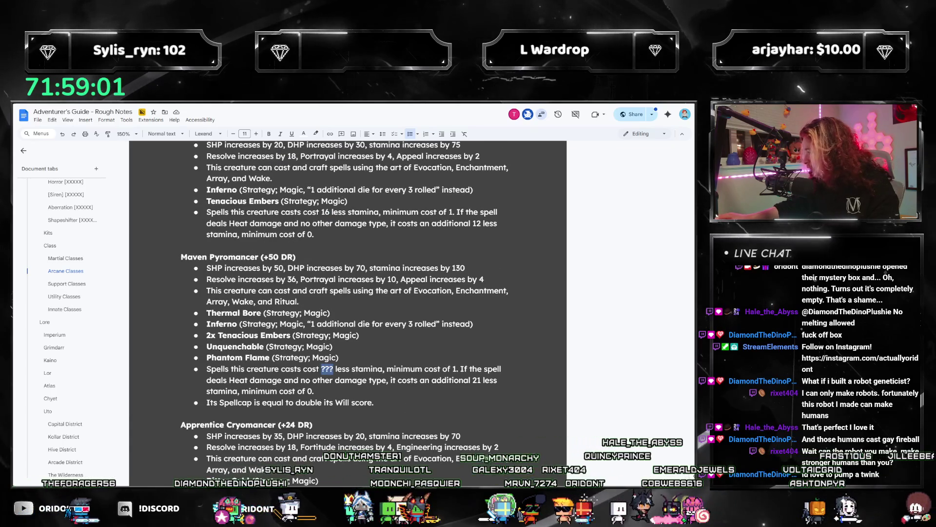
Step: Calculate 50 × 50 = 2,500, then divide it by 8, in Calculator
key(XF86Calculator)
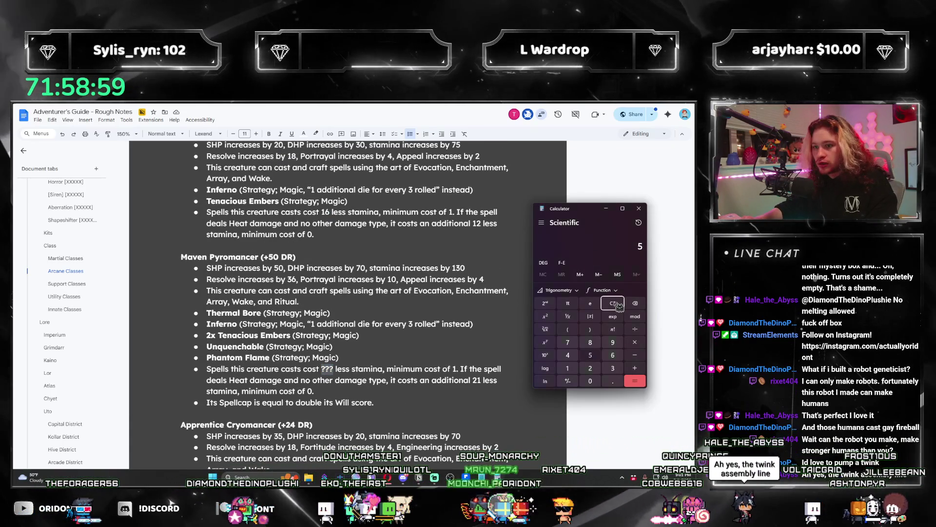
text(50*50)
key(Return)
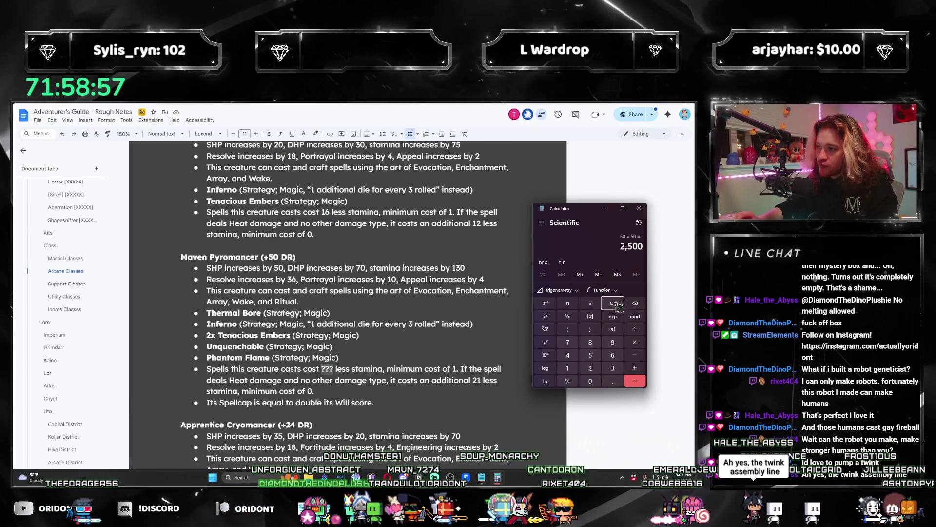
text(/8)
key(Return)
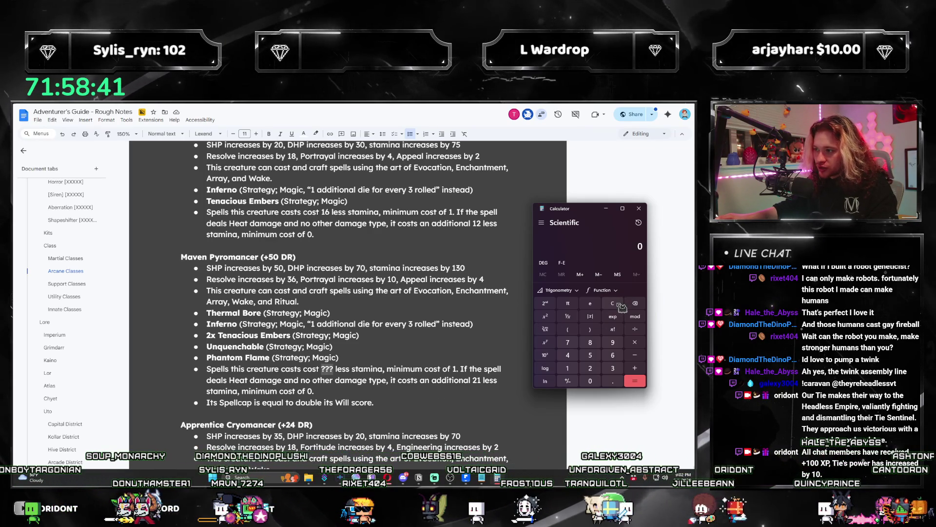
Step: Compute 8 × 3 = 24 and return to the Adventurer's Guide document
text(8*3)
key(Return)
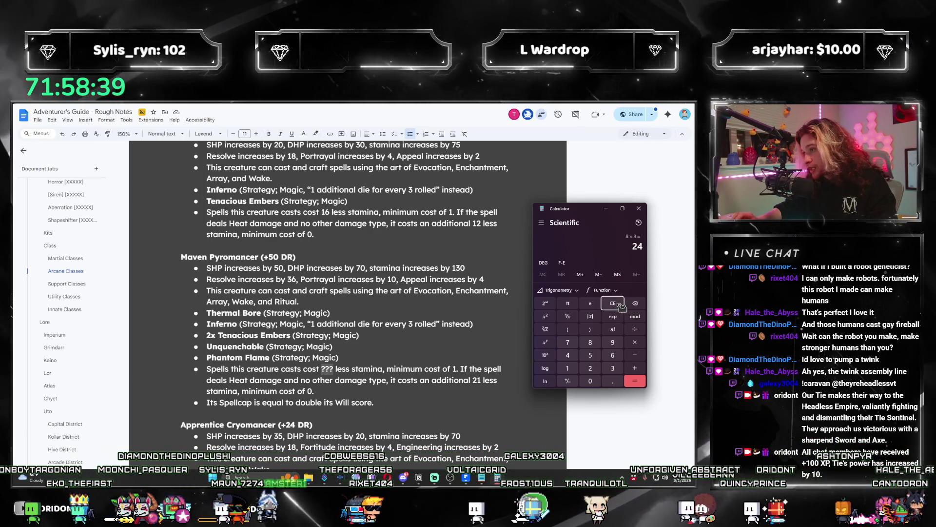
click(332, 370)
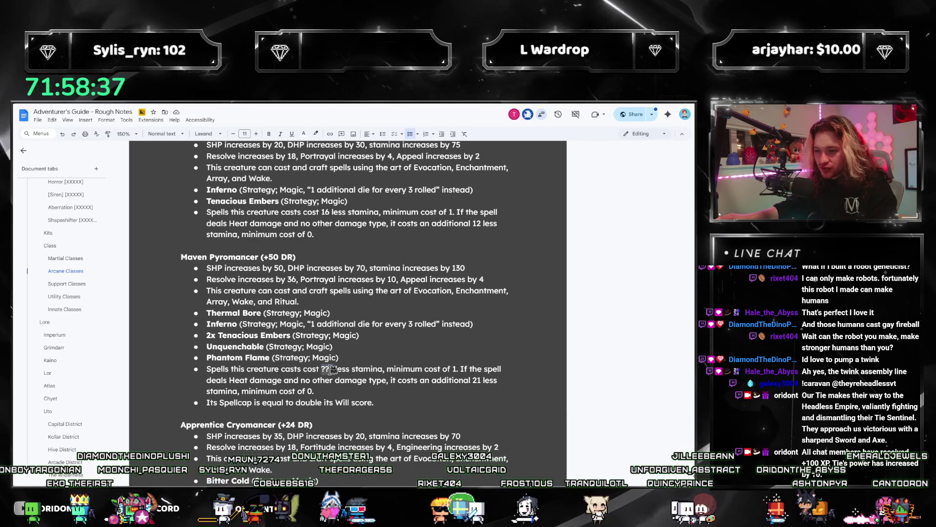
Step: Select the ??? placeholder in the Maven Pyromancer spell stamina cost
double_click(332, 369)
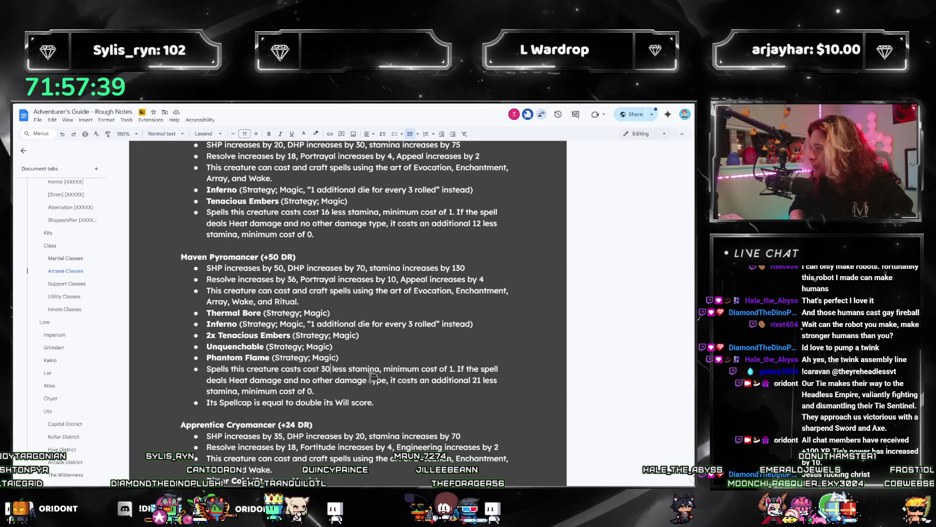
text(30)
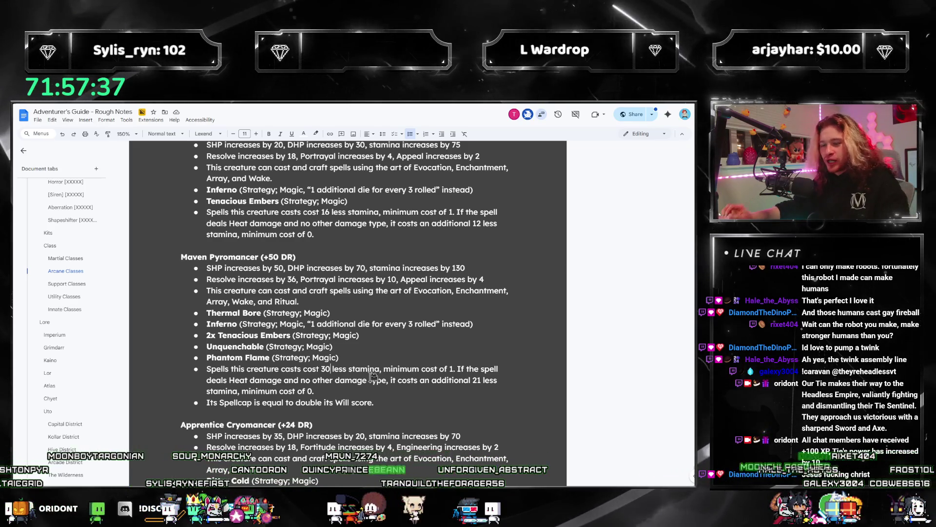
Step: Paste the Maven Pyromancer entry over the Cryomancer heading and rename it Cryomancer
mouse_move(374, 403)
mouse_down()
mouse_move(205, 358)
mouse_move(139, 257)
mouse_up()
key(ctrl+c)
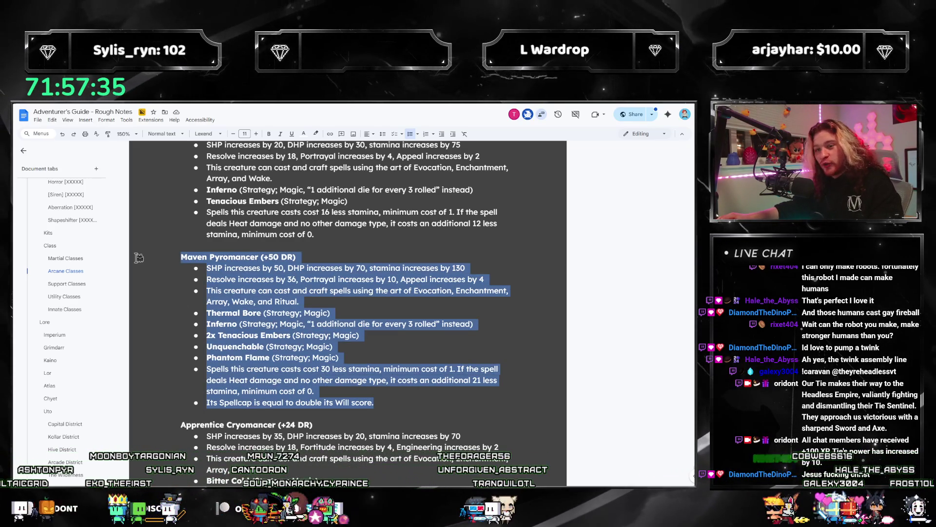
scroll(322, 300, down, 8)
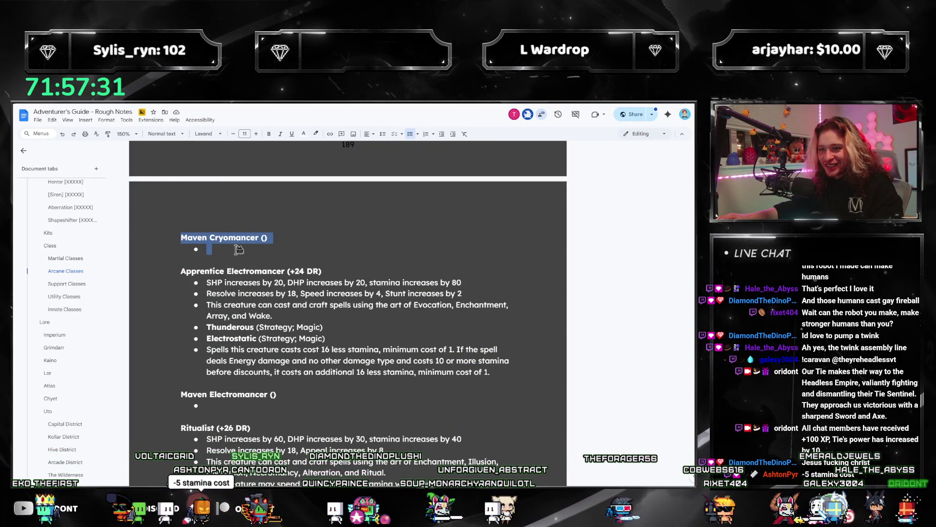
key(ctrl+v)
double_click(244, 237)
text(Cryo)
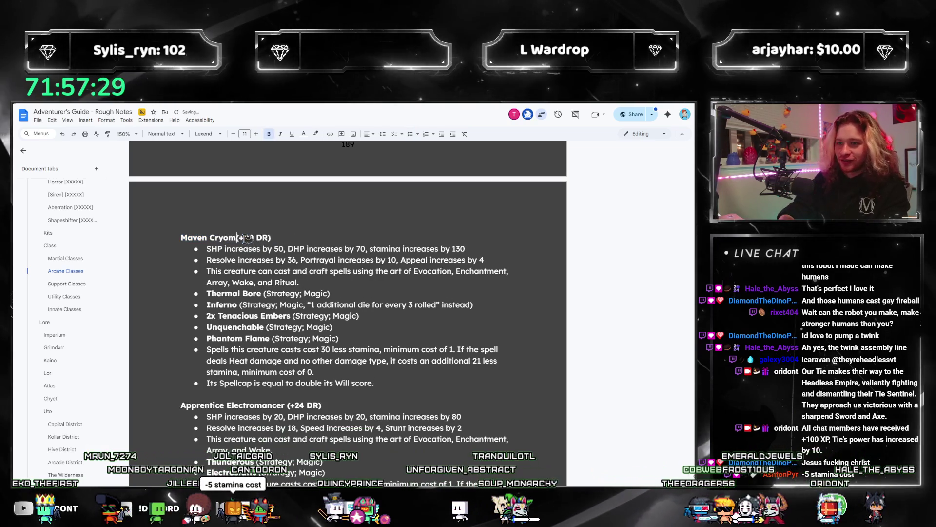
text(mancer)
Step: Go over the copied ability and spell-cost lines and start replacing the SHP value with ???
click(304, 304)
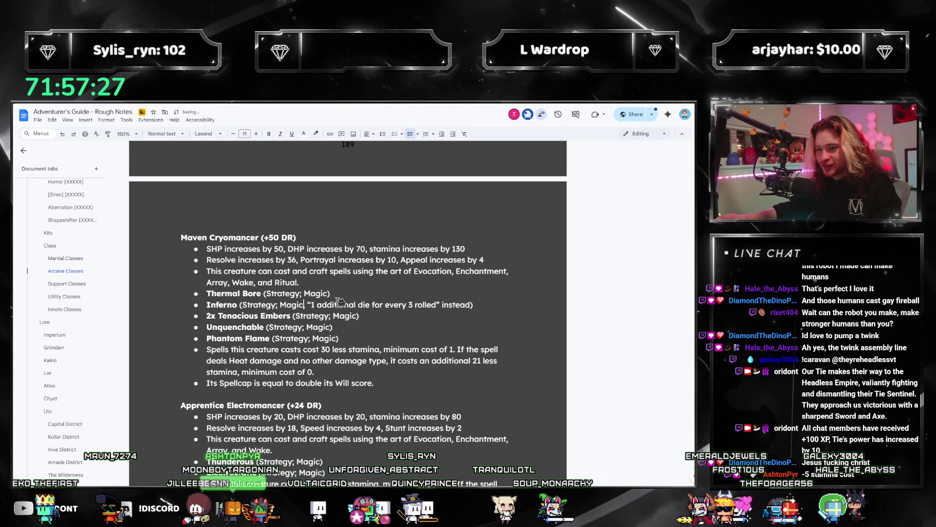
drag(339, 338, 204, 289)
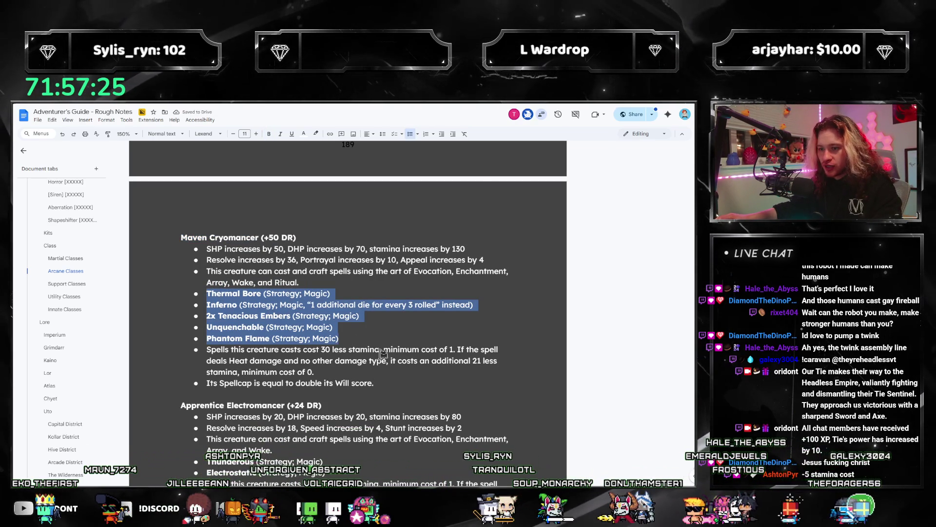
double_click(240, 361)
text(Chill)
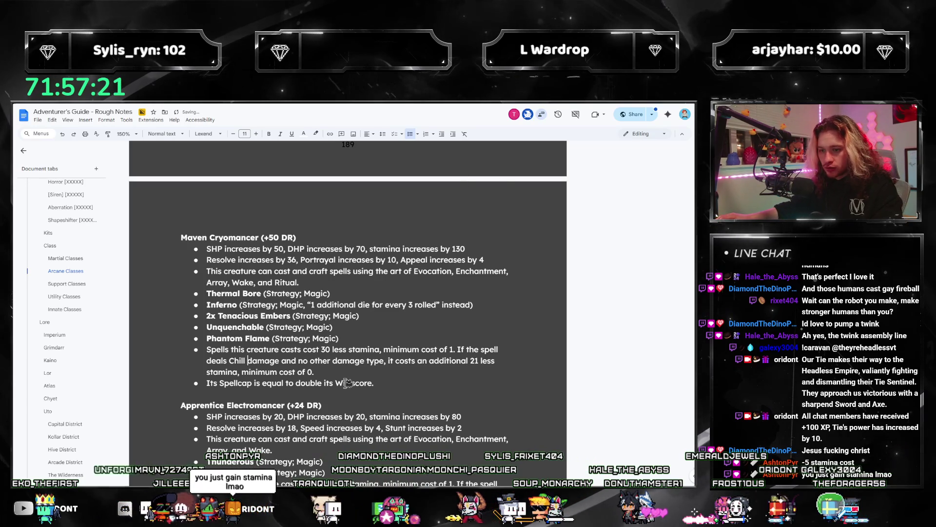
mouse_move(395, 385)
mouse_down()
mouse_move(204, 316)
mouse_move(201, 349)
mouse_up()
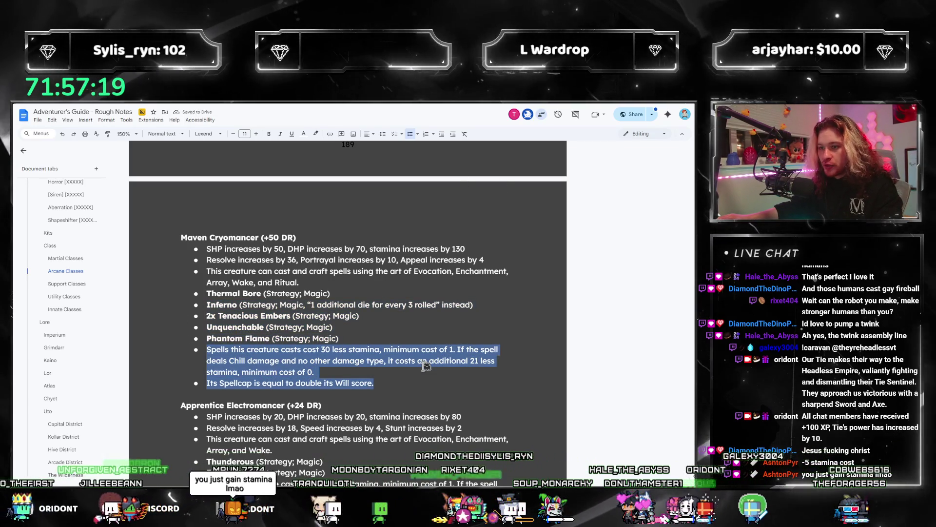
click(422, 361)
scroll(360, 344, up, 3)
drag(274, 355, 288, 354)
text(?)
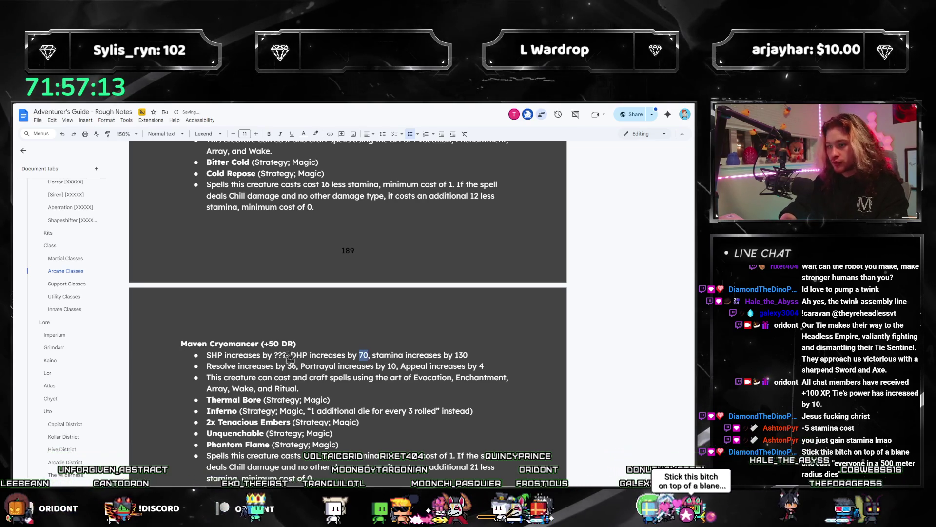
Step: Set the Maven Cryomancer DHP and stamina gains to ???
key(ctrl+slash)
key(Escape)
text(???)
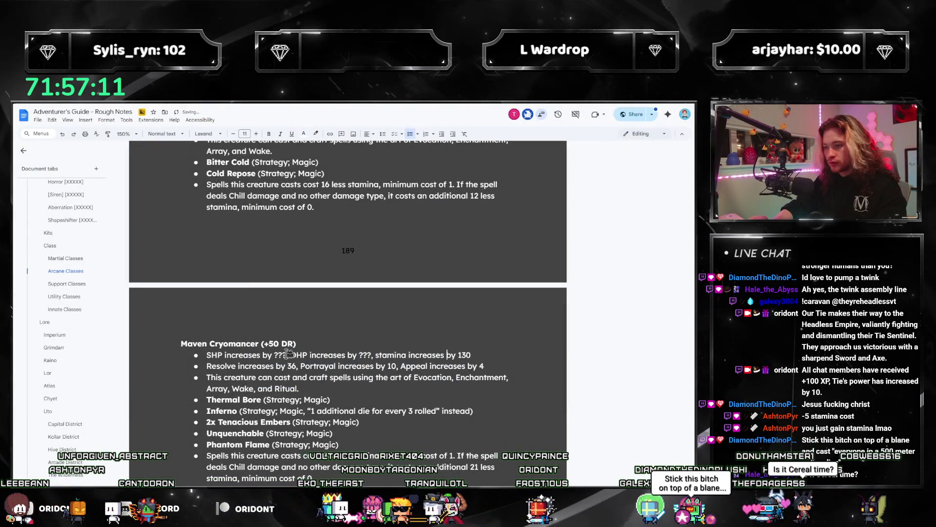
key(shift+End)
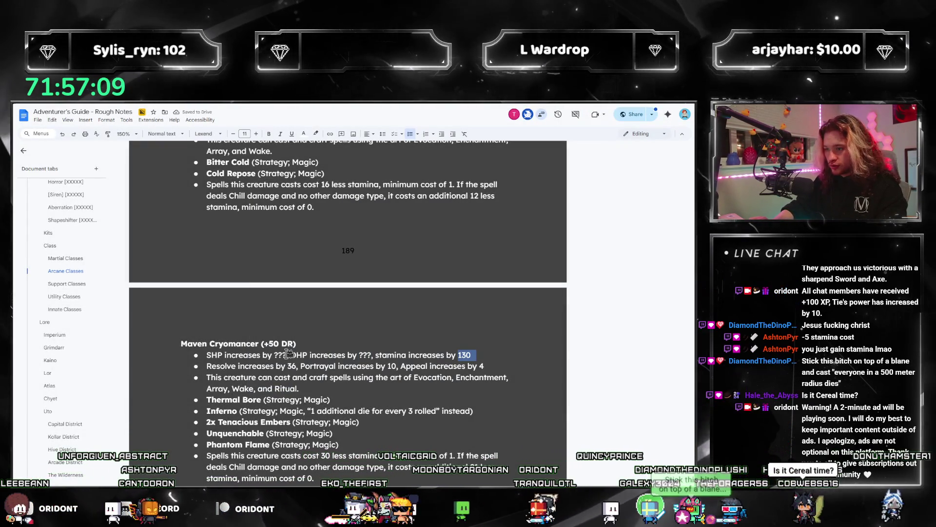
text(???)
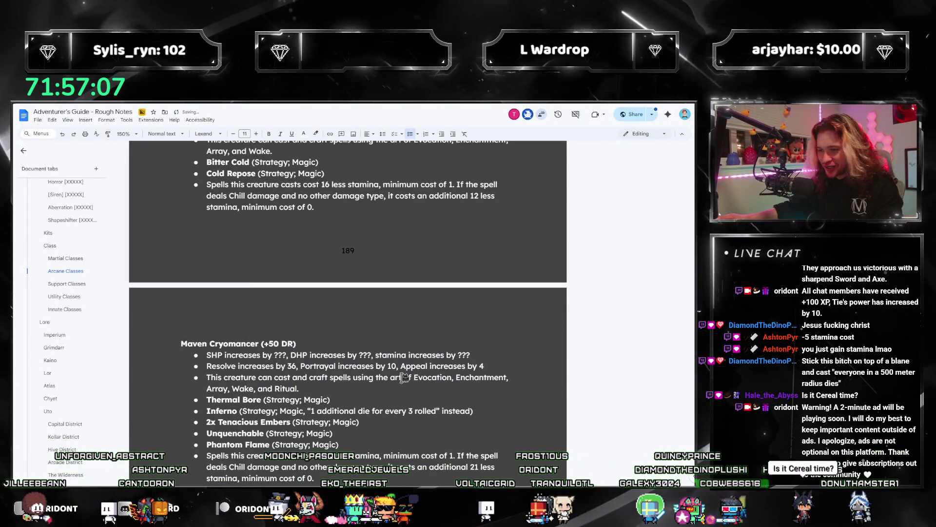
Step: Replace the Appeal stat in the Maven Cryomancer entry with Engineering
scroll(461, 388, up, 3)
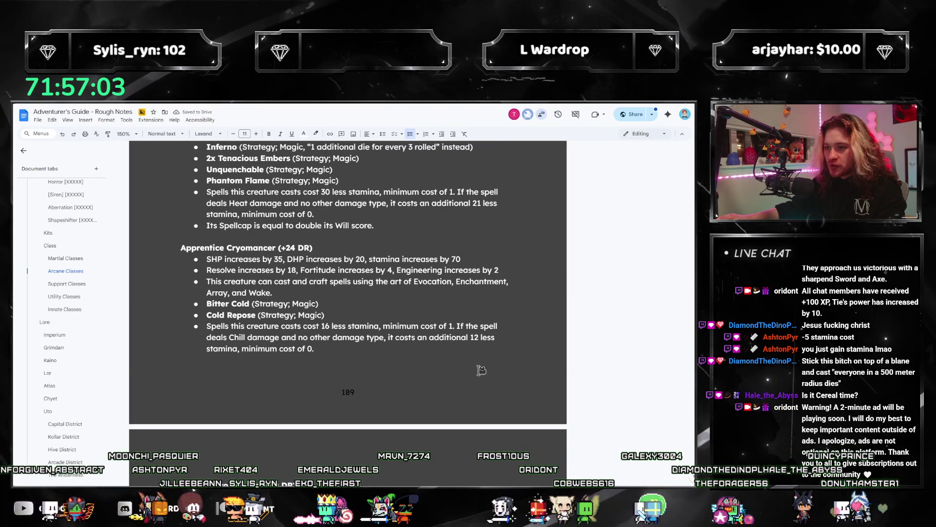
scroll(481, 371, down, 2)
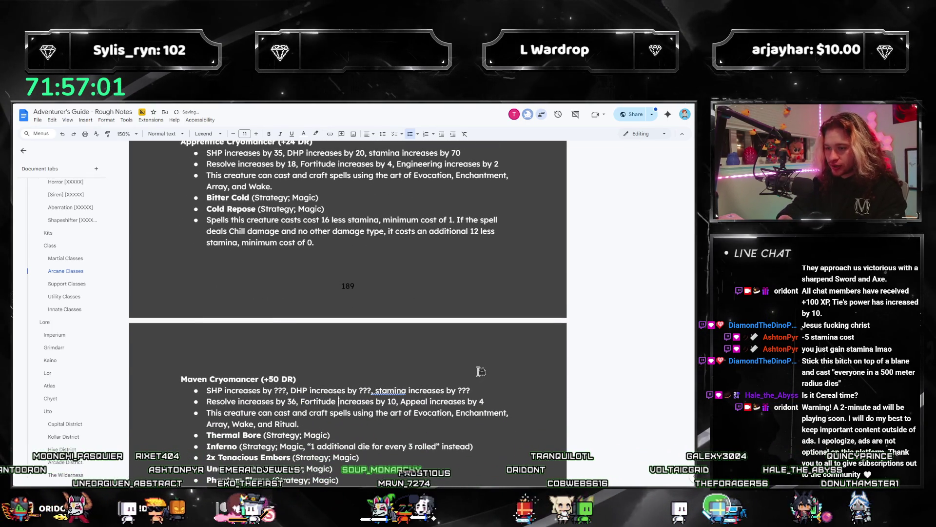
key(ctrl+Right)
key(ctrl+shift+Right)
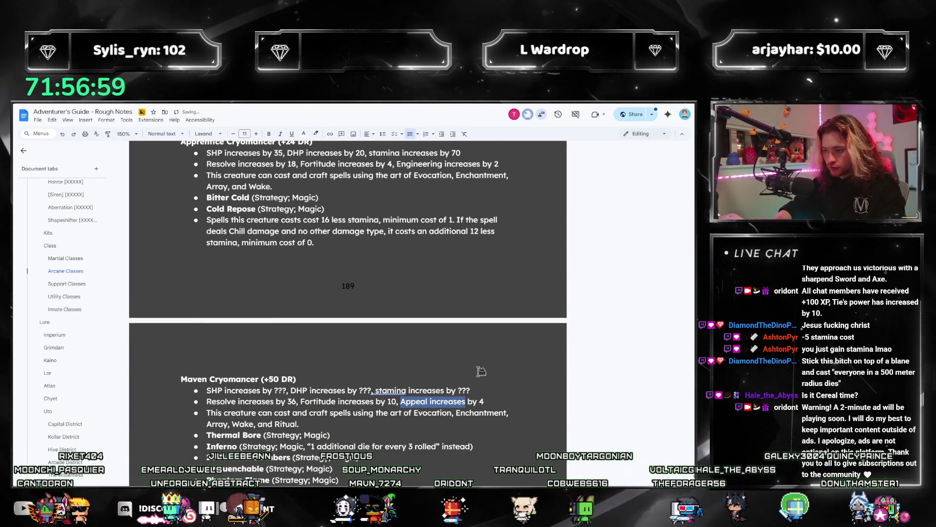
text(Engineering)
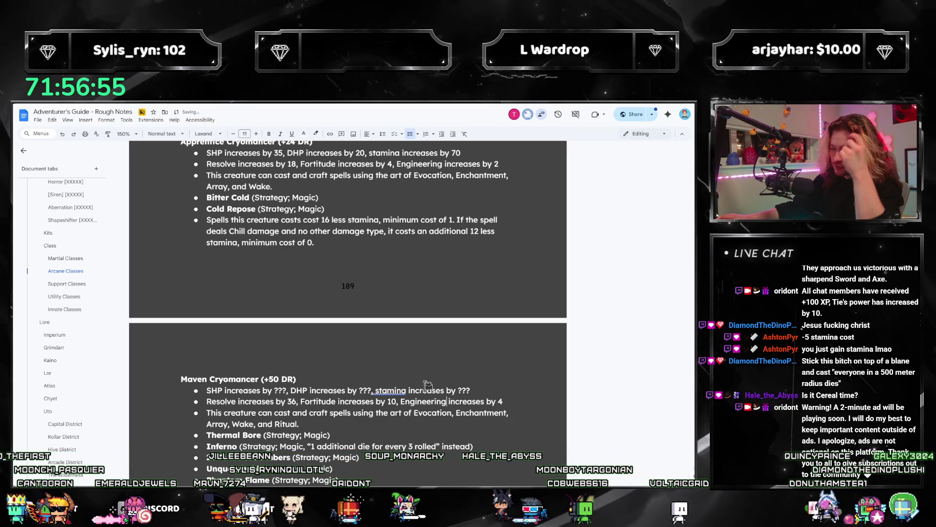
scroll(358, 393, down, 3)
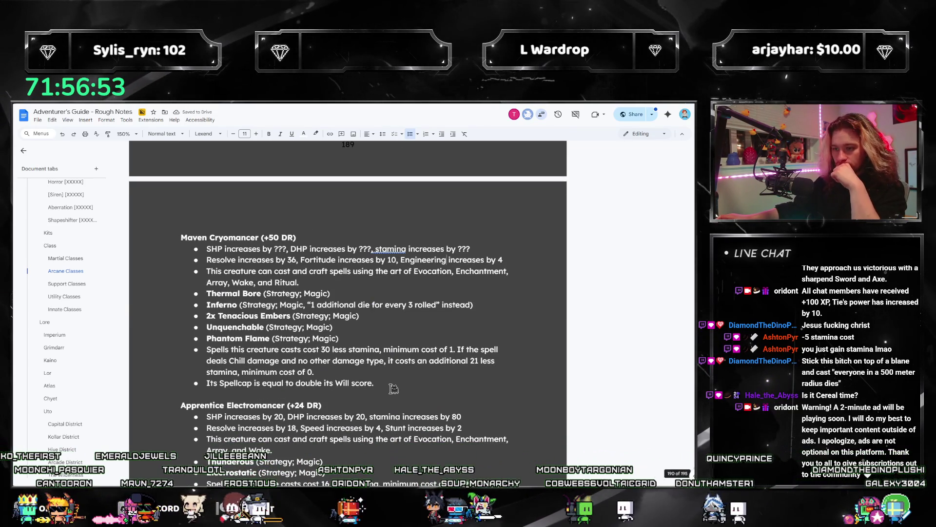